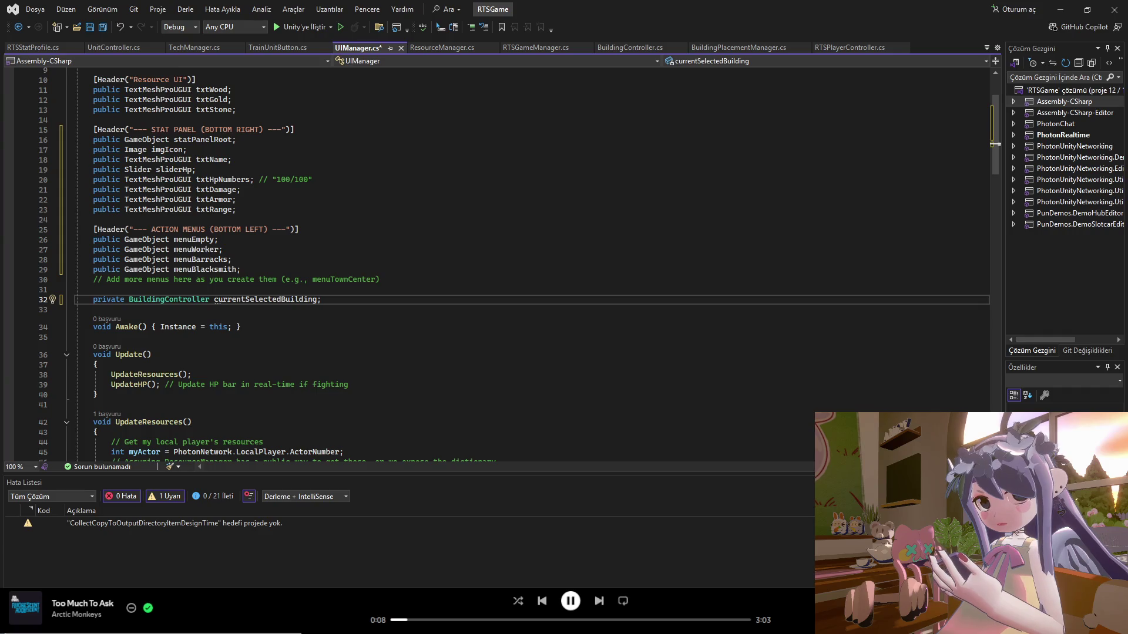
# Scroll to the end of UIManager.cs and select all of its code back up to the first line.
pyautogui.scroll(-20, 90, 355)
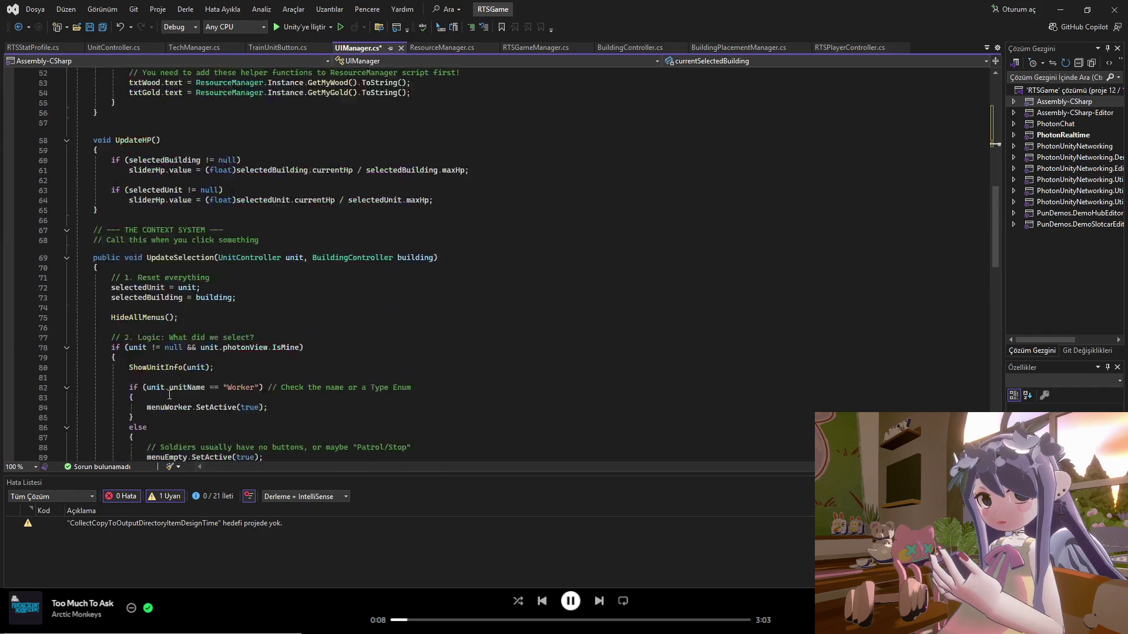
pyautogui.moveTo(111, 259)
pyautogui.mouseDown()
pyautogui.moveTo(101, 3)
pyautogui.moveTo(1, 2)
pyautogui.mouseUp()
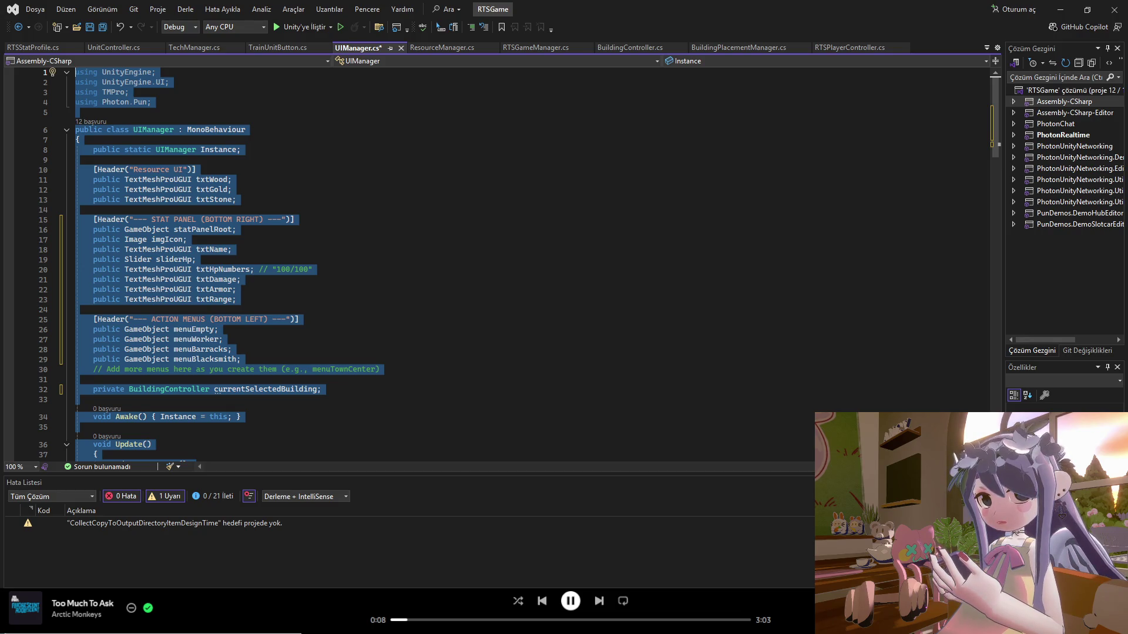
pyautogui.hotkey('alt', 'Tab')
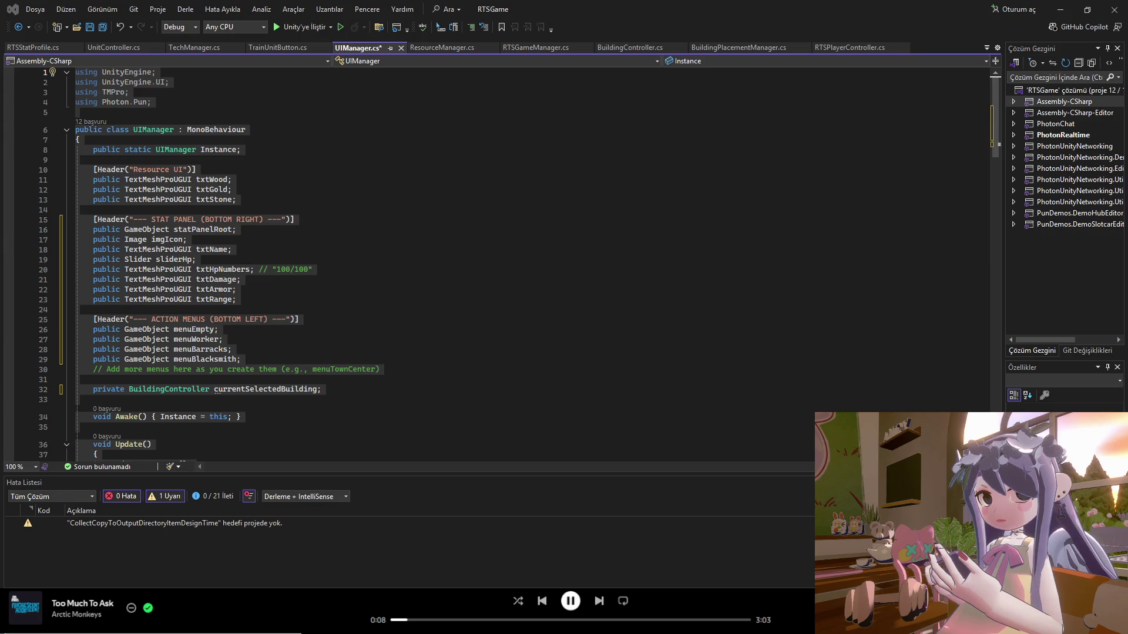
pyautogui.moveTo(755, 633)
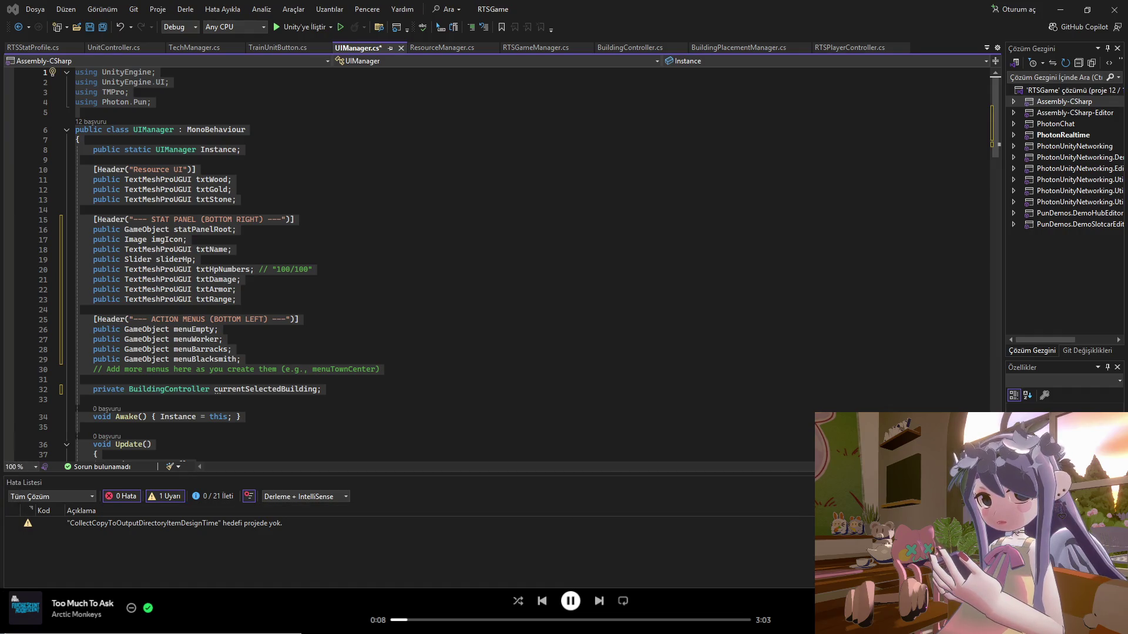
pyautogui.hotkey('alt', 'Tab')
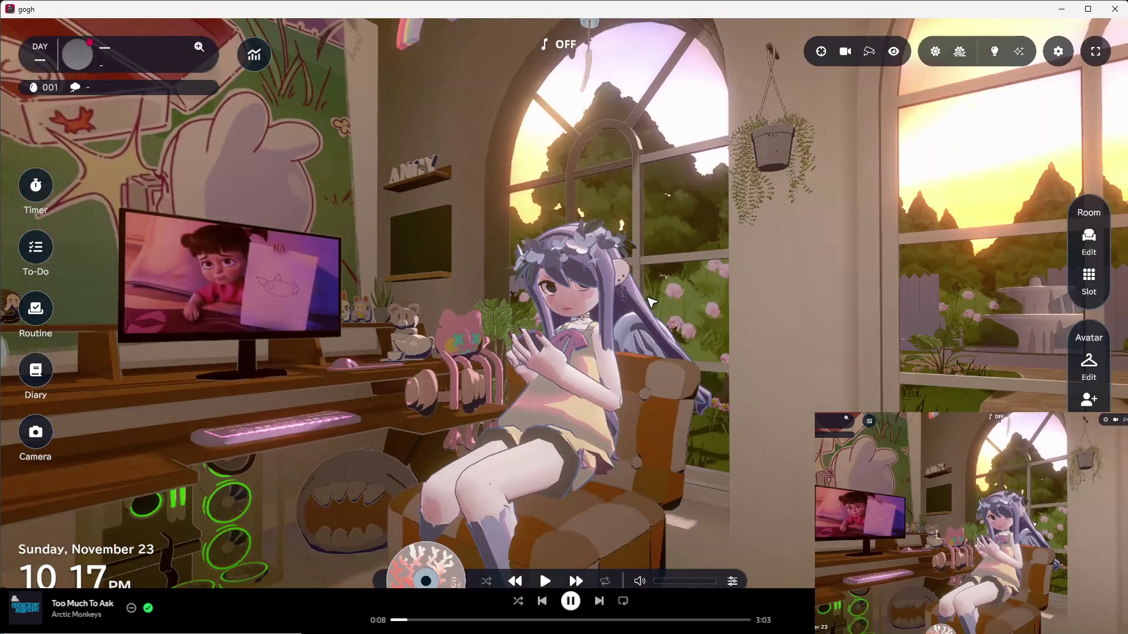
# Seat the gogh avatar on the floor chair in the fourth sitting pose, then return to Visual Studio.
pyautogui.click(545, 470)
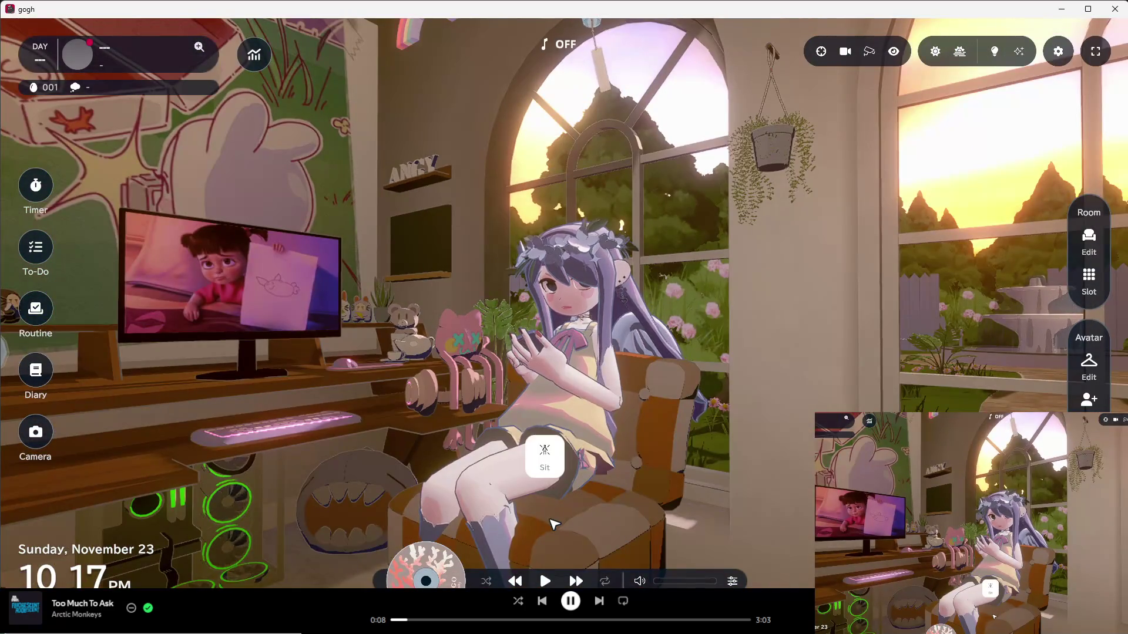
pyautogui.click(545, 470)
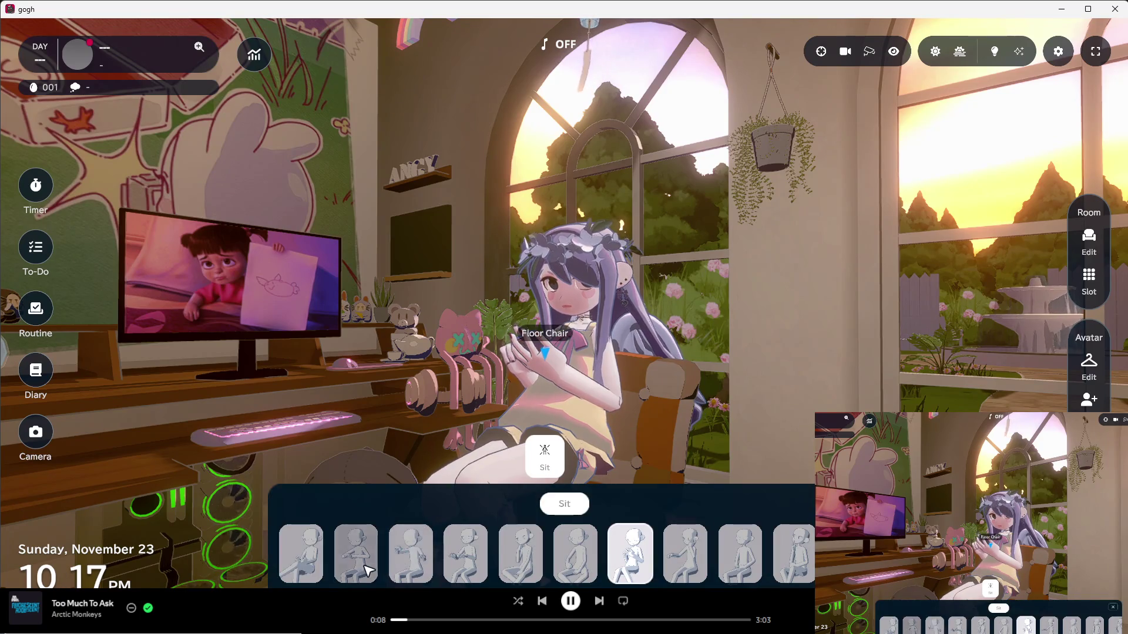
pyautogui.click(464, 555)
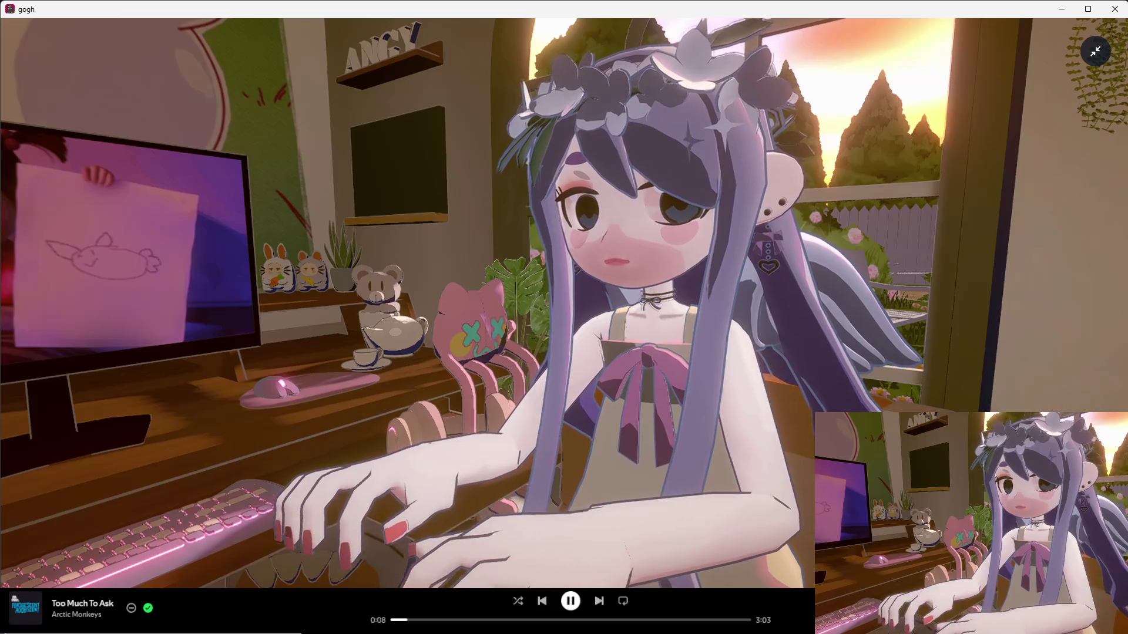
pyautogui.click(733, 632)
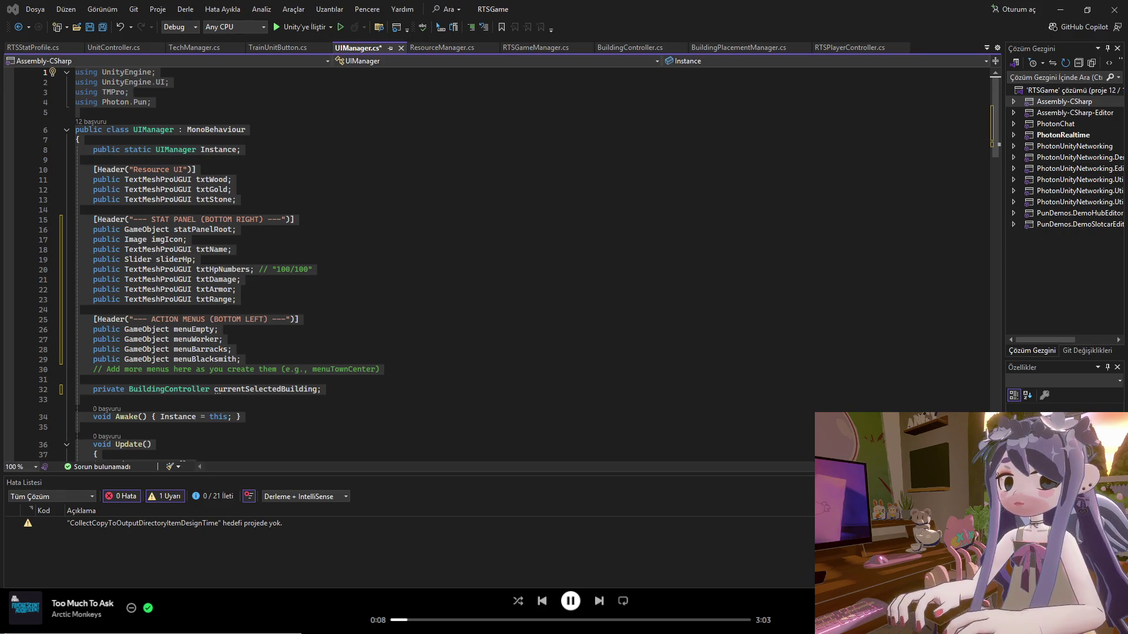
pyautogui.click(268, 389)
pyautogui.press('Down')
pyautogui.press('Down')
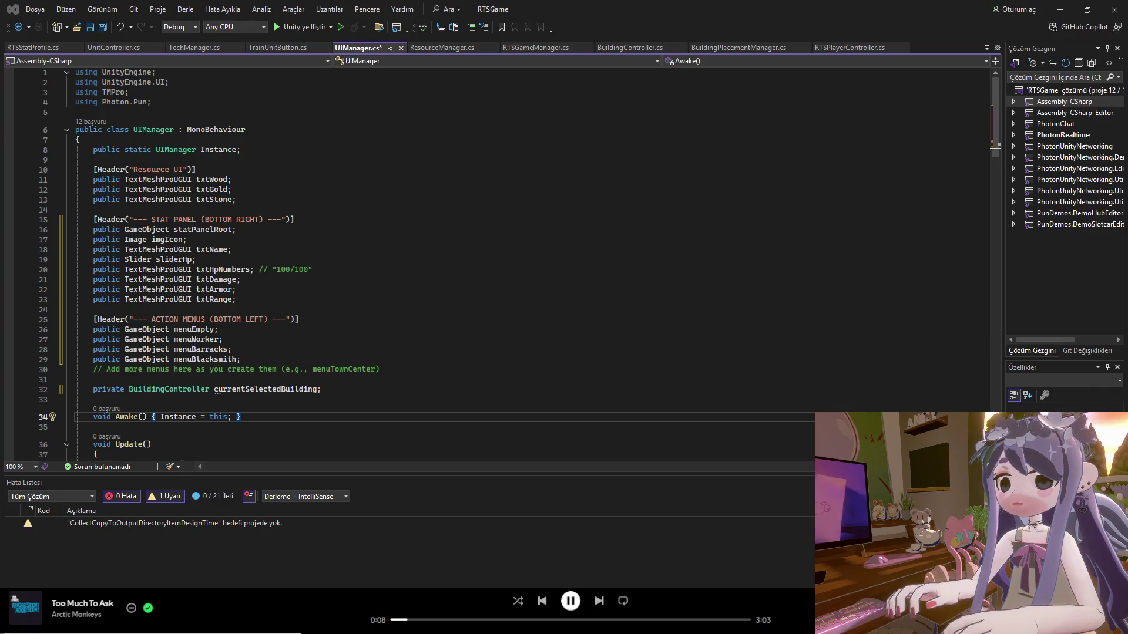
pyautogui.scroll(-20, 274, 290)
pyautogui.scroll(-12, 274, 290)
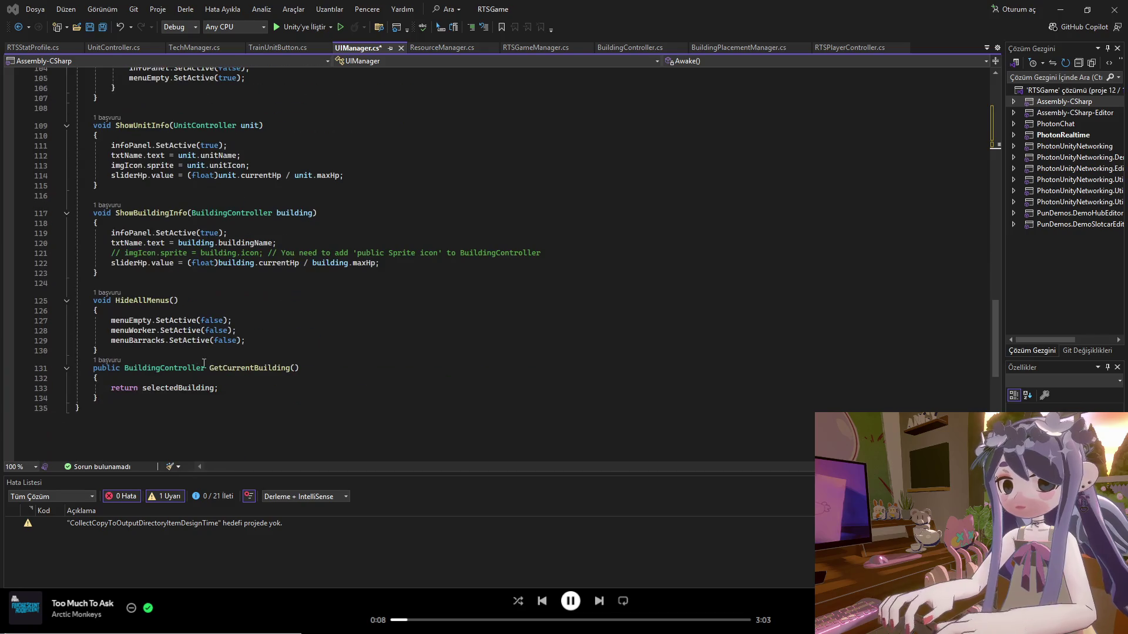
pyautogui.moveTo(83, 423); pyautogui.dragTo(141, 16)
pyautogui.moveTo(70, 3); pyautogui.dragTo(70, 3)
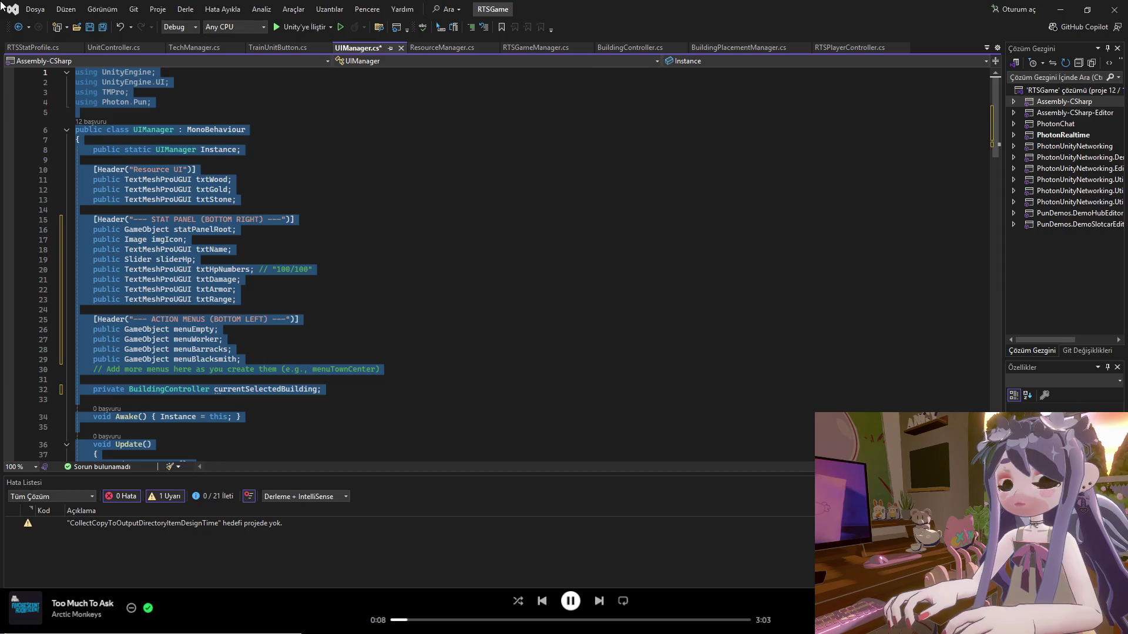
# Paste the new RTSStatProfile-based code over UIManager.cs and save it.
pyautogui.hotkey('ctrl', 'v')
pyautogui.hotkey('ctrl', 's')
pyautogui.moveTo(996, 312)
pyautogui.mouseDown()
pyautogui.moveTo(1000, 354)
pyautogui.moveTo(985, 293)
pyautogui.mouseUp()
pyautogui.scroll(20, 920, 139)
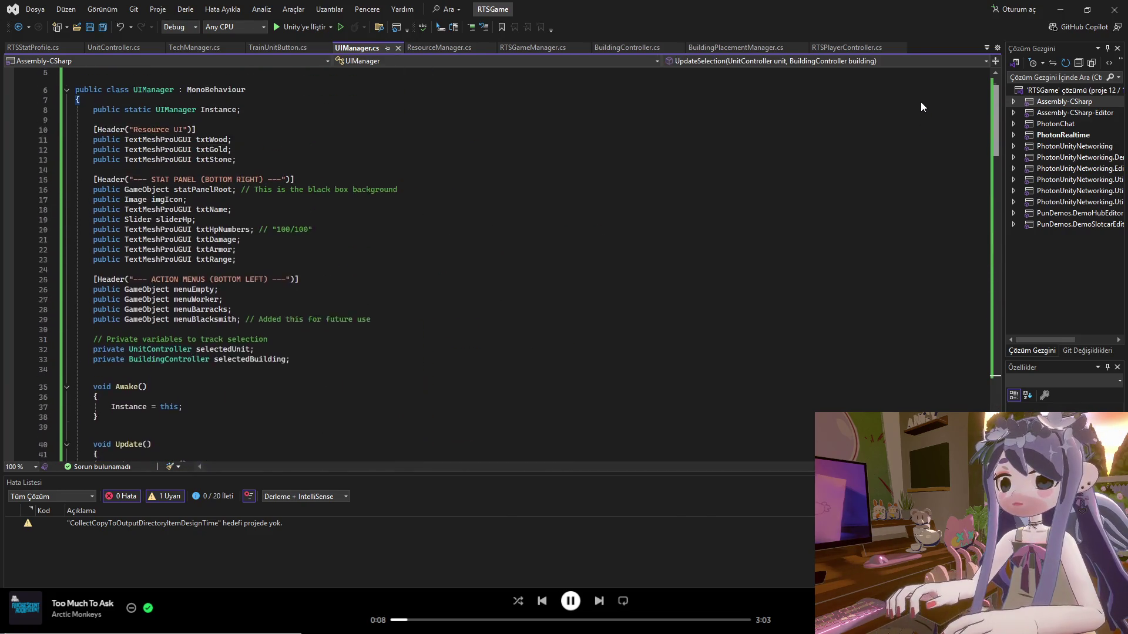
pyautogui.scroll(-3, 294, 225)
# Review the new UIManager code from the menuEmpty field down to the null-safety comment.
pyautogui.click(294, 225)
pyautogui.scroll(-3, 294, 225)
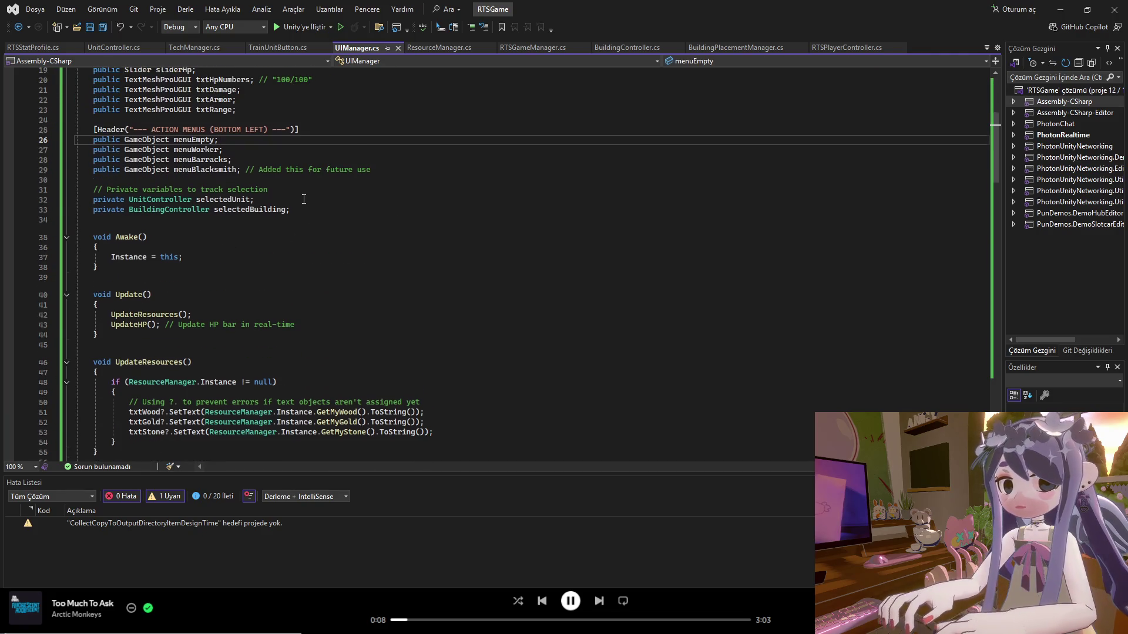
pyautogui.scroll(-1, 343, 172)
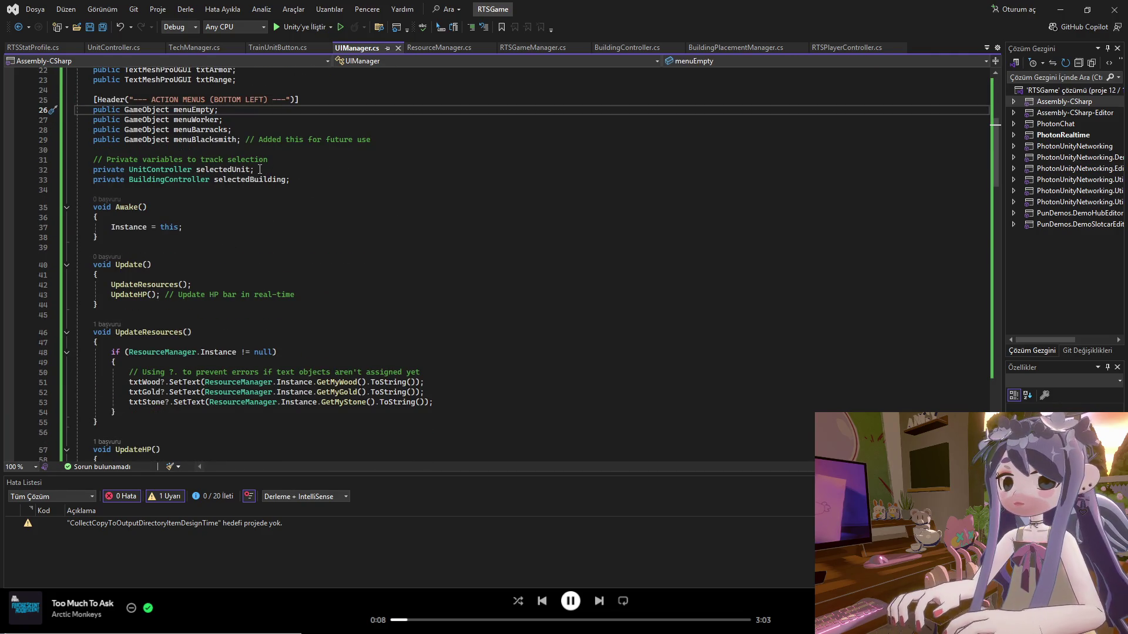
pyautogui.scroll(-2, 256, 168)
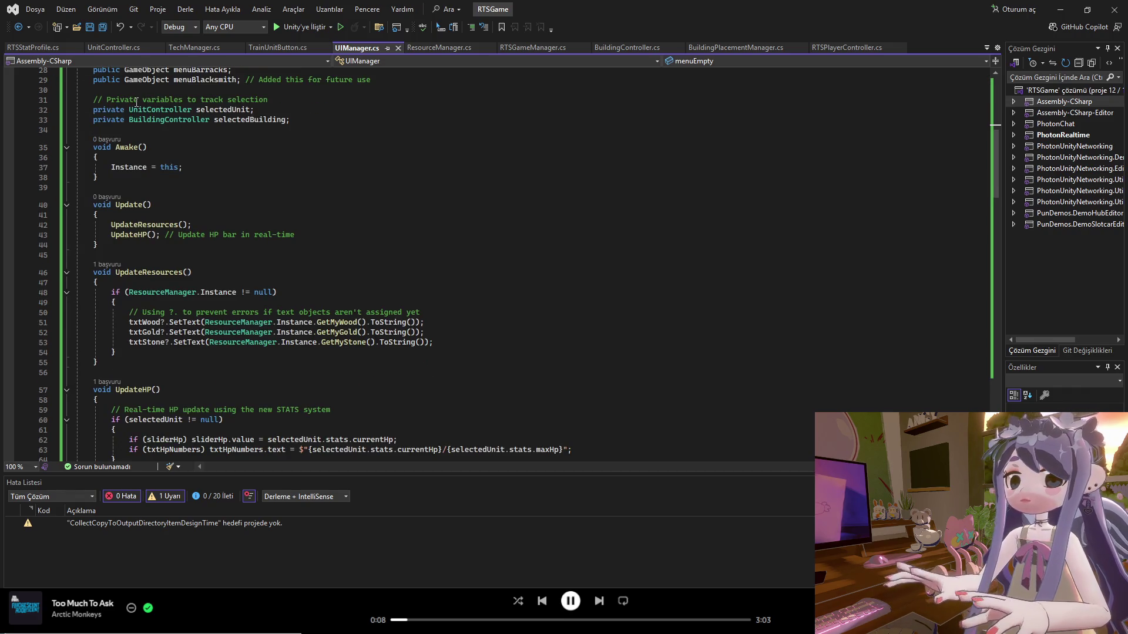
pyautogui.scroll(-5, 186, 139)
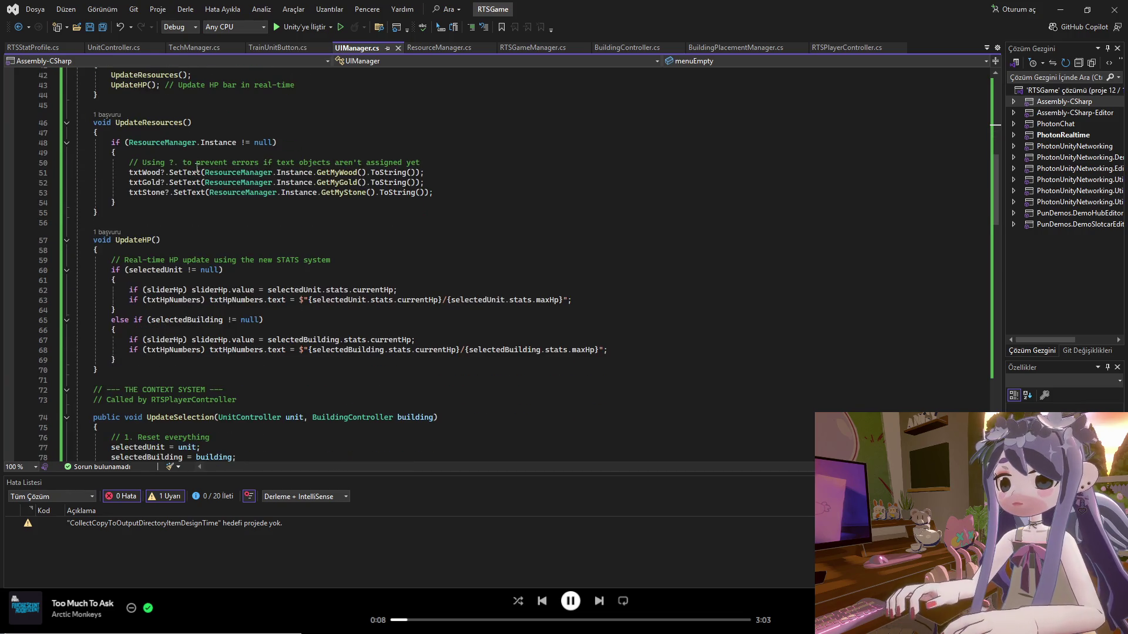
pyautogui.moveTo(196, 162); pyautogui.dragTo(322, 160)
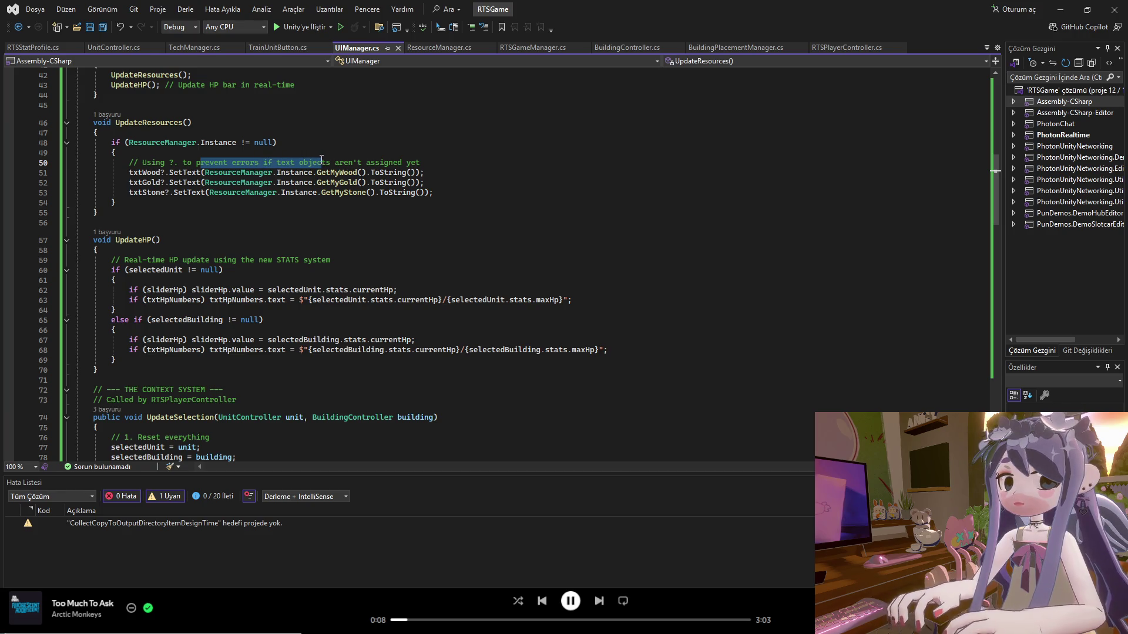
# Review GetCurrentBuilding and the Blacksmith branch of the new UIManager code.
pyautogui.scroll(-3, 321, 160)
pyautogui.scroll(-18, 316, 170)
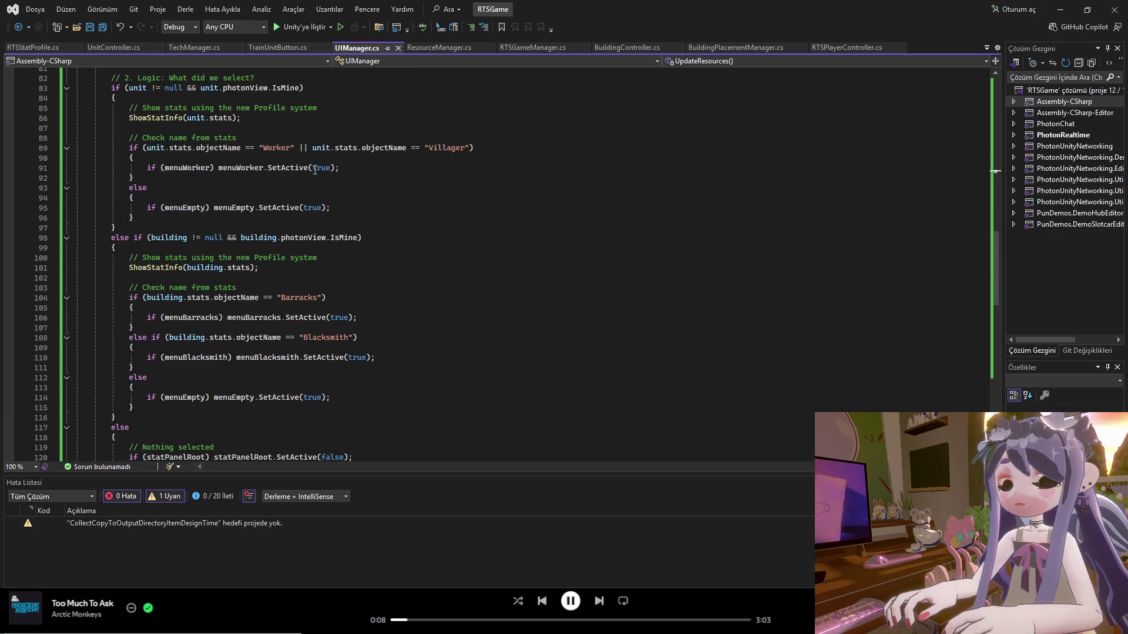
pyautogui.scroll(-5, 263, 209)
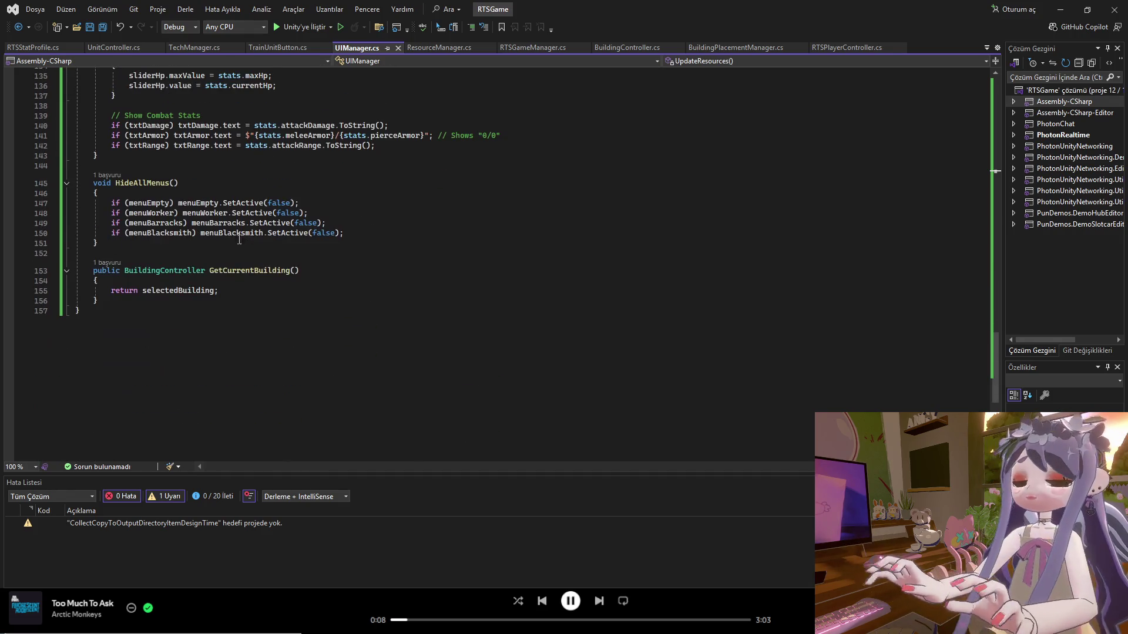
pyautogui.click(277, 301)
pyautogui.scroll(8, 186, 310)
pyautogui.scroll(7, 186, 310)
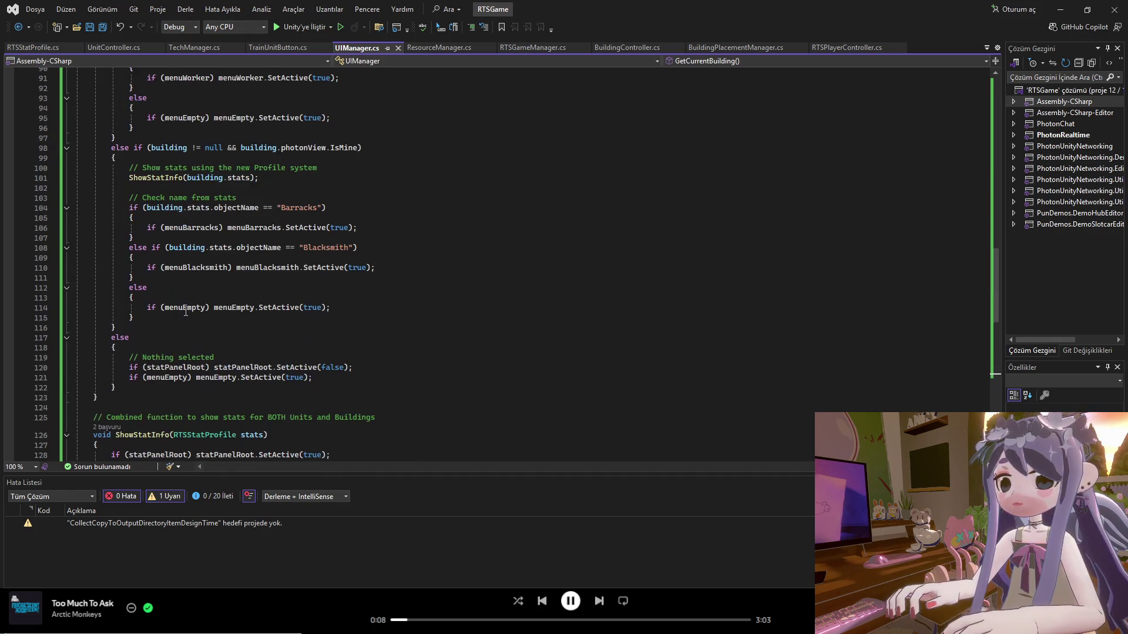
pyautogui.click(198, 278)
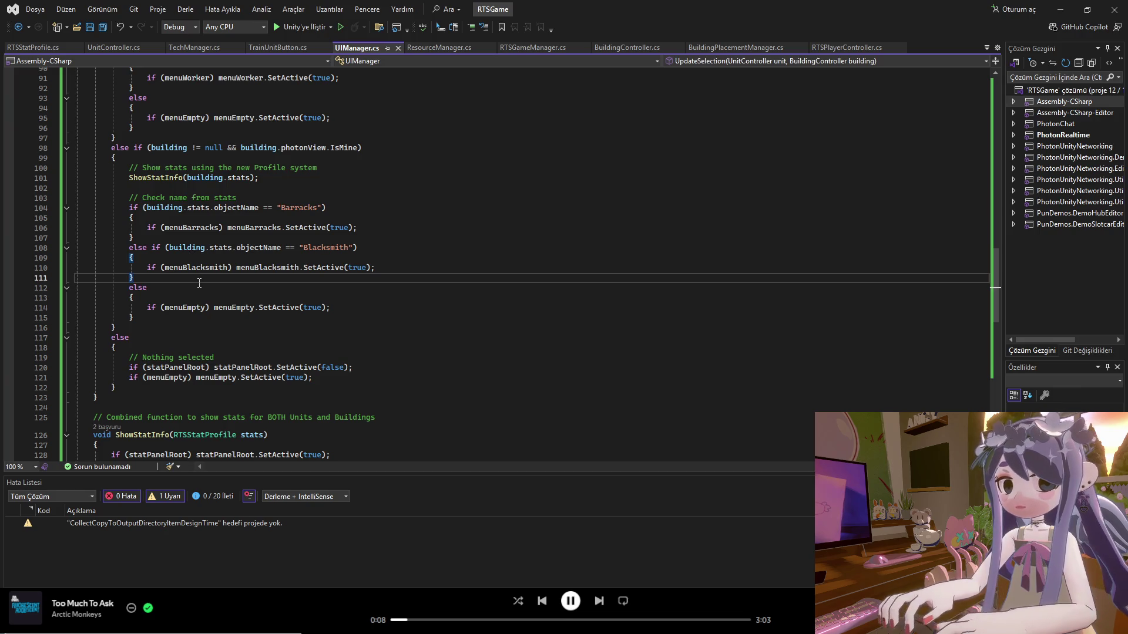
pyautogui.scroll(10, 194, 260)
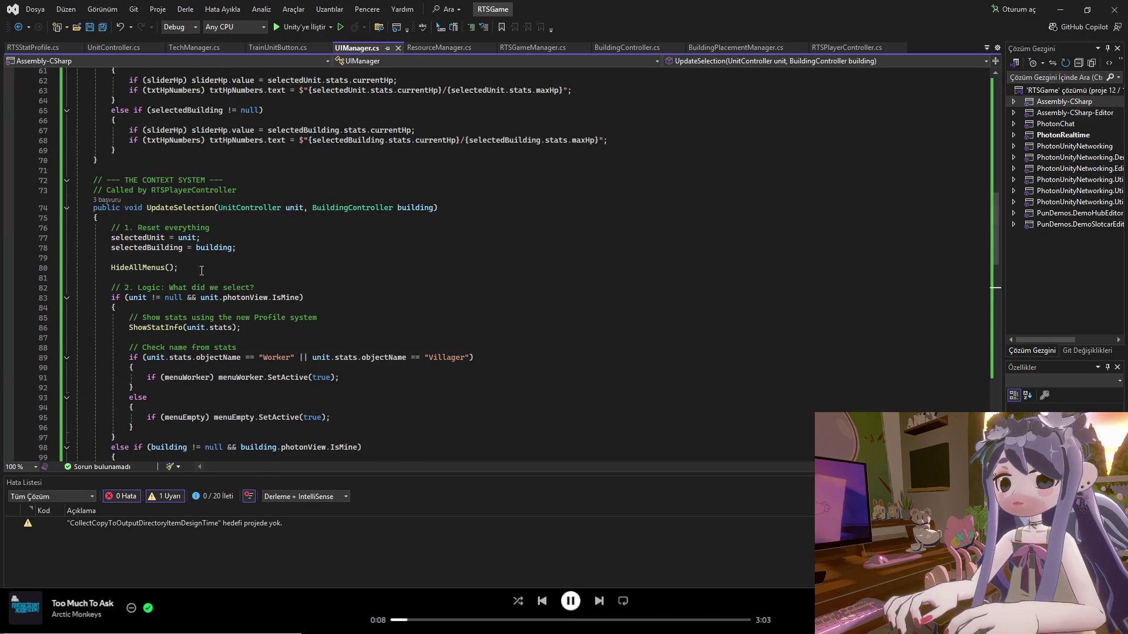
# Look through the TechManager, UnitController and RTSStatProfile scripts, then switch to Unity.
pyautogui.click(189, 45)
pyautogui.click(132, 50)
pyautogui.click(38, 50)
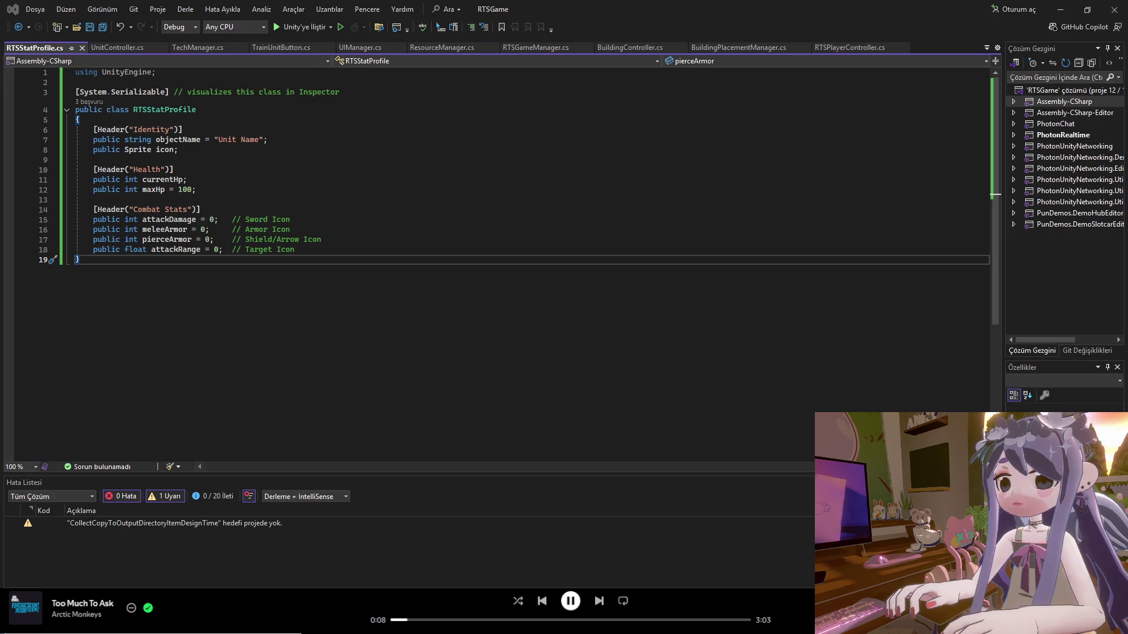
pyautogui.hotkey('alt', 'Tab')
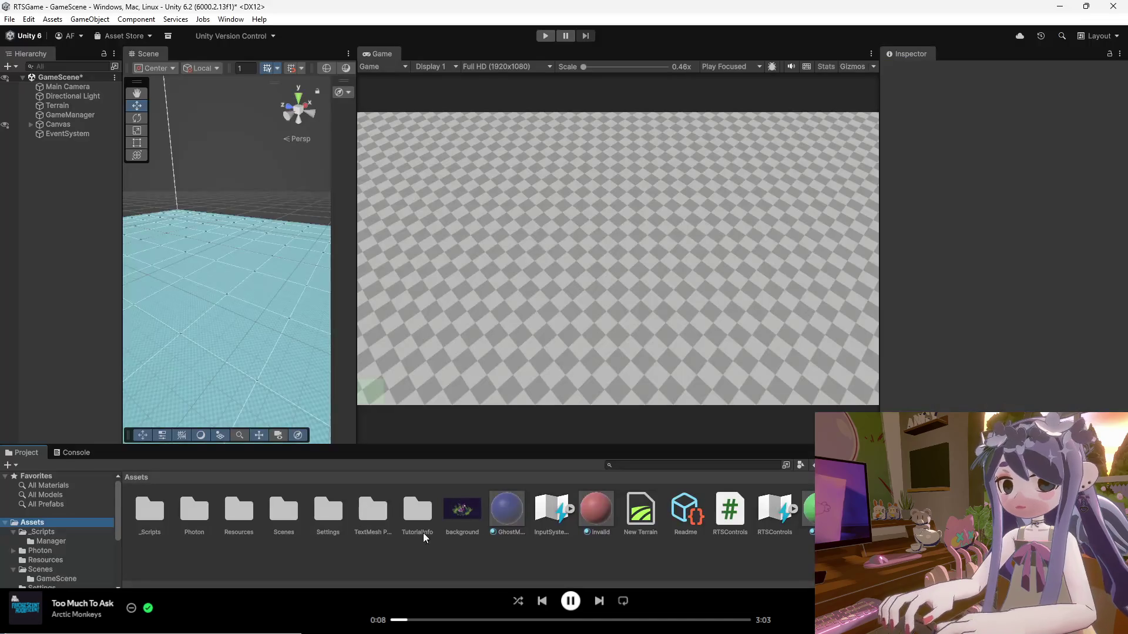
# Enlarge the Console and read the CS1061 UpdateStatPanel errors in UnitController.cs.
pyautogui.click(75, 453)
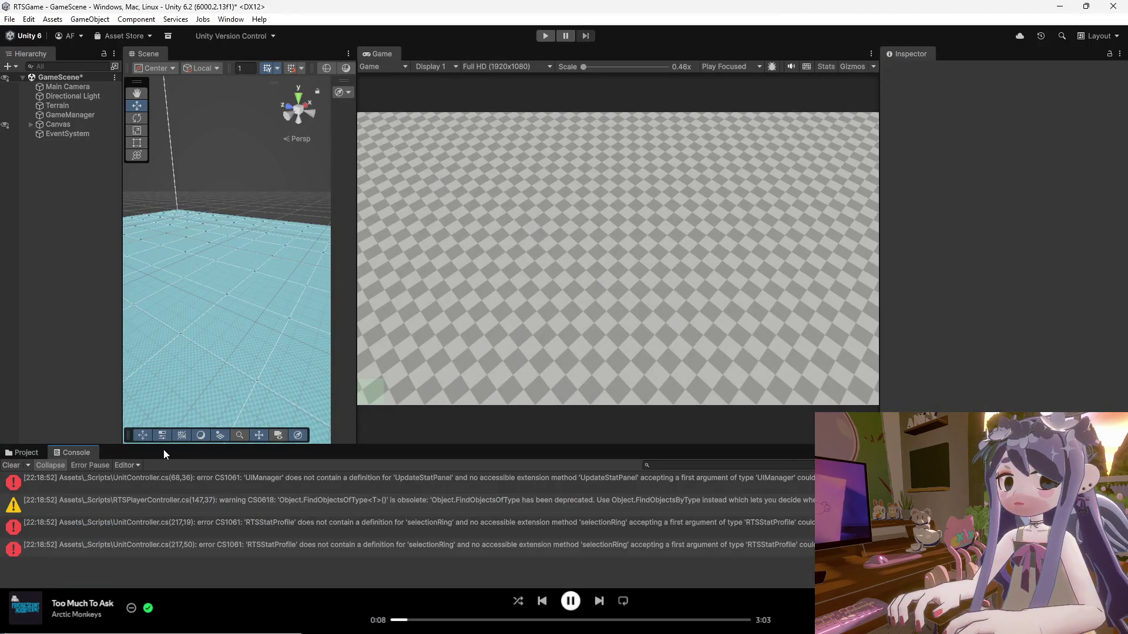
pyautogui.moveTo(162, 448); pyautogui.dragTo(162, 336)
pyautogui.click(290, 470)
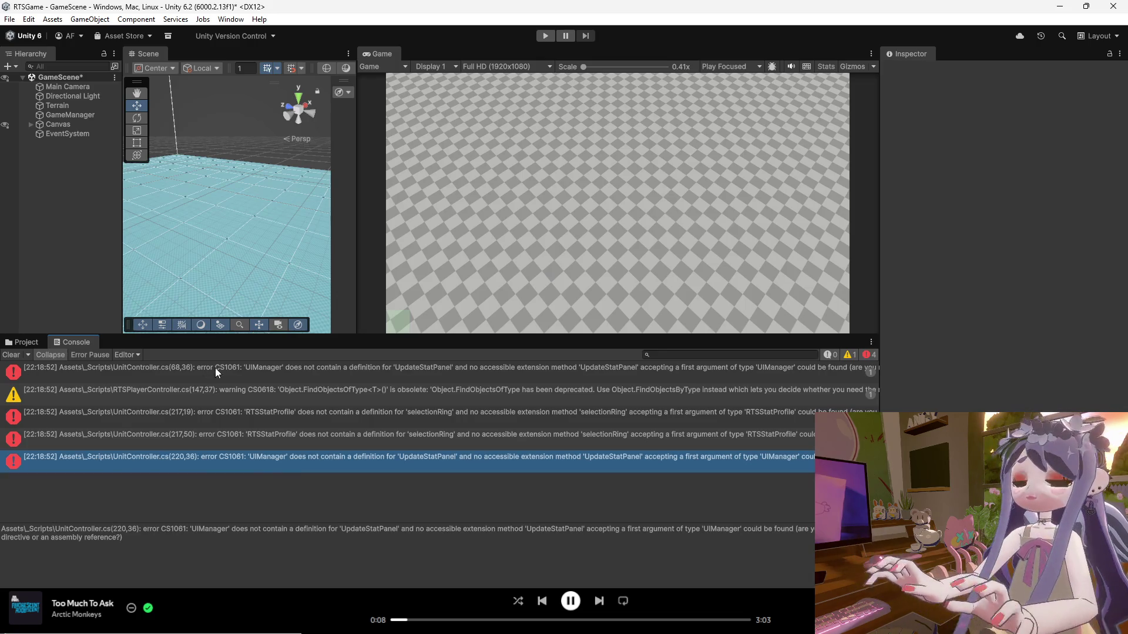
pyautogui.click(253, 372)
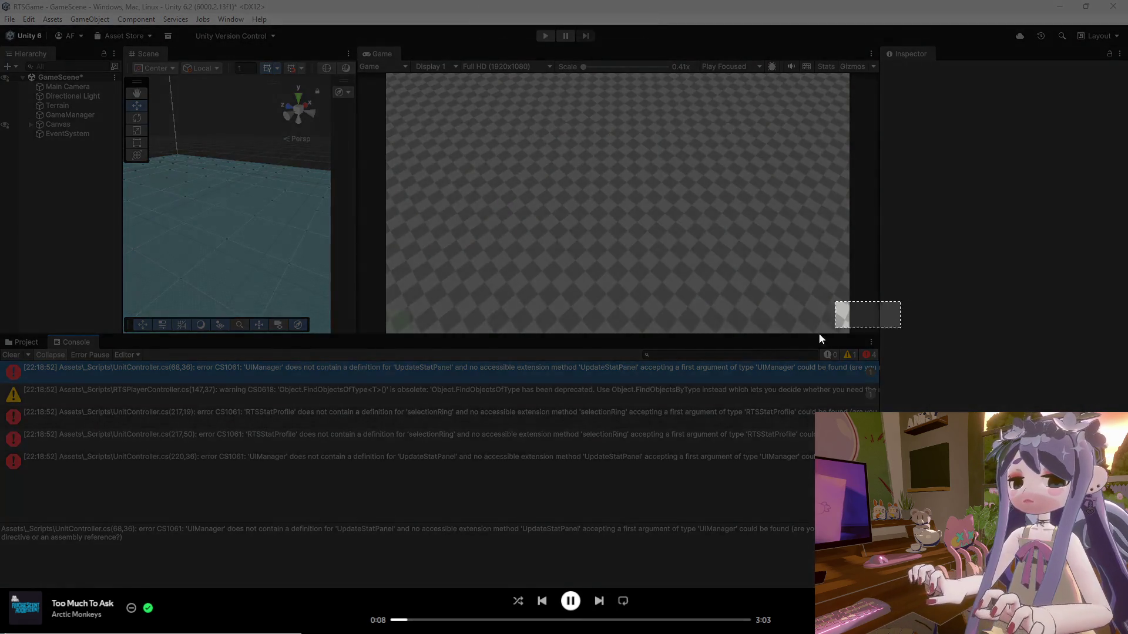
pyautogui.moveTo(818, 335)
pyautogui.mouseDown()
pyautogui.moveTo(17, 486)
pyautogui.moveTo(7, 503)
pyautogui.mouseUp()
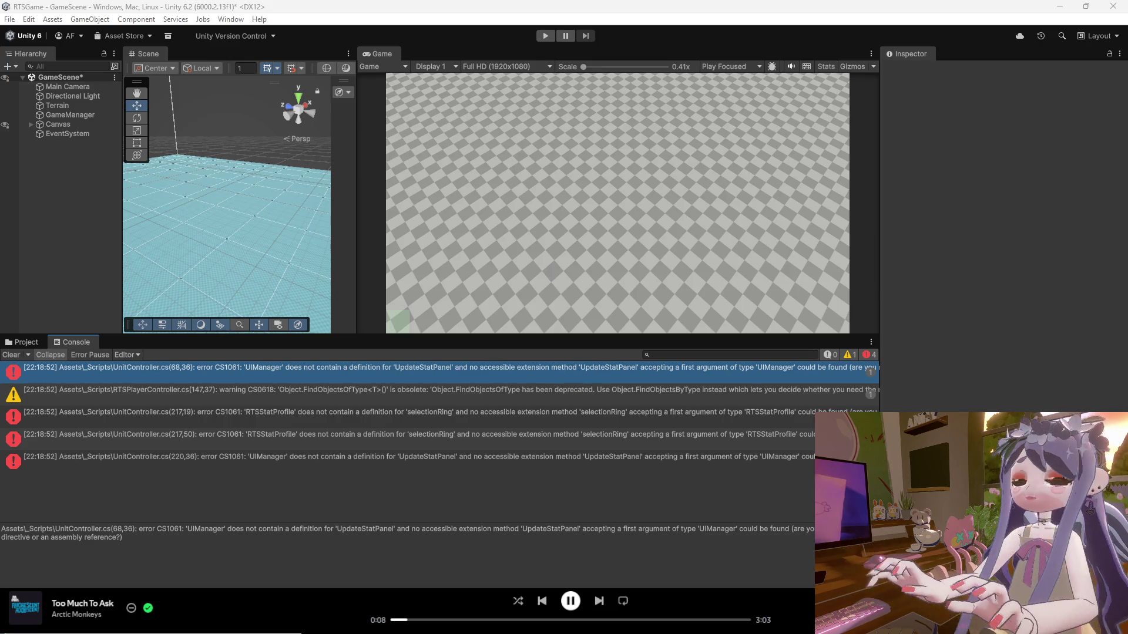
pyautogui.hotkey('alt', 'Tab')
# Show UIManager.cs in Visual Studio, scrolled to the top of the file.
pyautogui.click(356, 47)
pyautogui.scroll(10, 518, 309)
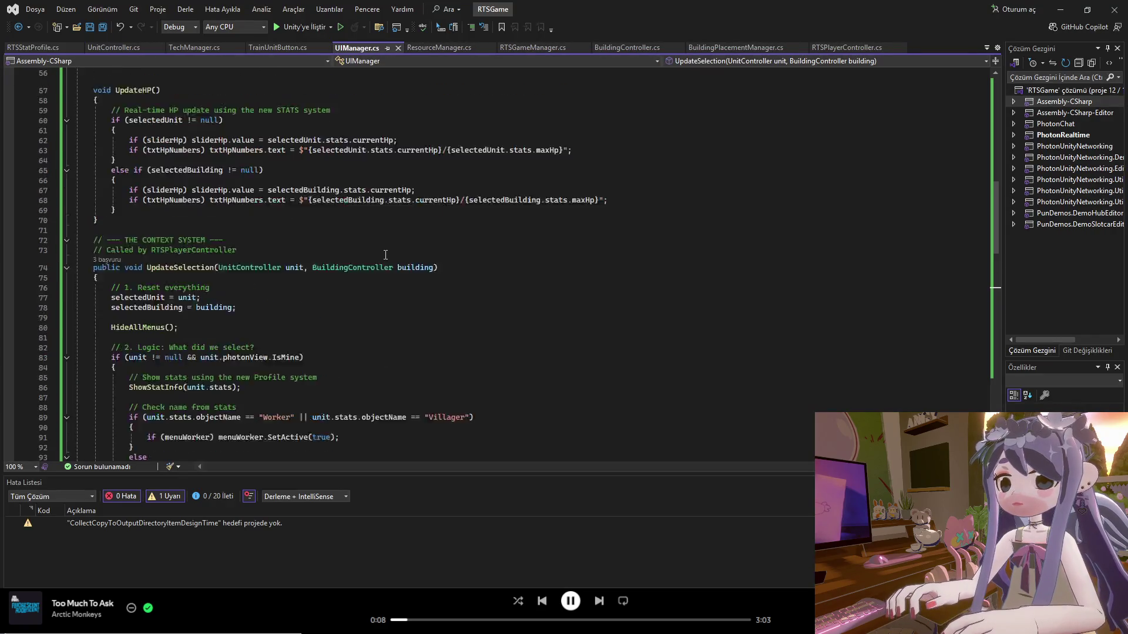
pyautogui.scroll(10, 519, 310)
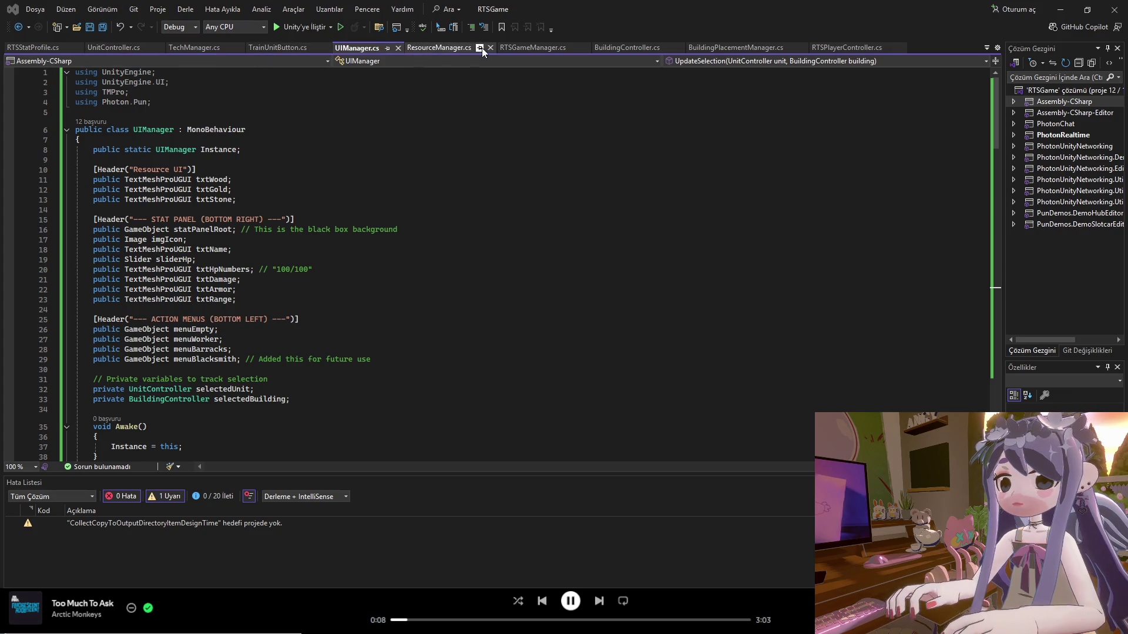
# Remove 'stats.' before both selectionRing references in RPC_TakeDamage and save UnitController.cs.
pyautogui.click(114, 48)
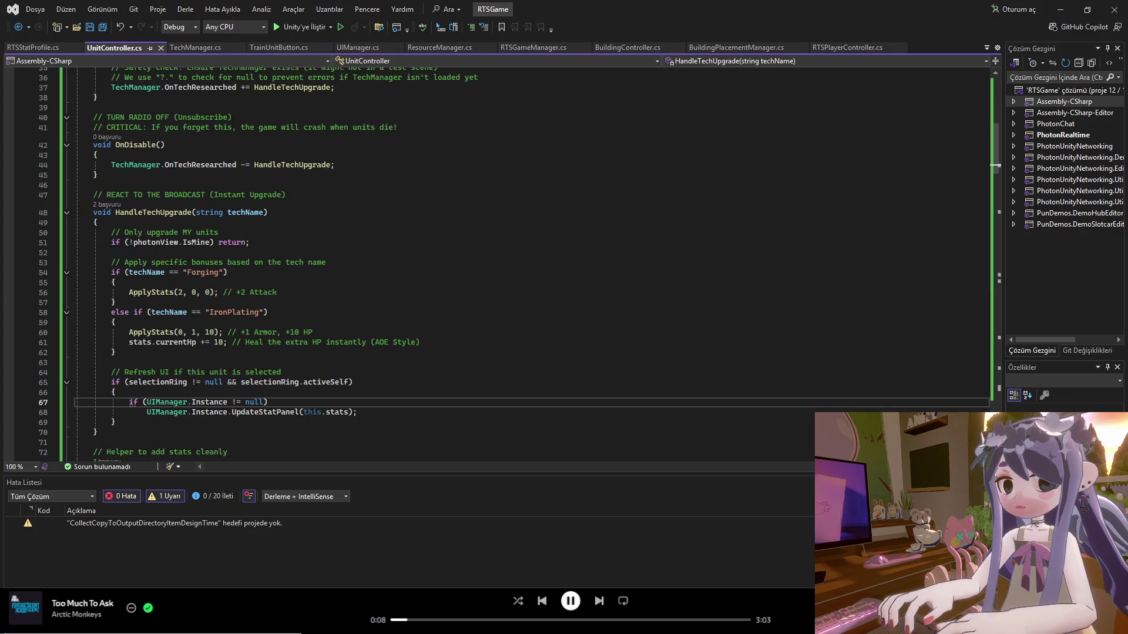
pyautogui.scroll(-6, 265, 284)
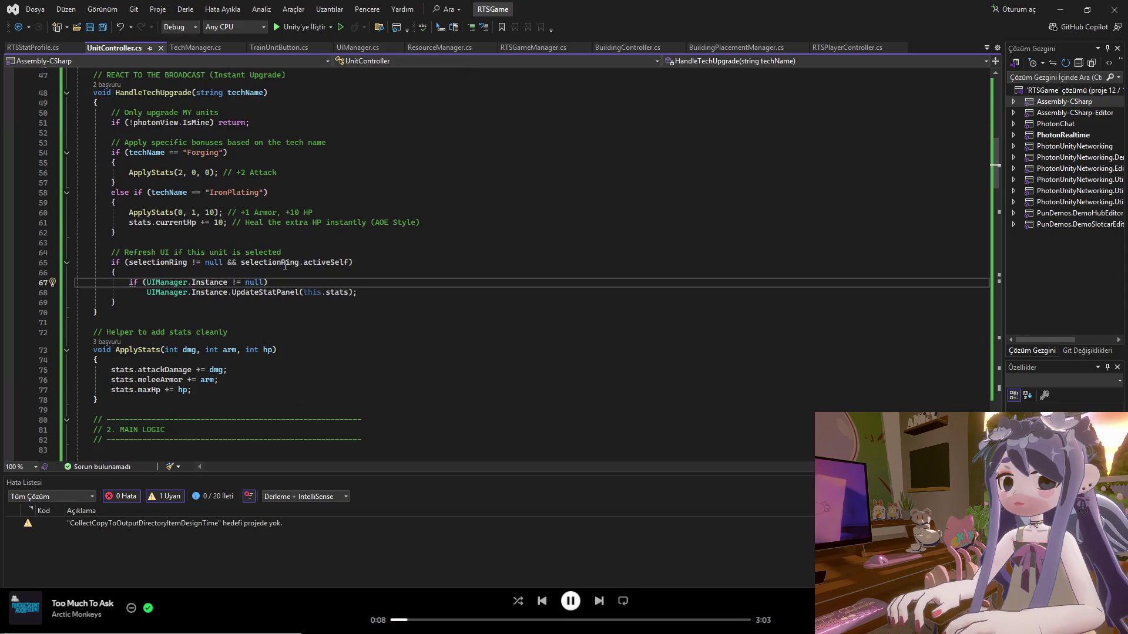
pyautogui.scroll(-20, 265, 283)
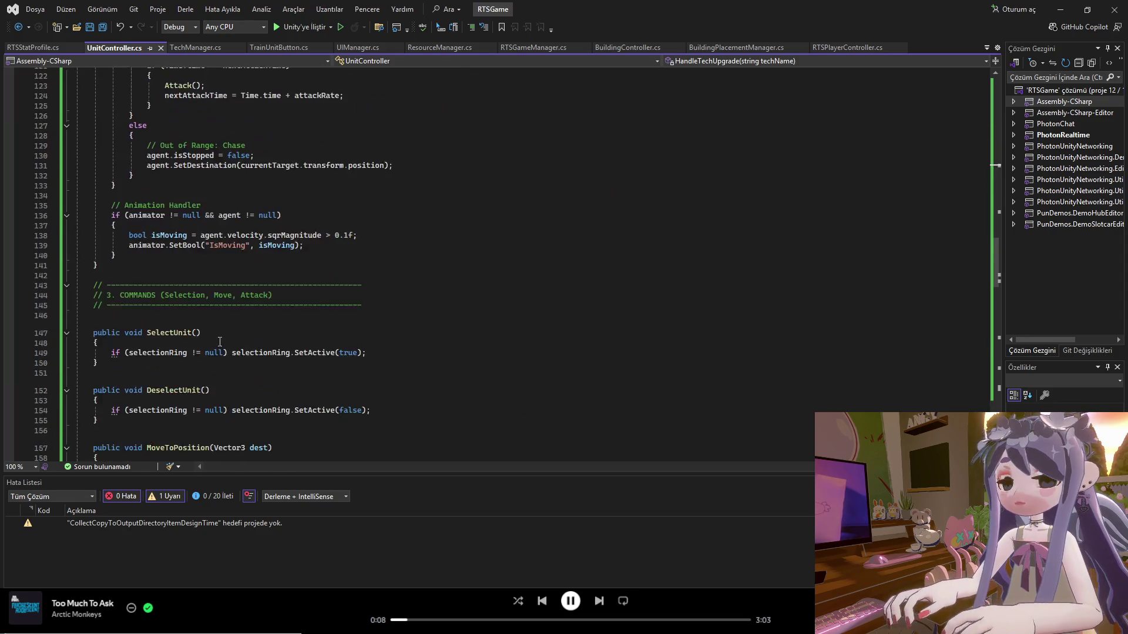
pyautogui.scroll(-7, 190, 365)
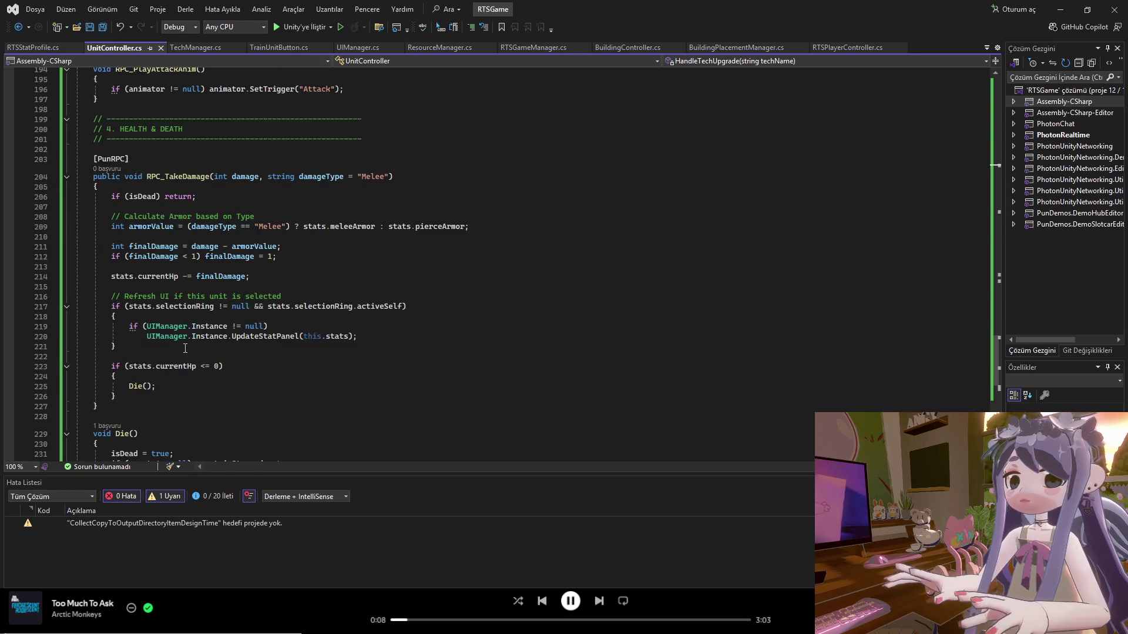
pyautogui.click(155, 306)
pyautogui.press('BackSpace')
pyautogui.press('BackSpace')
pyautogui.press('BackSpace')
pyautogui.click(199, 326)
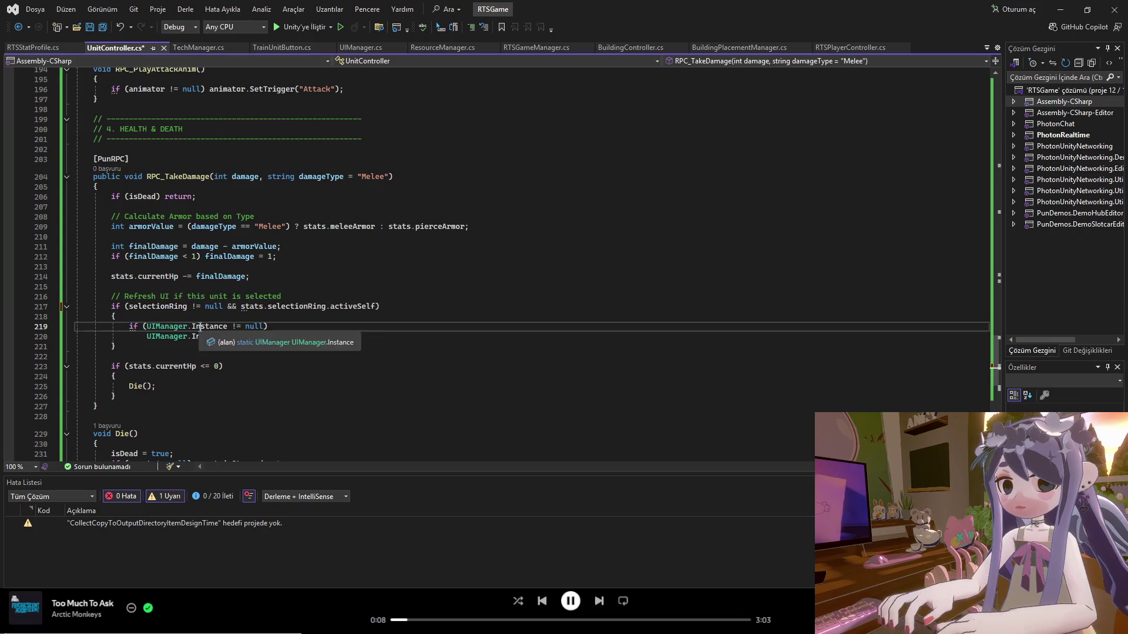
pyautogui.click(267, 306)
pyautogui.press('BackSpace')
pyautogui.press('BackSpace')
pyautogui.press('BackSpace')
pyautogui.click(259, 336)
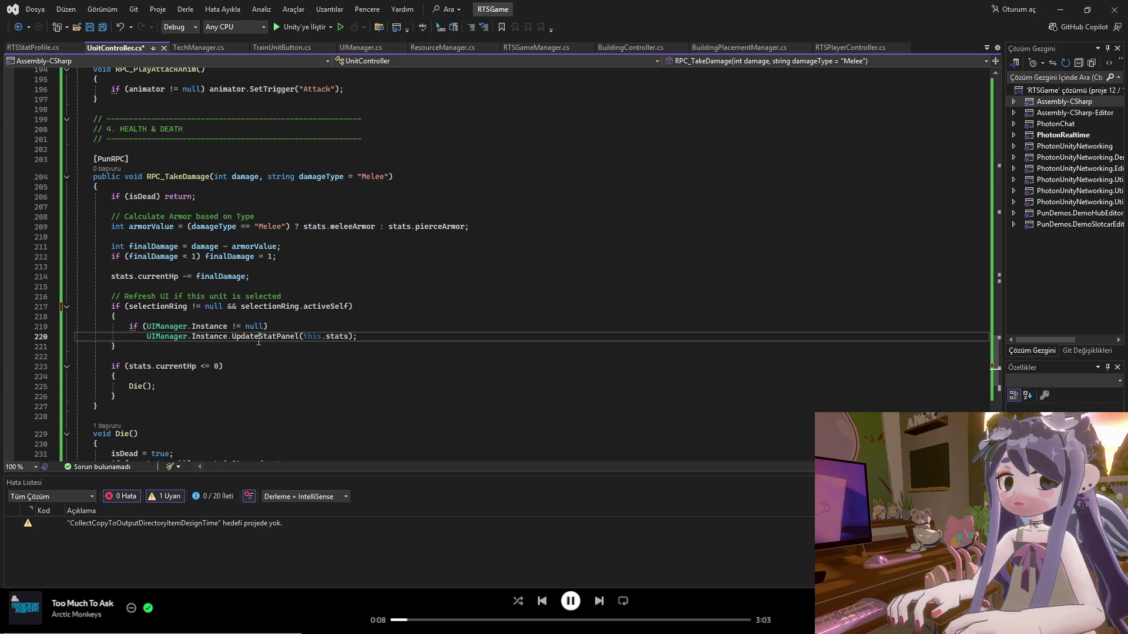
pyautogui.hotkey('ctrl', 's')
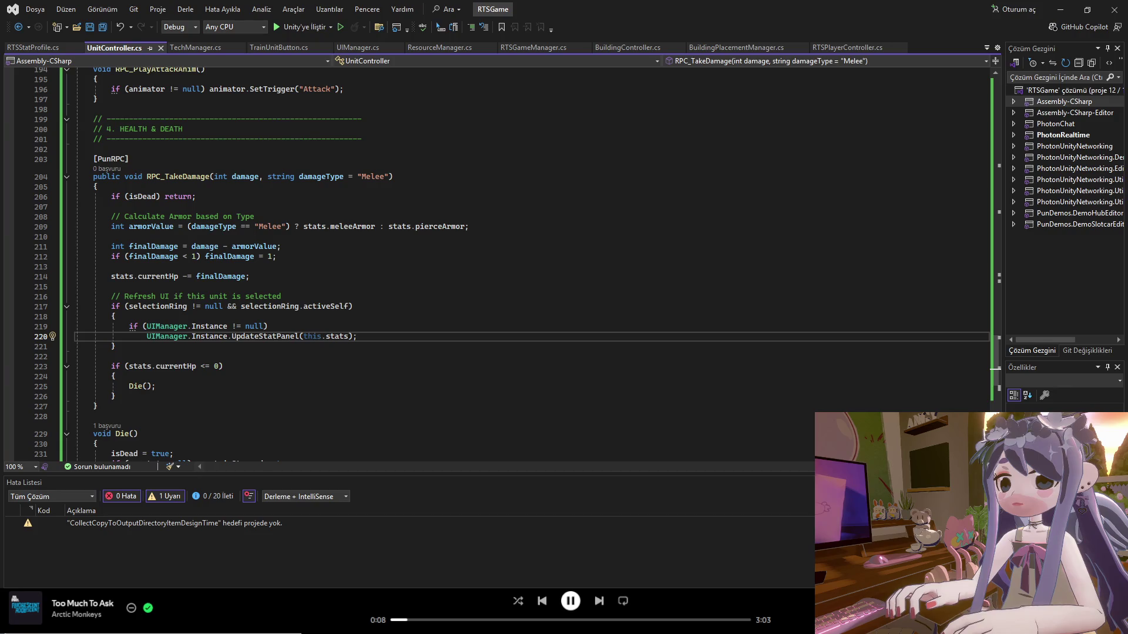
# Check the selectionRing usage in HandleTechUpgrade, then go back to UIManager.cs.
pyautogui.scroll(20, 183, 407)
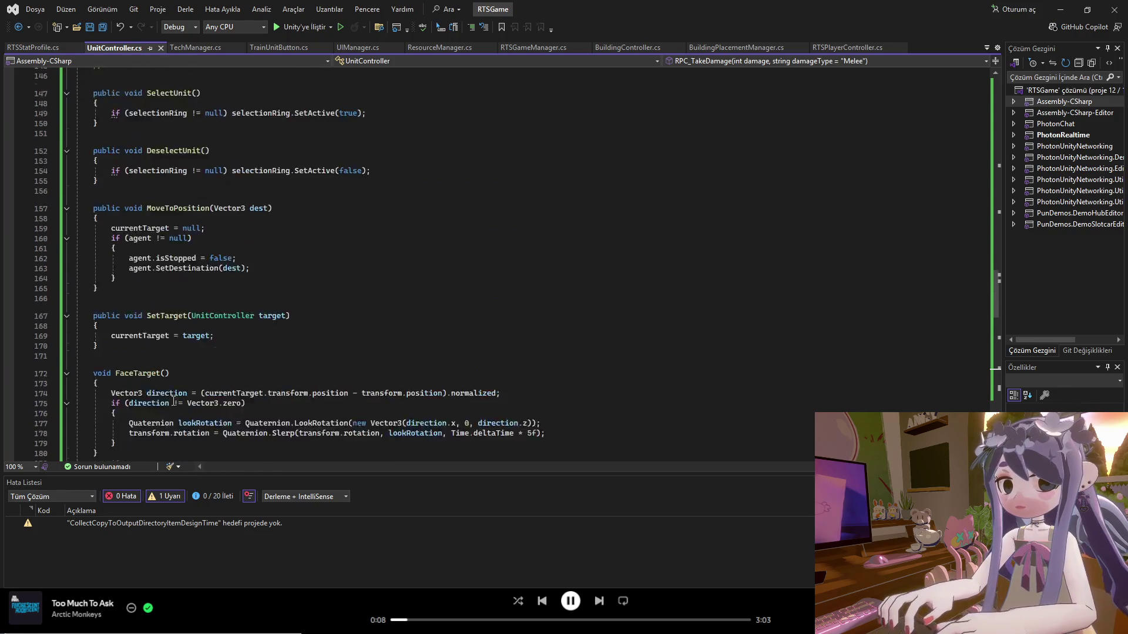
pyautogui.scroll(10, 184, 406)
pyautogui.scroll(5, 144, 201)
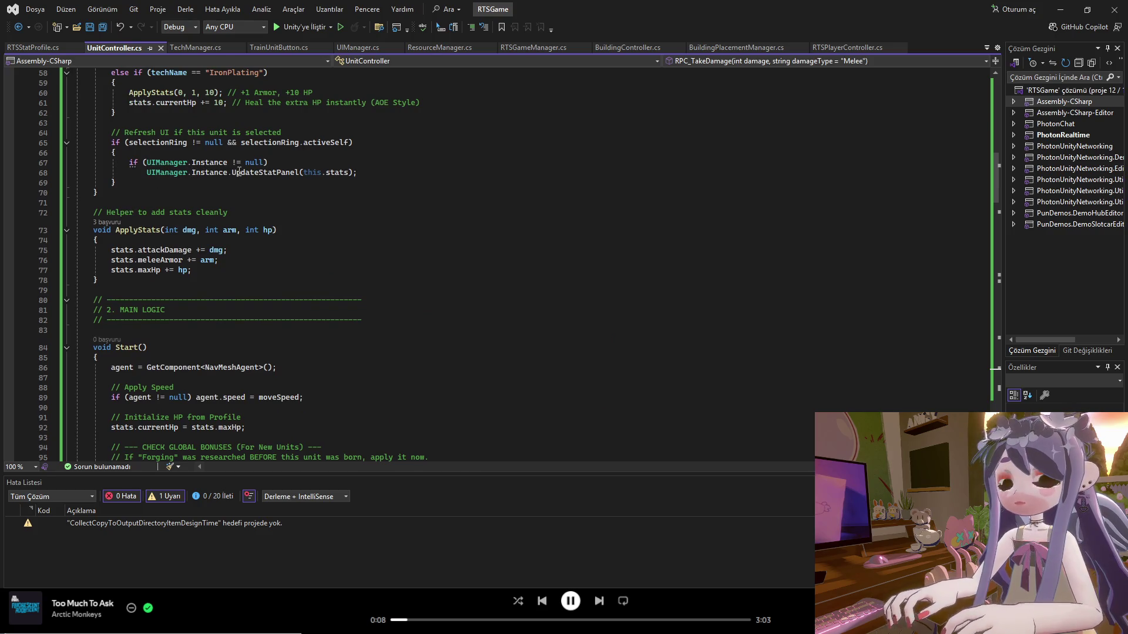
pyautogui.click(157, 142)
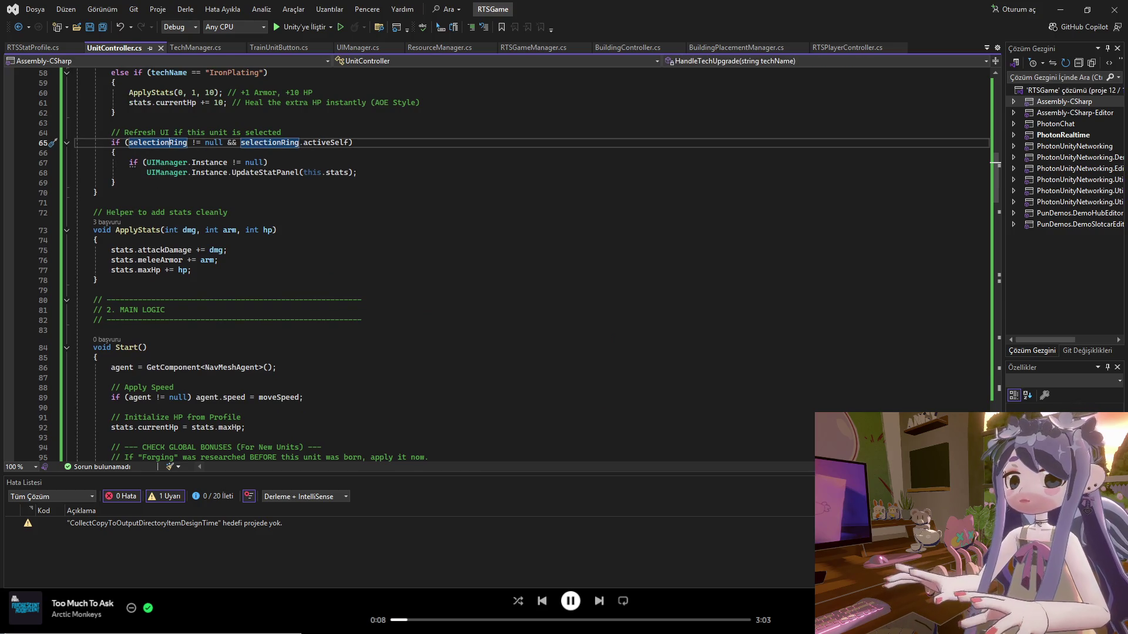
pyautogui.click(371, 46)
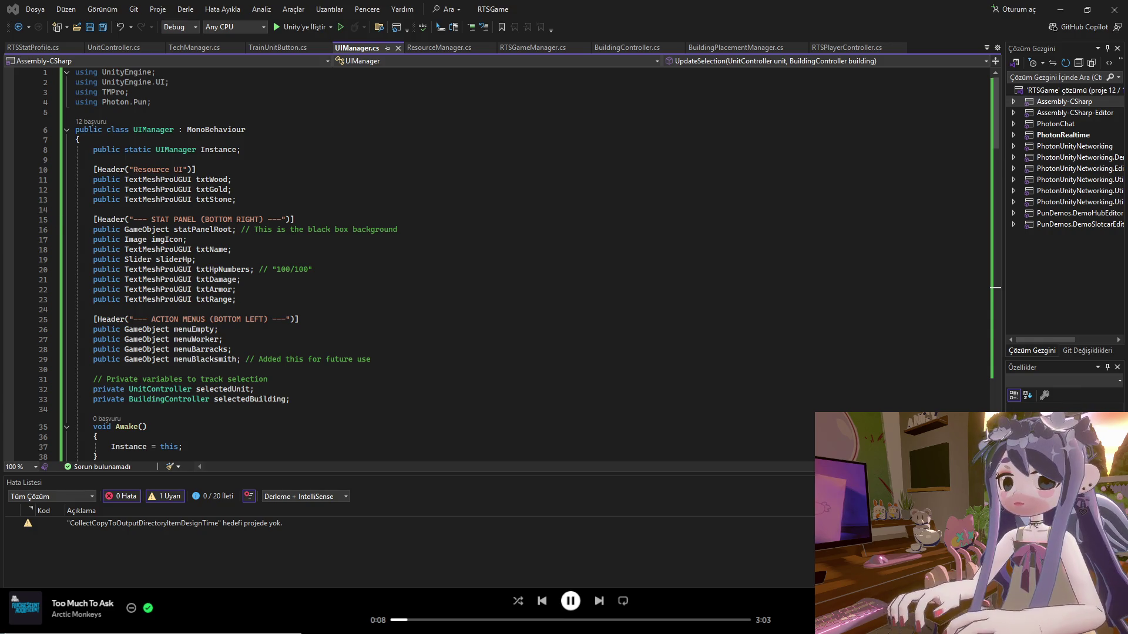
# Replace all of UIManager.cs with the pasted UpdateStatPanel(RTSStatProfile stats) version, then switch to Unity.
pyautogui.scroll(-17, 367, 341)
pyautogui.scroll(-20, 367, 341)
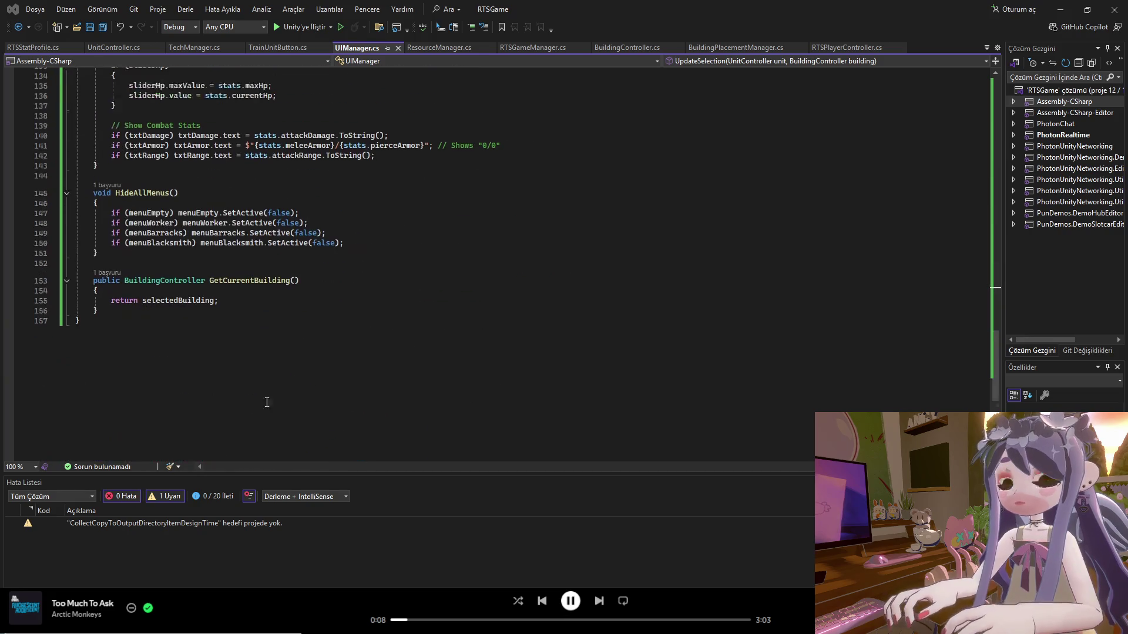
pyautogui.hotkey('ctrl', 'a')
pyautogui.scroll(20, 98, 104)
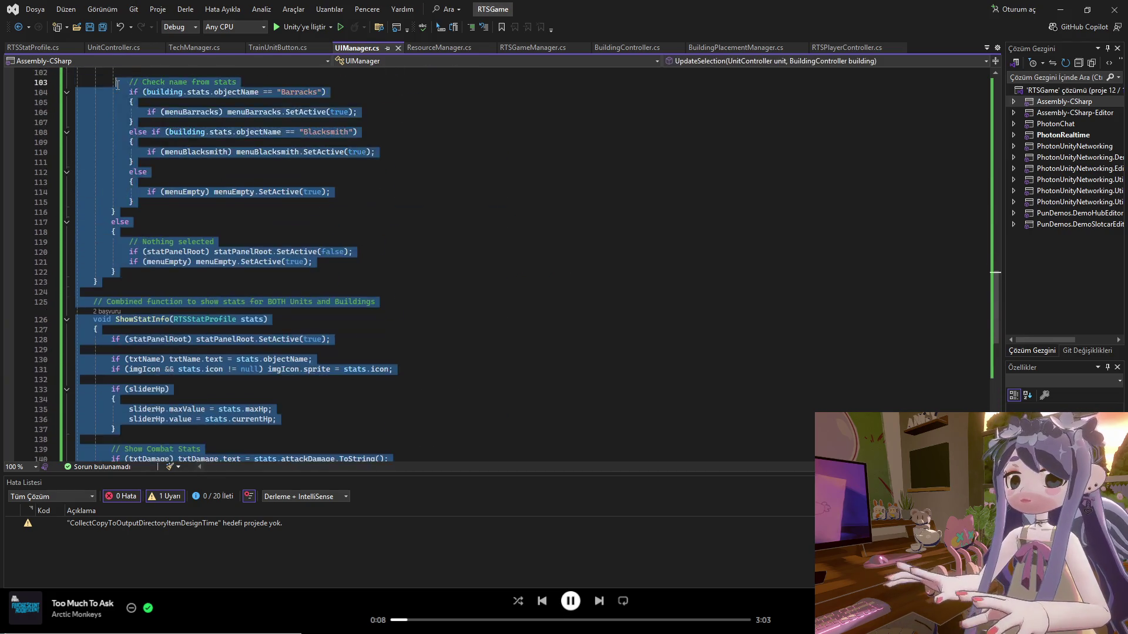
pyautogui.scroll(17, 97, 104)
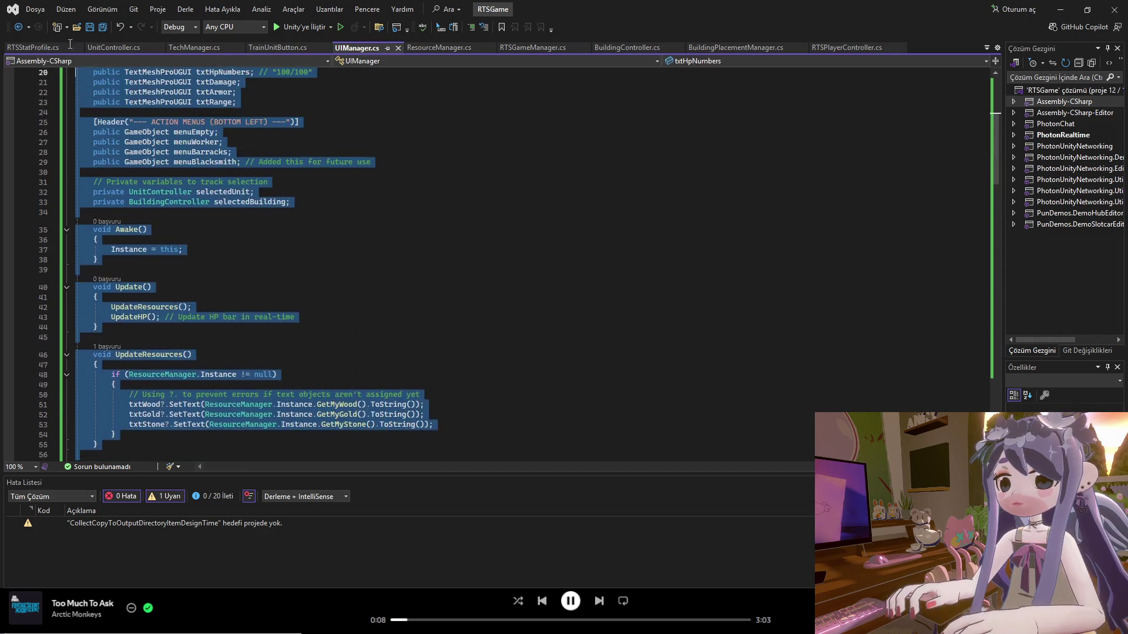
pyautogui.hotkey('ctrl', 'v')
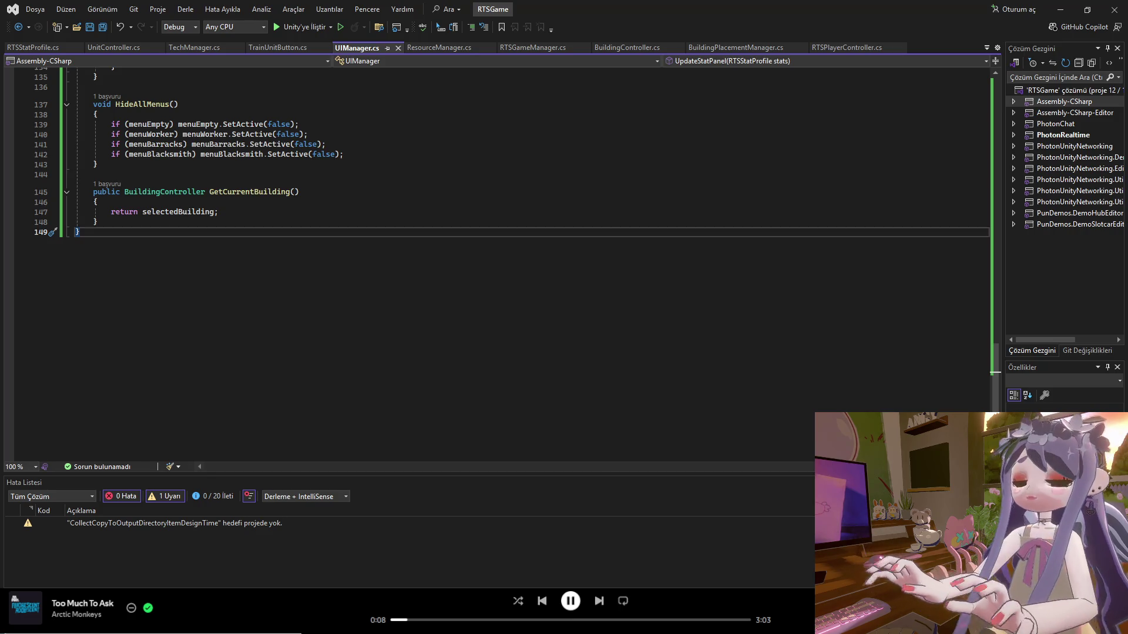
pyautogui.hotkey('alt', 'Tab')
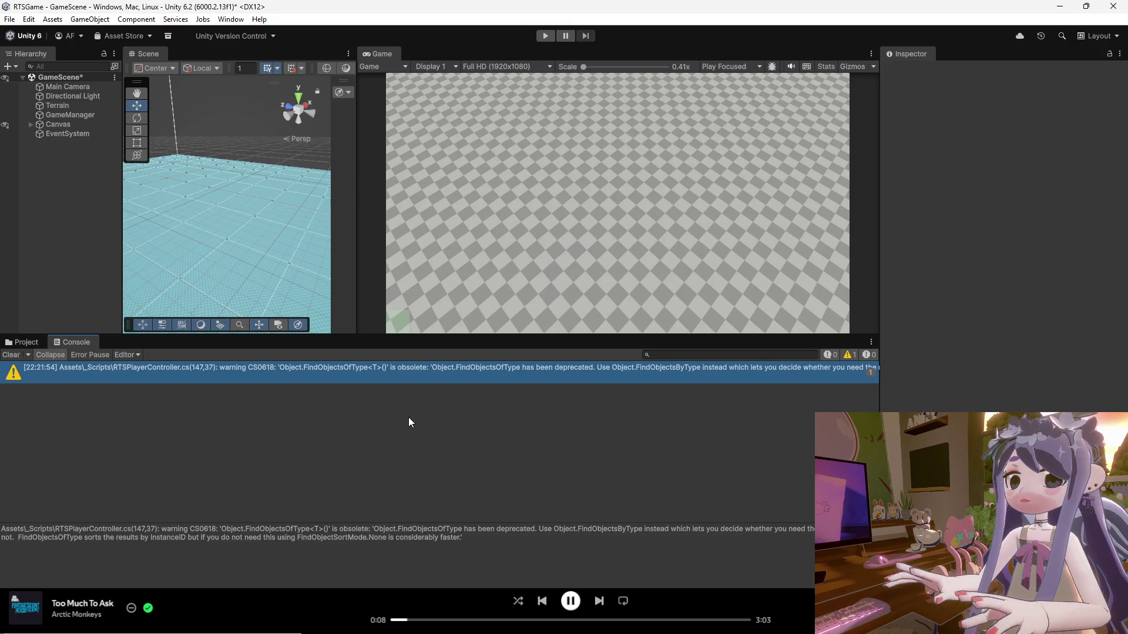
pyautogui.moveTo(733, 633)
pyautogui.click(733, 552)
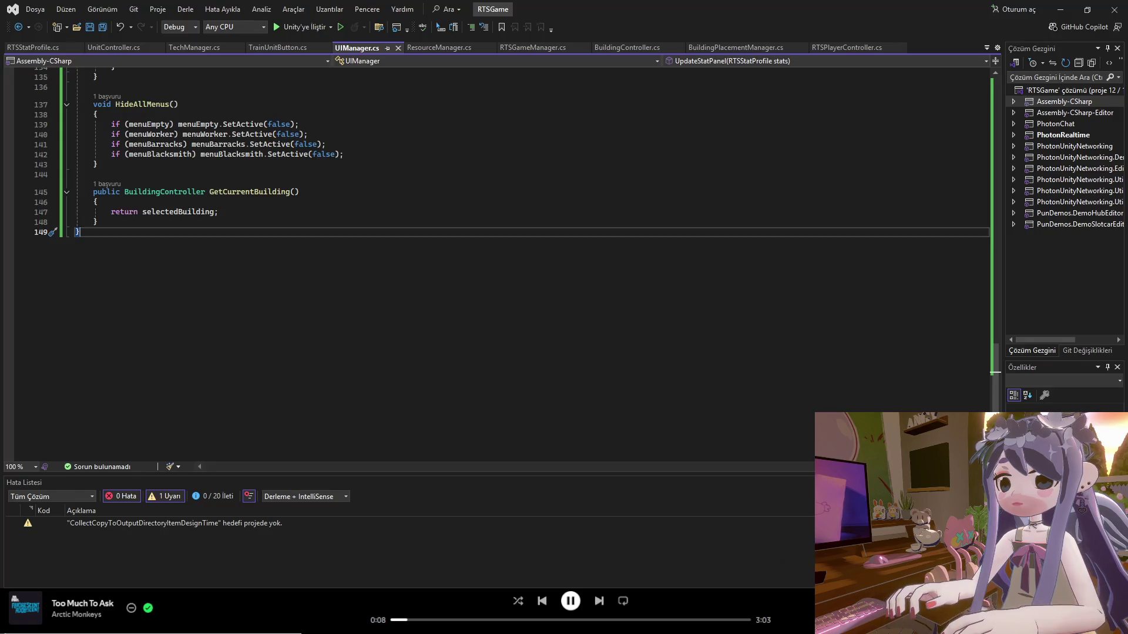
pyautogui.click(314, 202)
pyautogui.moveTo(993, 379)
pyautogui.mouseDown()
pyautogui.moveTo(964, 73)
pyautogui.moveTo(957, 126)
pyautogui.moveTo(952, 84)
pyautogui.moveTo(939, 378)
pyautogui.moveTo(928, 86)
pyautogui.mouseUp()
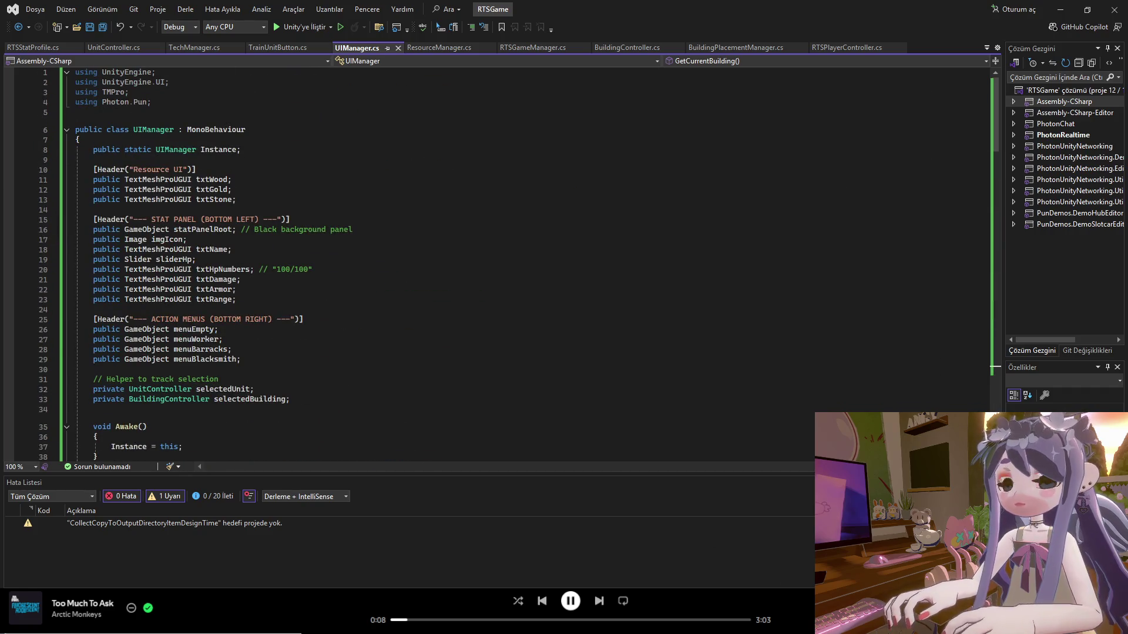
pyautogui.hotkey('alt', 'Tab')
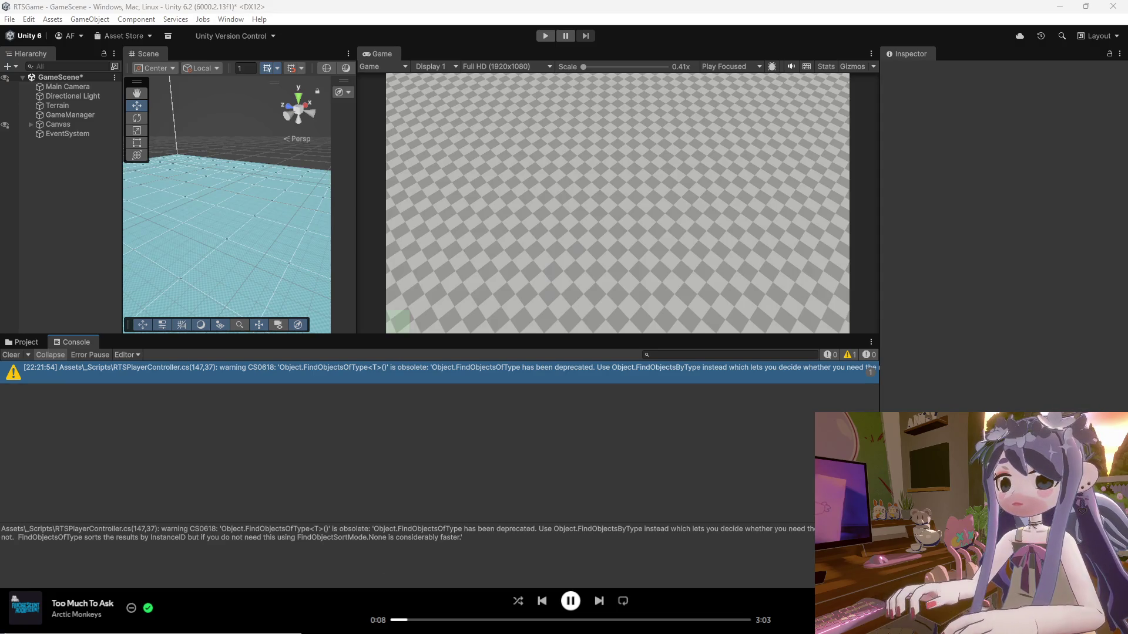
pyautogui.hotkey('alt', 'Tab')
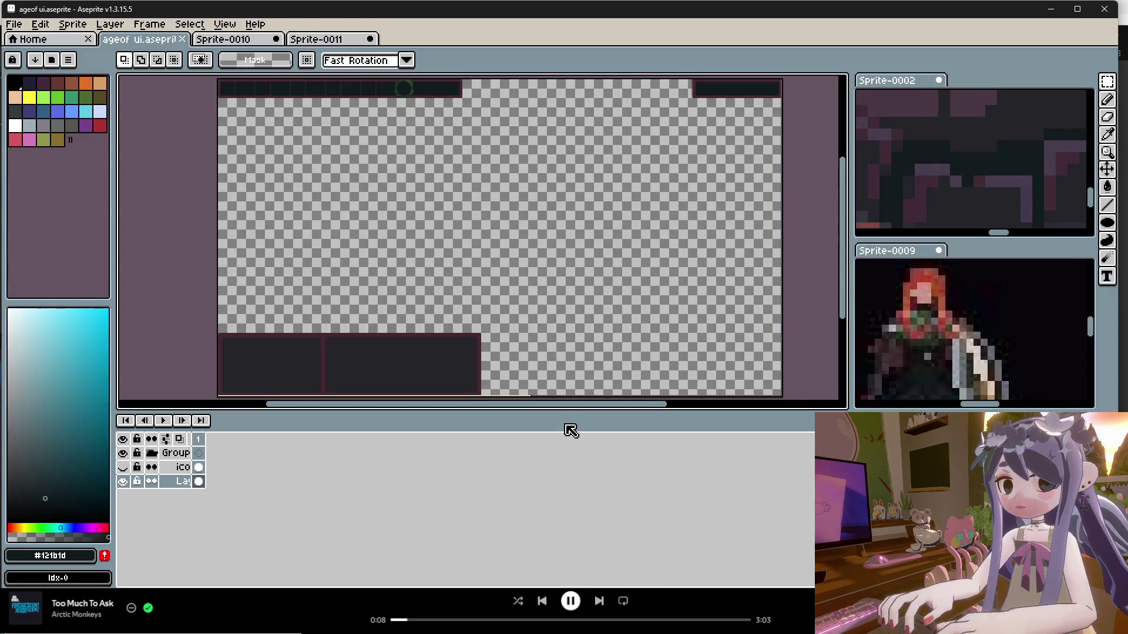
# Enlarge the canvas area and make the ico layer visible so resource icons appear.
pyautogui.moveTo(563, 412); pyautogui.dragTo(570, 503)
pyautogui.scroll(2, 552, 393)
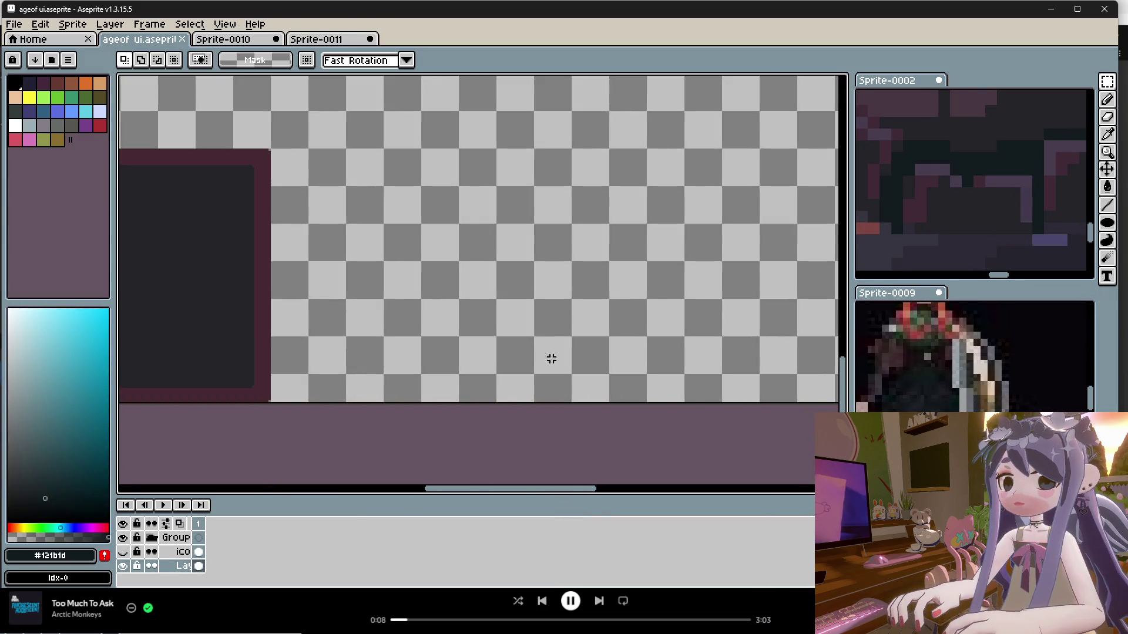
pyautogui.scroll(-3, 544, 396)
pyautogui.scroll(1, 509, 272)
pyautogui.click(122, 552)
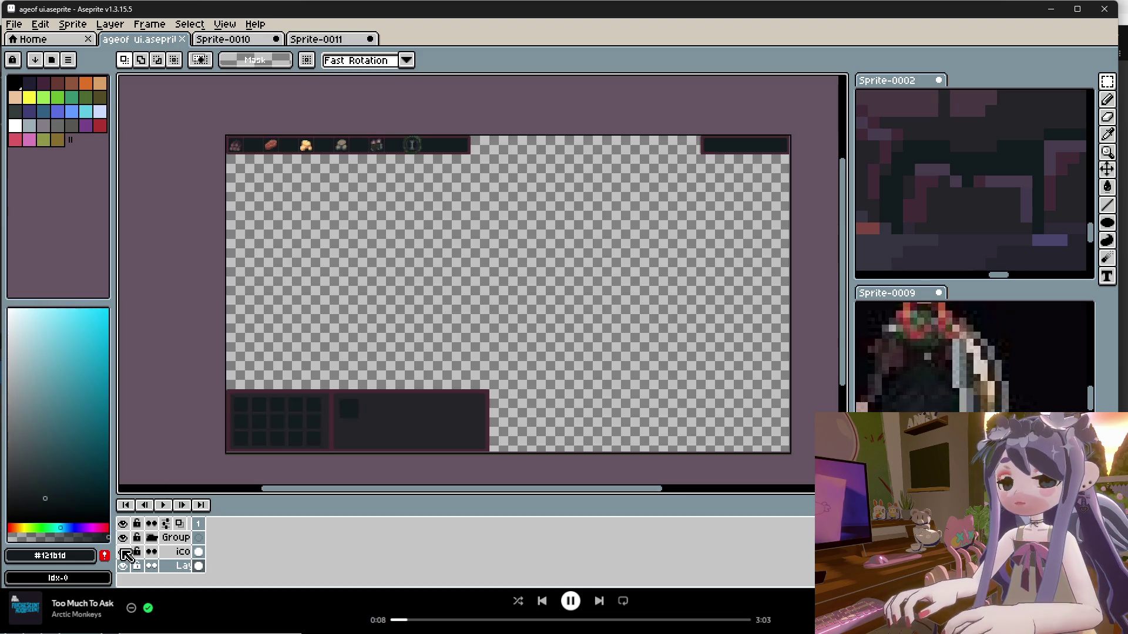
pyautogui.scroll(1, 517, 279)
pyautogui.scroll(-1, 535, 343)
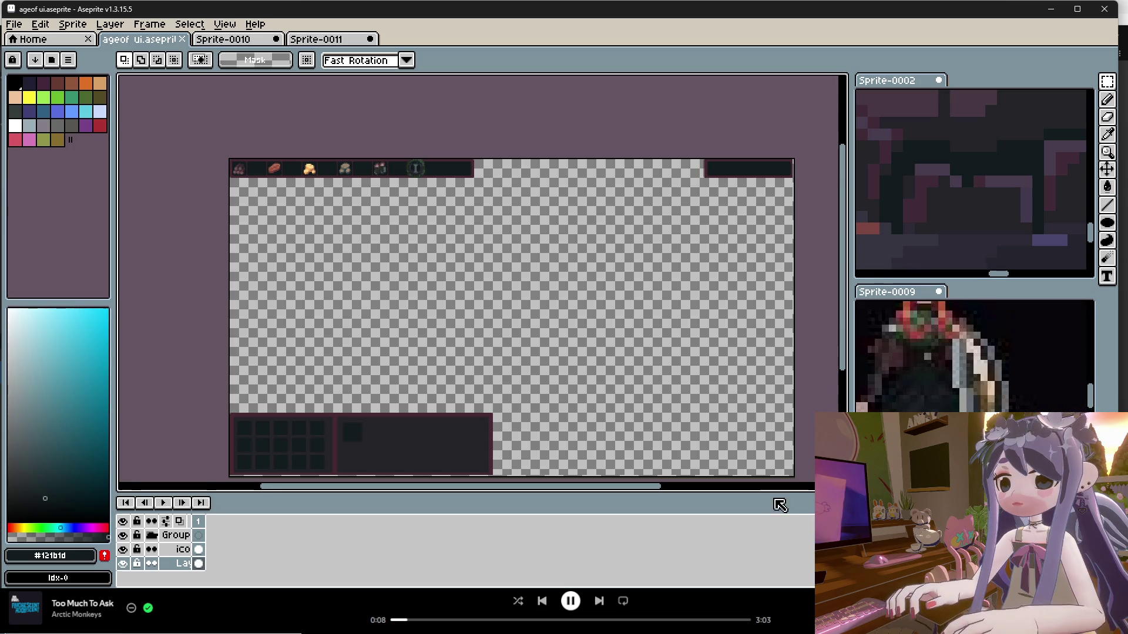
# Hide the timeline and widen the canvas view to frame the UI mockup.
pyautogui.press('Tab')
pyautogui.moveTo(849, 343); pyautogui.dragTo(899, 346)
pyautogui.scroll(1, 659, 286)
pyautogui.scroll(-1, 665, 326)
pyautogui.scroll(1, 290, 164)
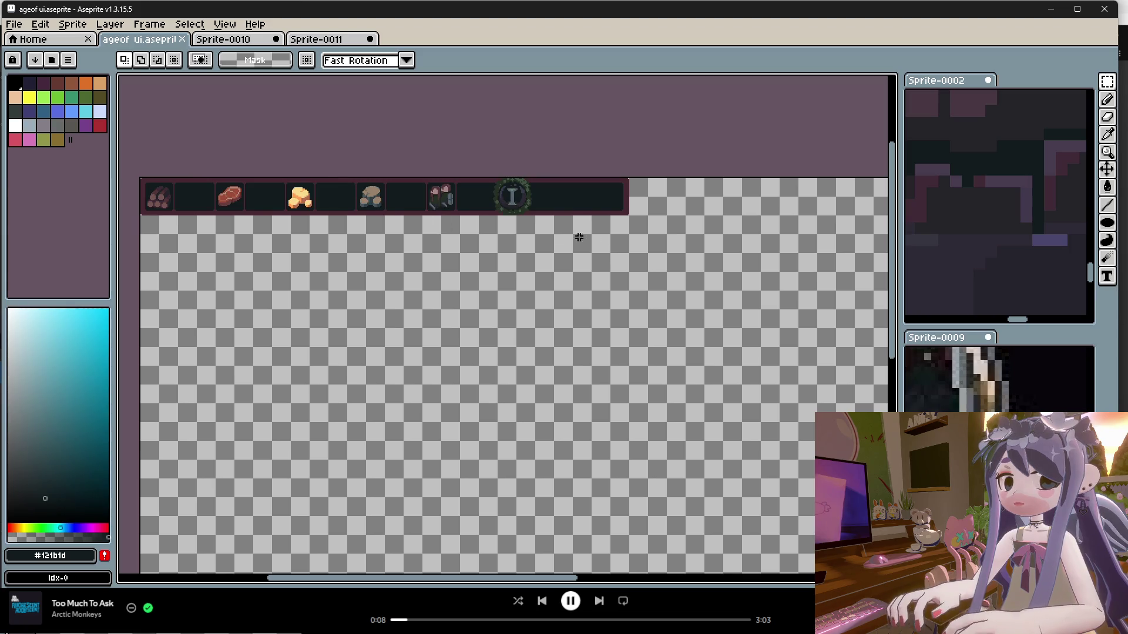
pyautogui.scroll(-1, 552, 282)
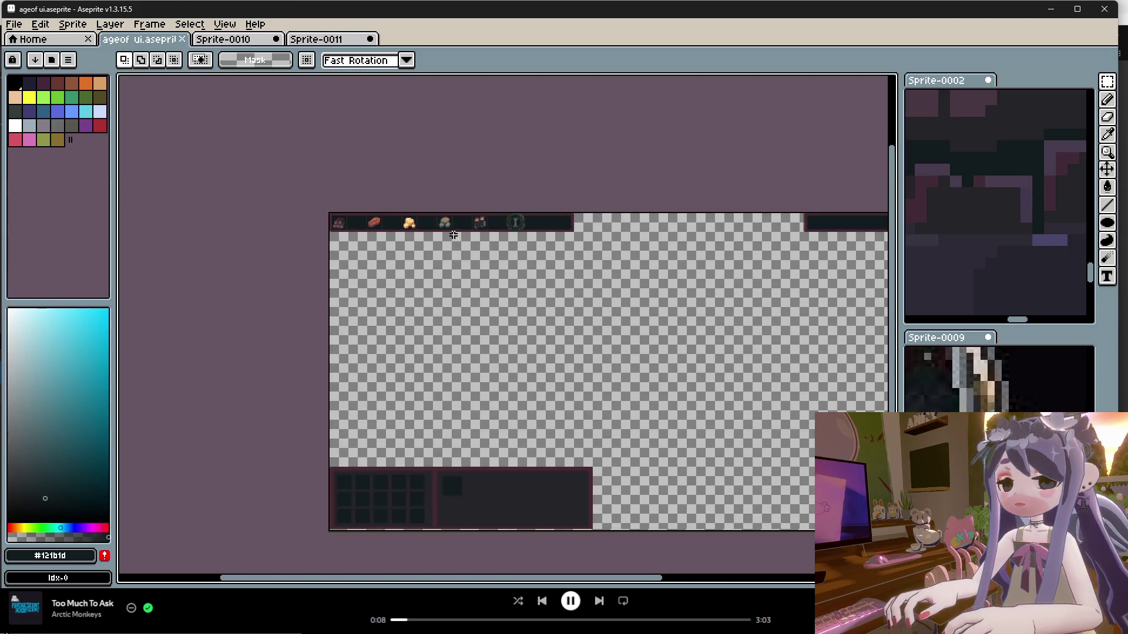
pyautogui.scroll(1, 476, 247)
# Snip screenshots of the top resource bar and the bottom panels.
pyautogui.press('super+shift+s')
pyautogui.moveTo(735, 172); pyautogui.dragTo(209, 292)
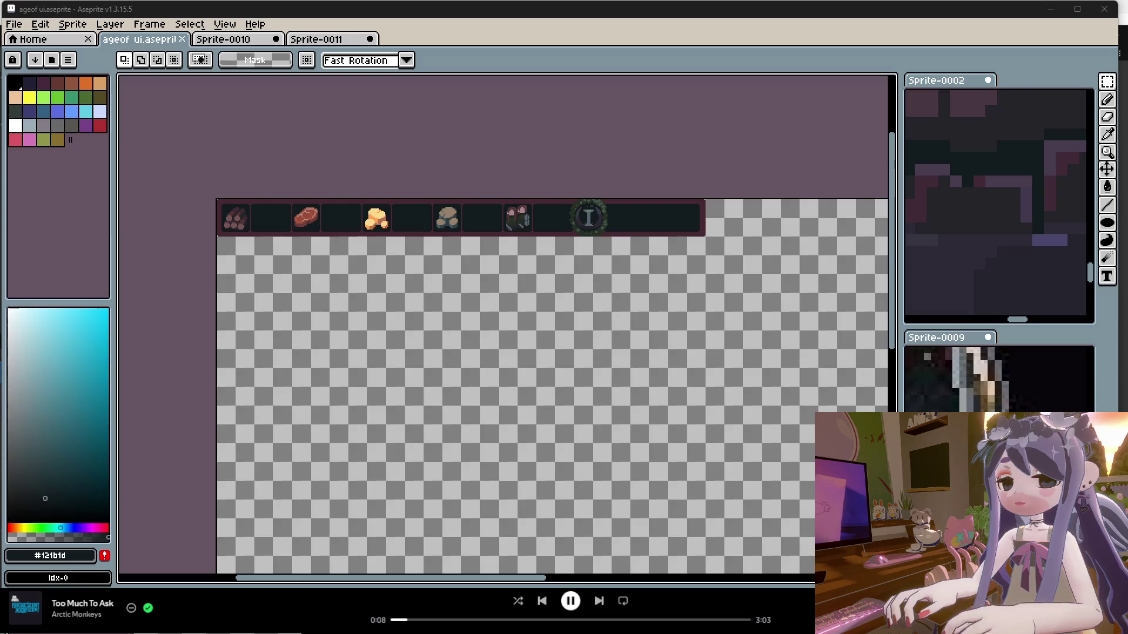
pyautogui.scroll(-1, 335, 292)
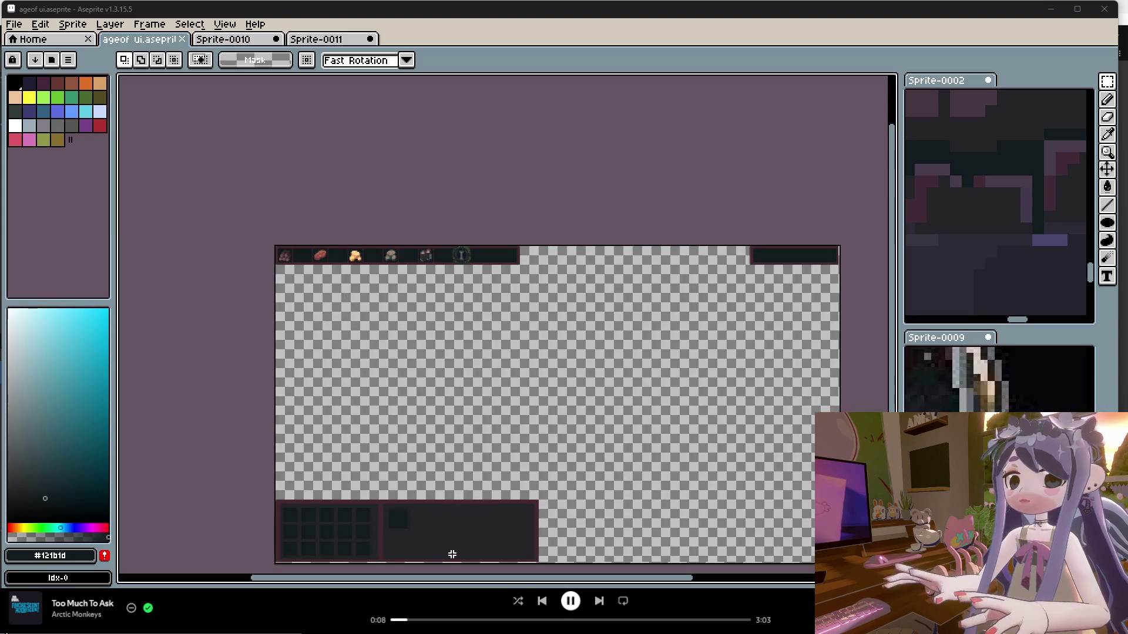
pyautogui.scroll(1, 807, 276)
pyautogui.scroll(-1, 732, 170)
pyautogui.scroll(1, 428, 518)
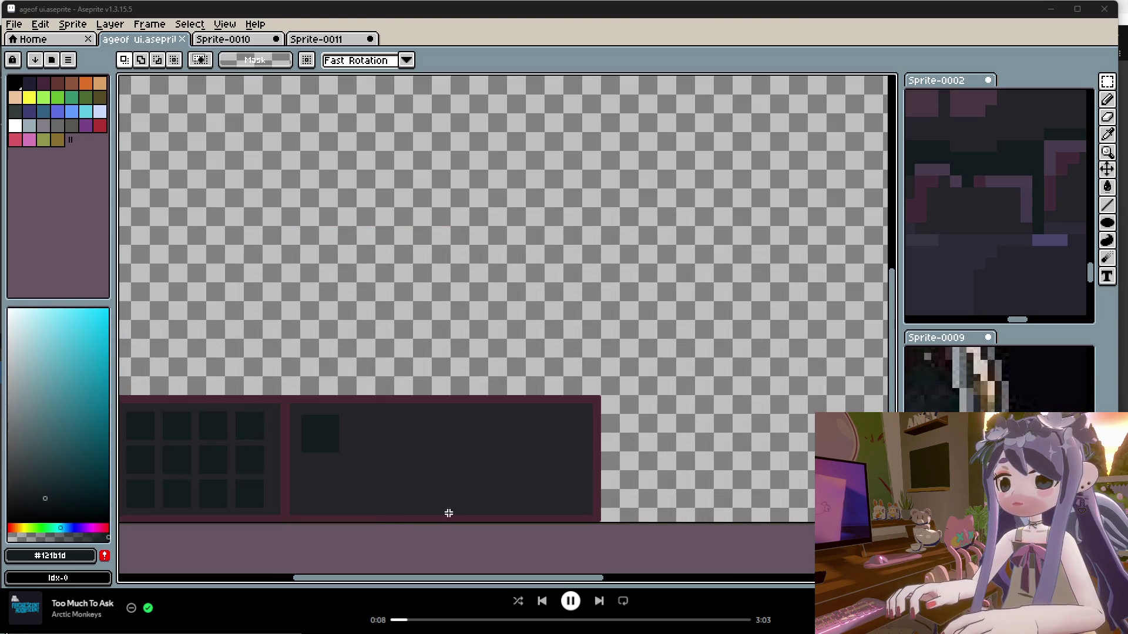
pyautogui.scroll(-1, 698, 460)
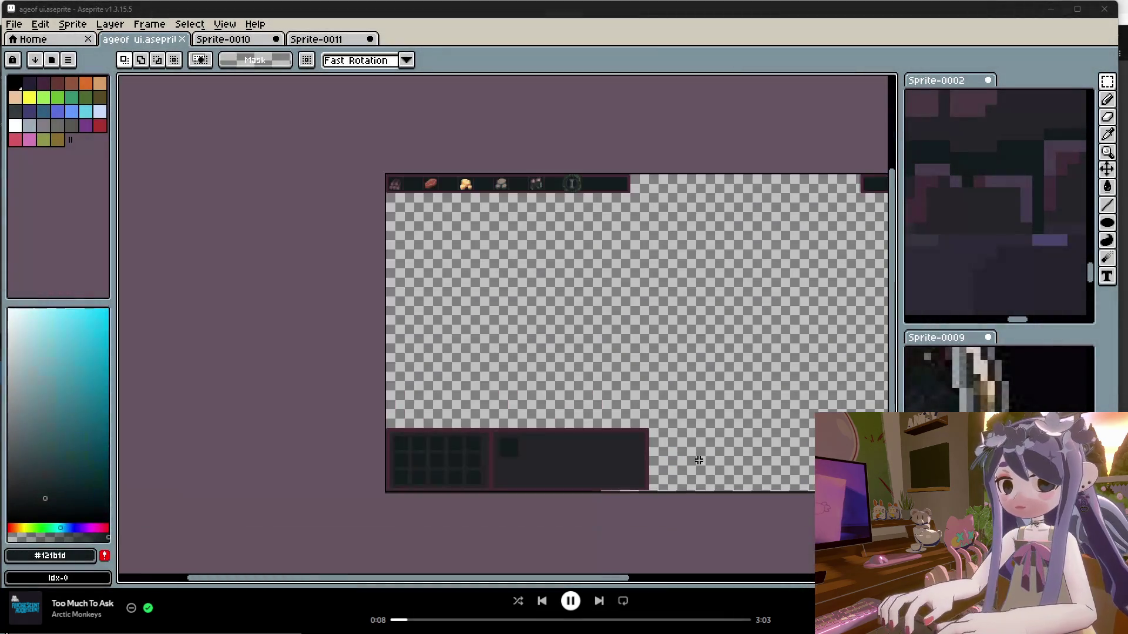
pyautogui.scroll(1, 531, 467)
pyautogui.press('super+shift+s')
pyautogui.moveTo(813, 358); pyautogui.dragTo(244, 549)
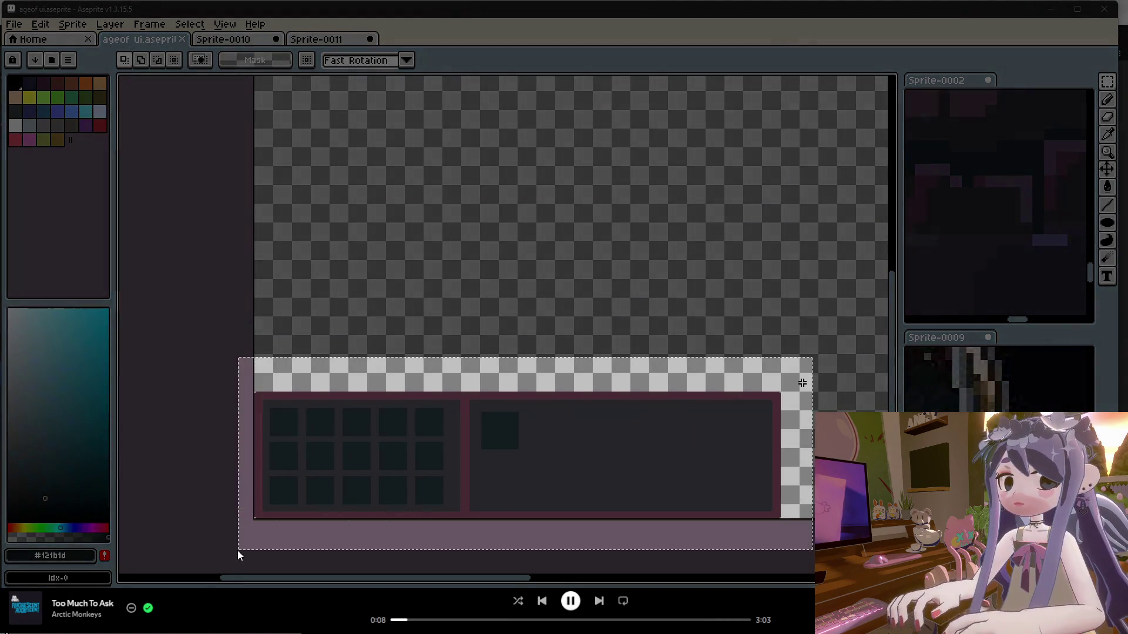
pyautogui.hotkey('alt', 'Tab')
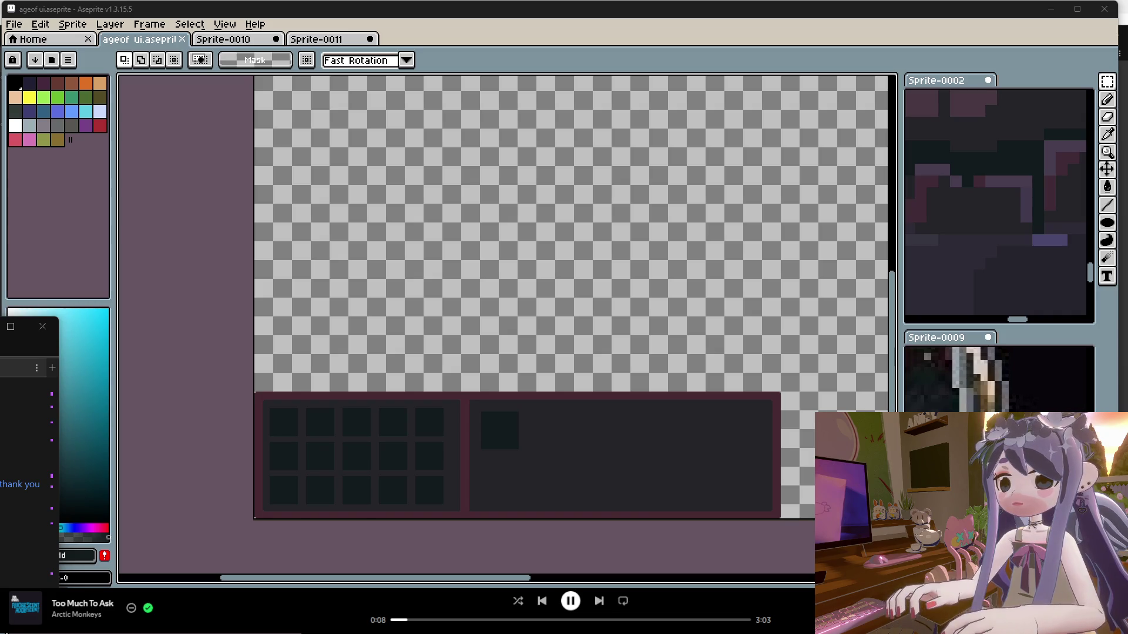
pyautogui.scroll(-3, 469, 318)
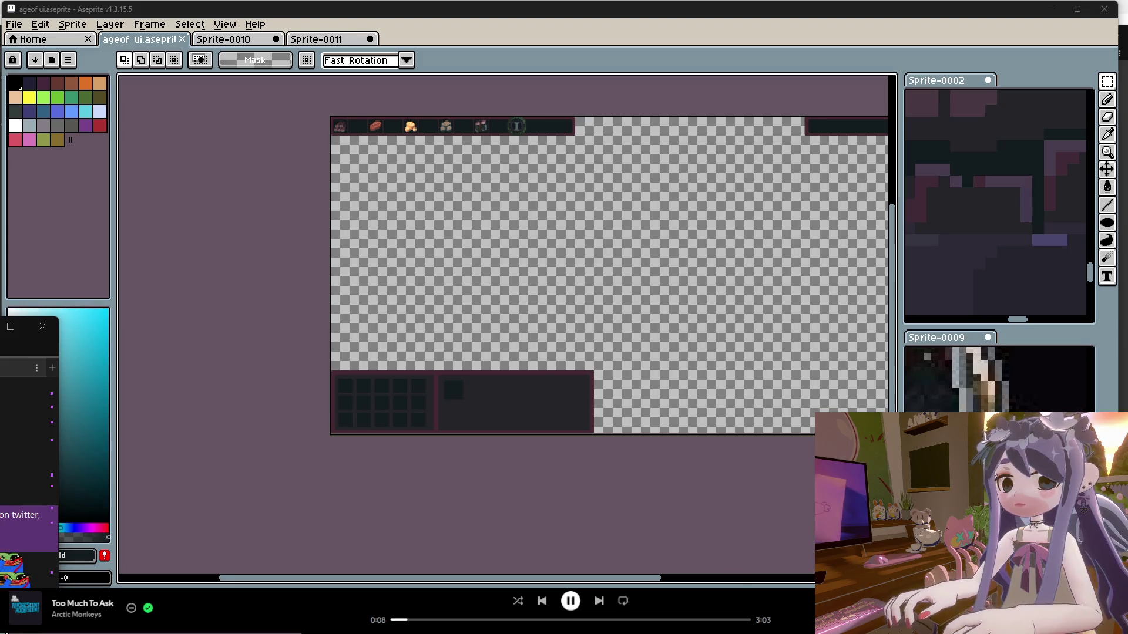
pyautogui.moveTo(733, 633)
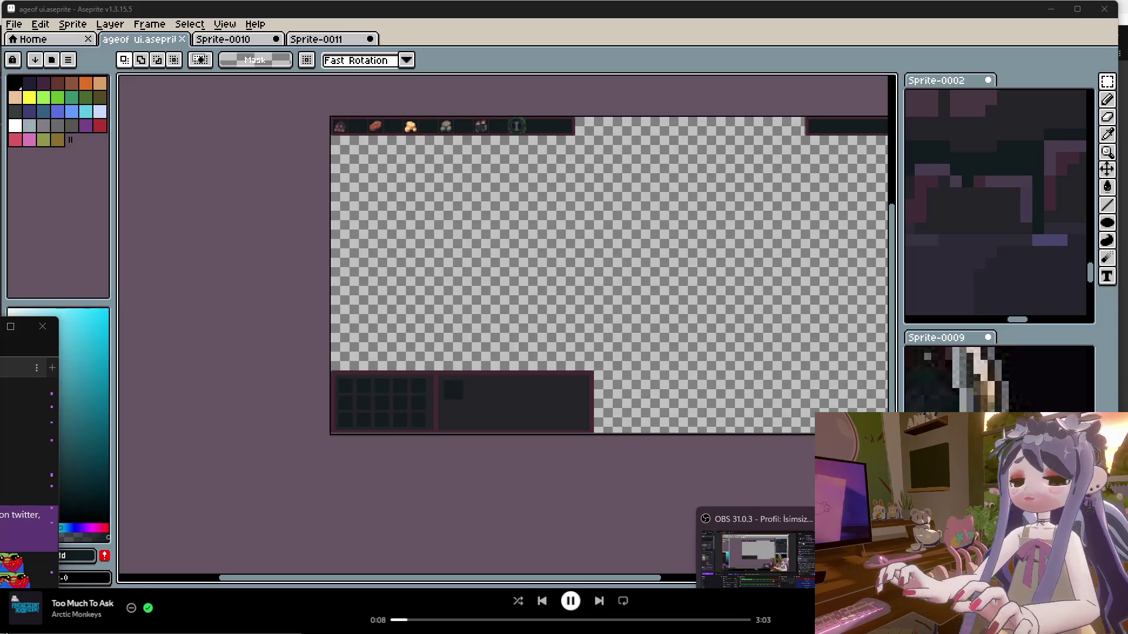
pyautogui.moveTo(656, 633)
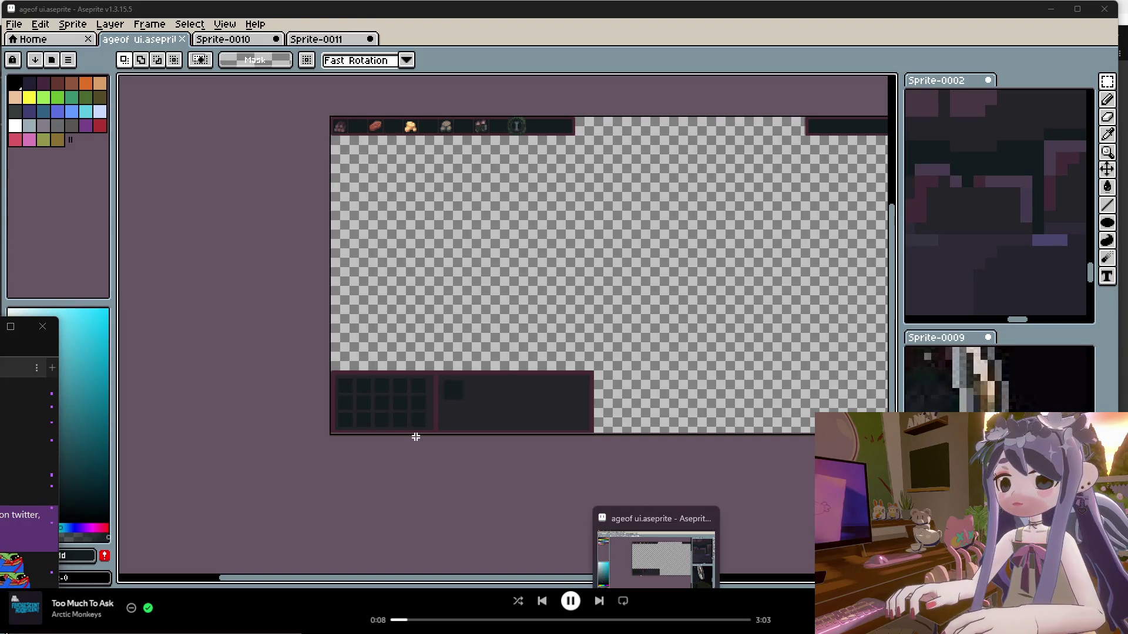
pyautogui.scroll(-1, 451, 363)
pyautogui.scroll(1, 437, 217)
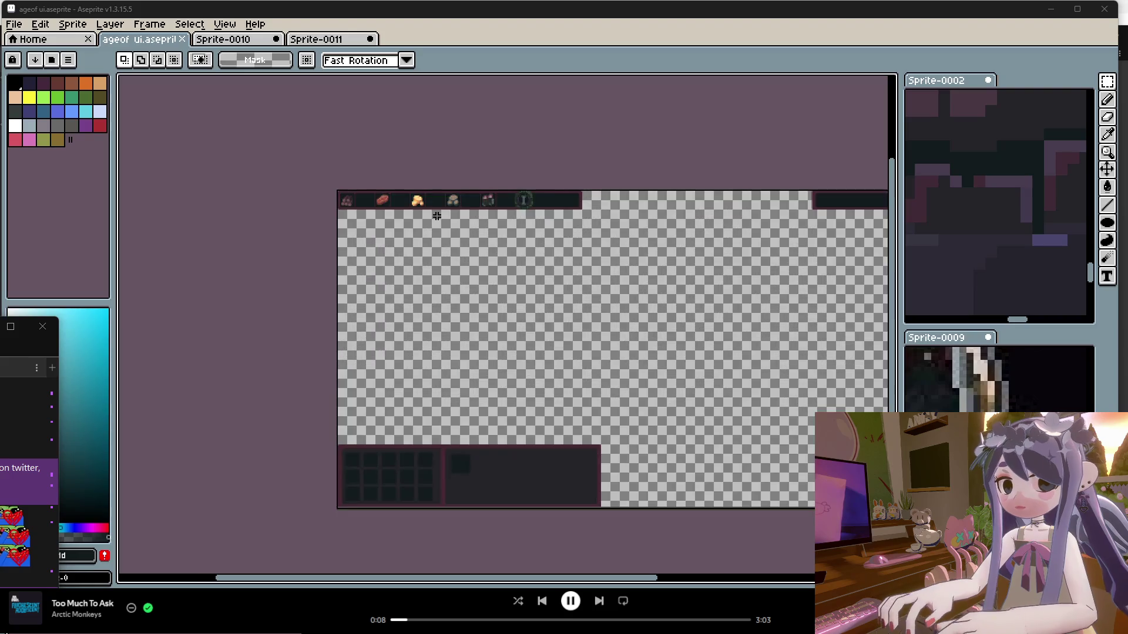
pyautogui.moveTo(1107, 82)
pyautogui.scroll(1, 464, 182)
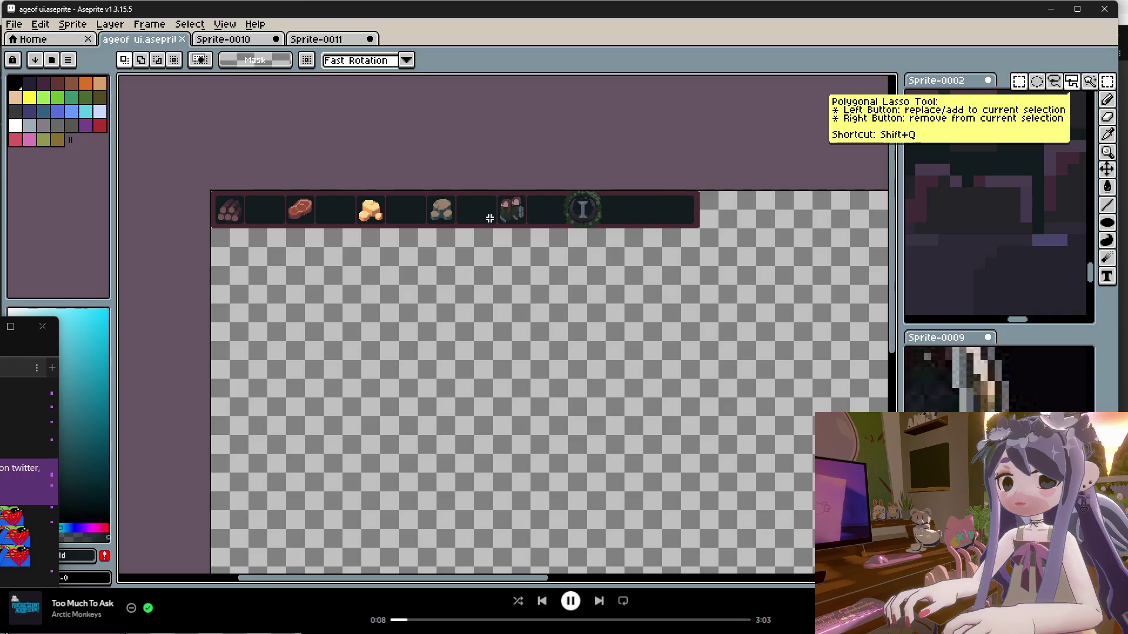
pyautogui.scroll(-1, 501, 229)
pyautogui.scroll(1, 501, 229)
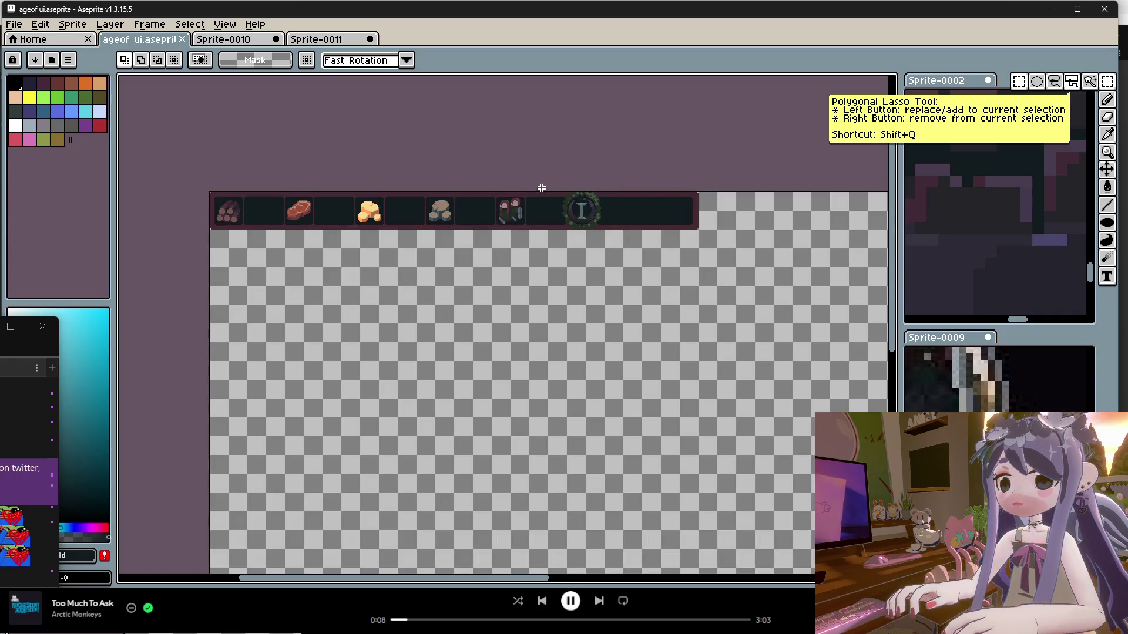
pyautogui.scroll(1, 623, 205)
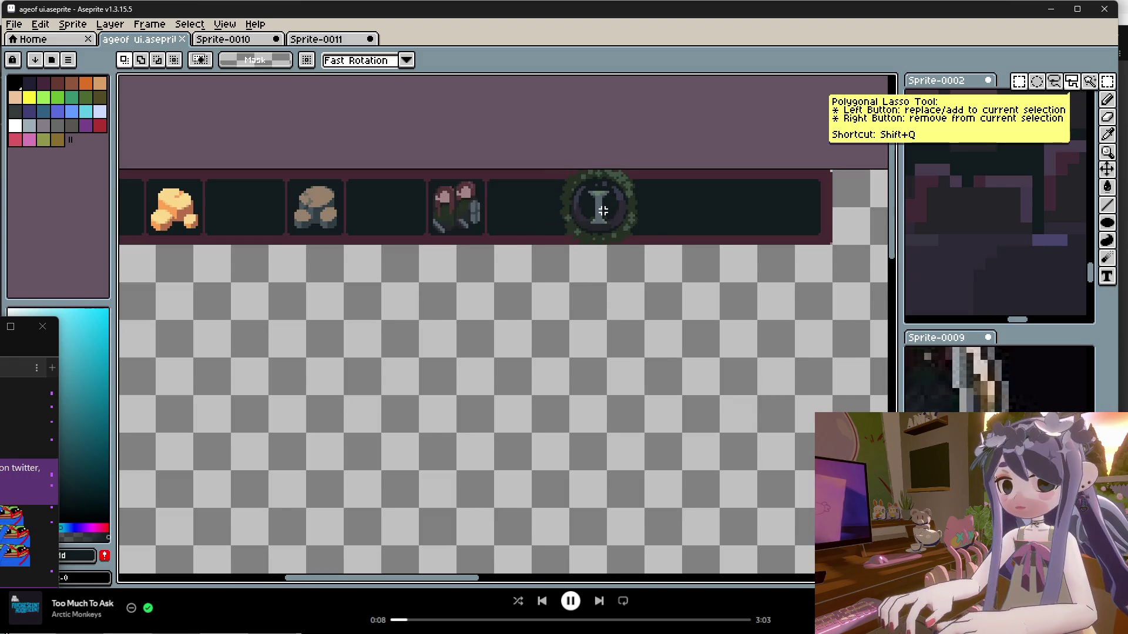
pyautogui.scroll(-2, 606, 202)
pyautogui.scroll(1, 602, 210)
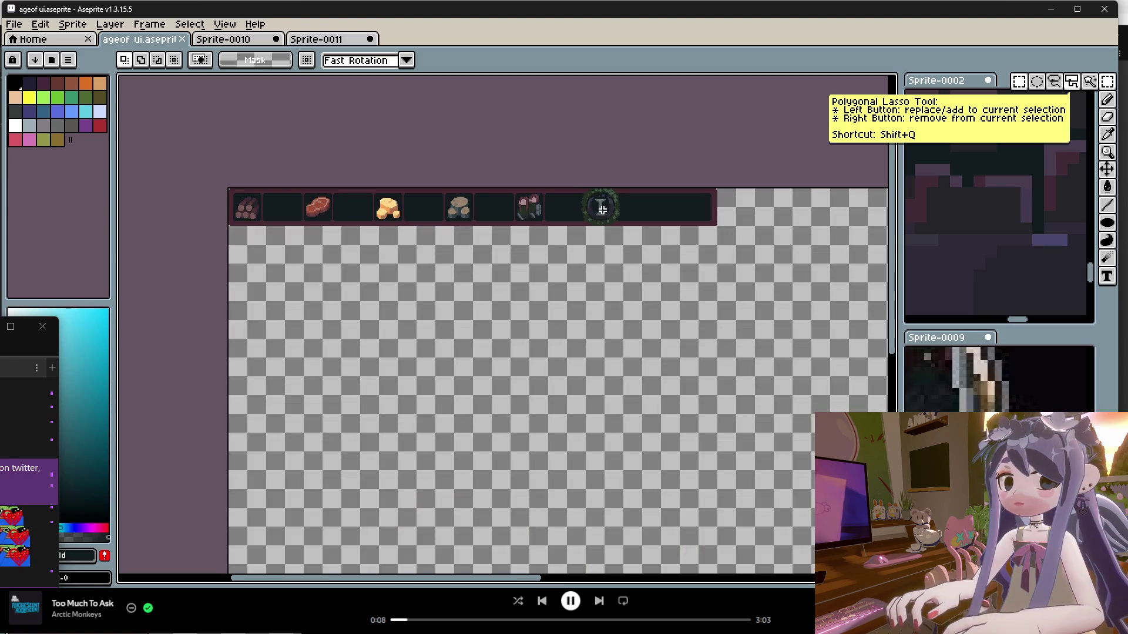
pyautogui.scroll(-1, 408, 367)
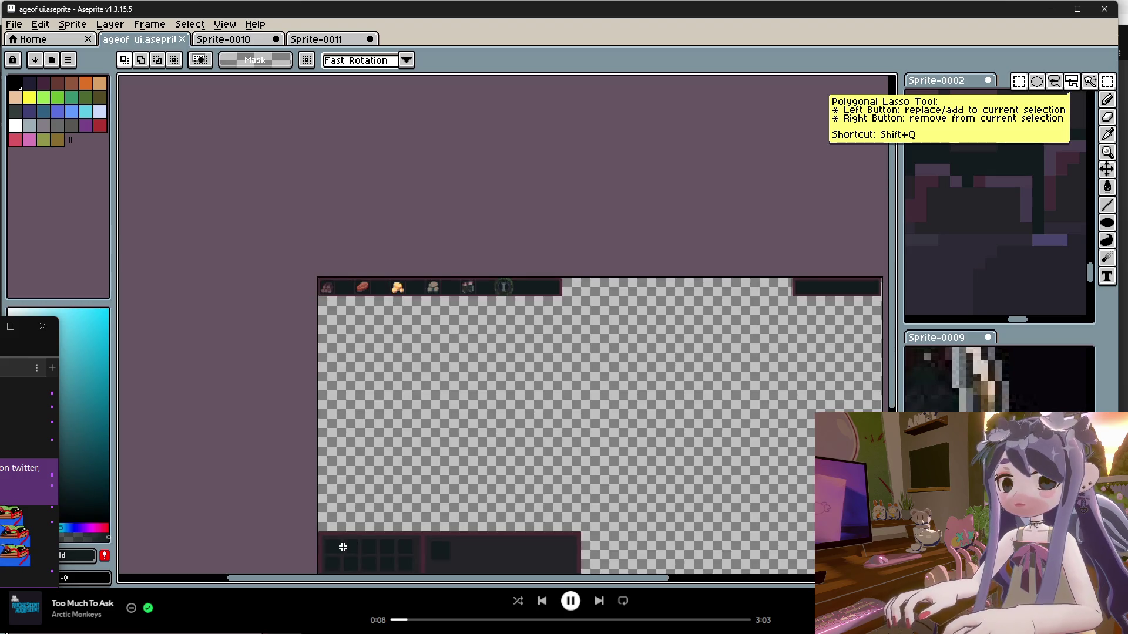
# Marquee the empty top resource bar and create Sprite-0012 from that selection.
pyautogui.click(13, 24)
pyautogui.click(21, 46)
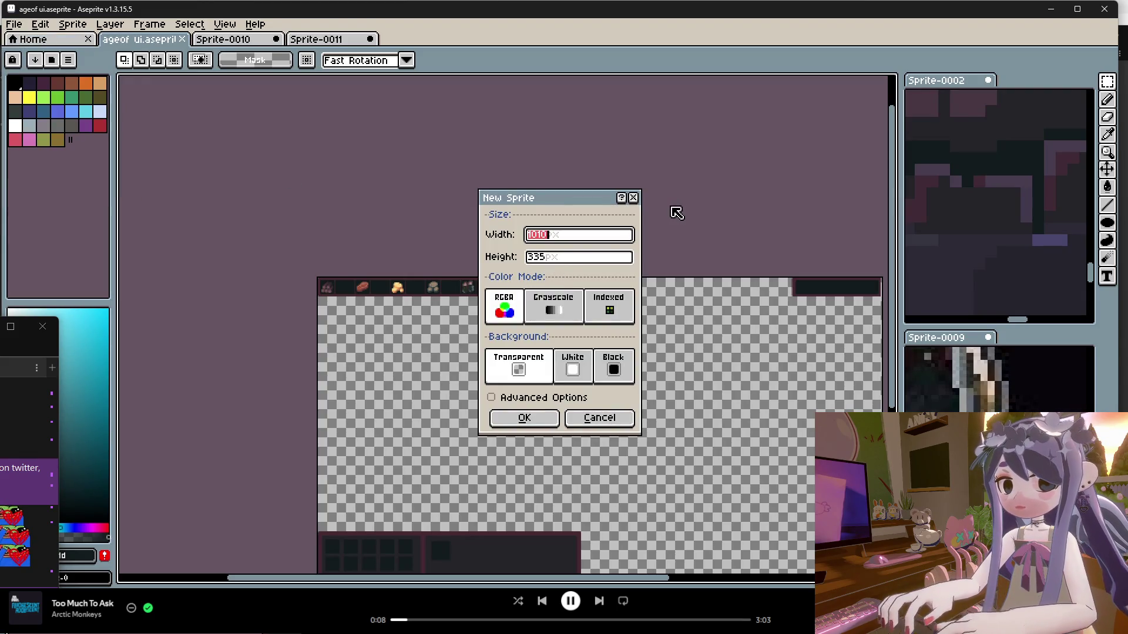
pyautogui.click(633, 198)
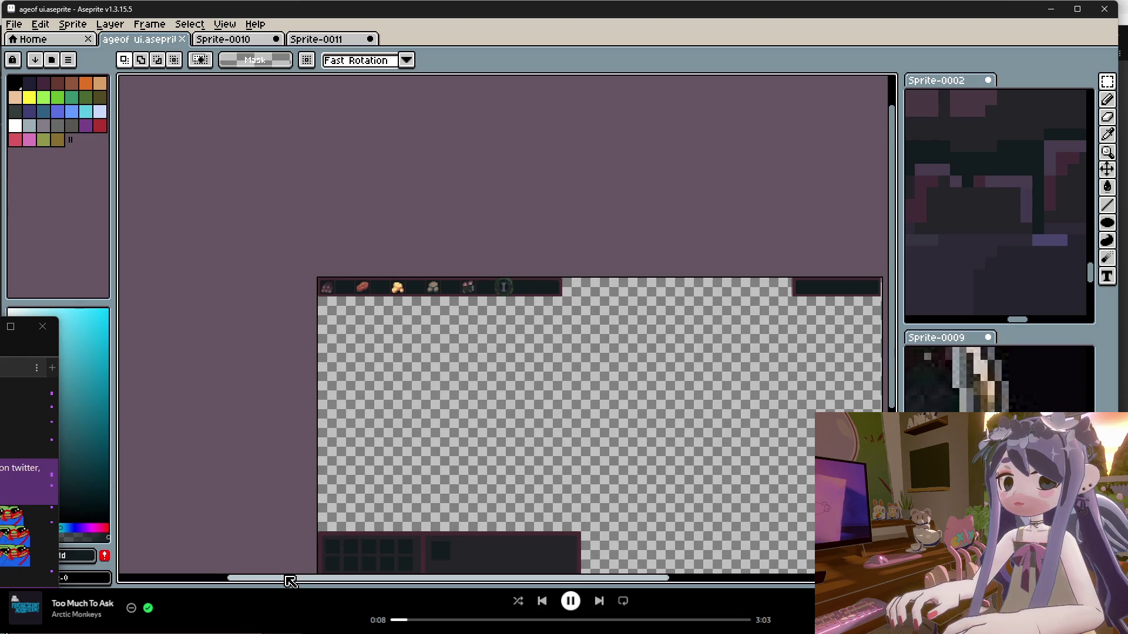
pyautogui.press('Tab')
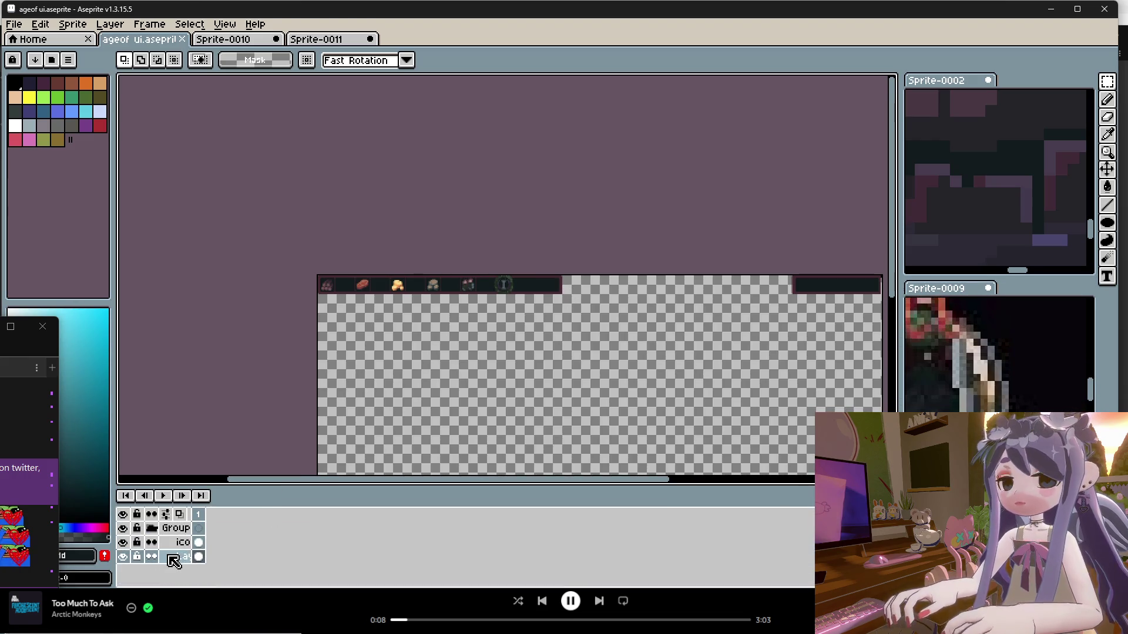
pyautogui.moveTo(582, 339); pyautogui.dragTo(227, 201)
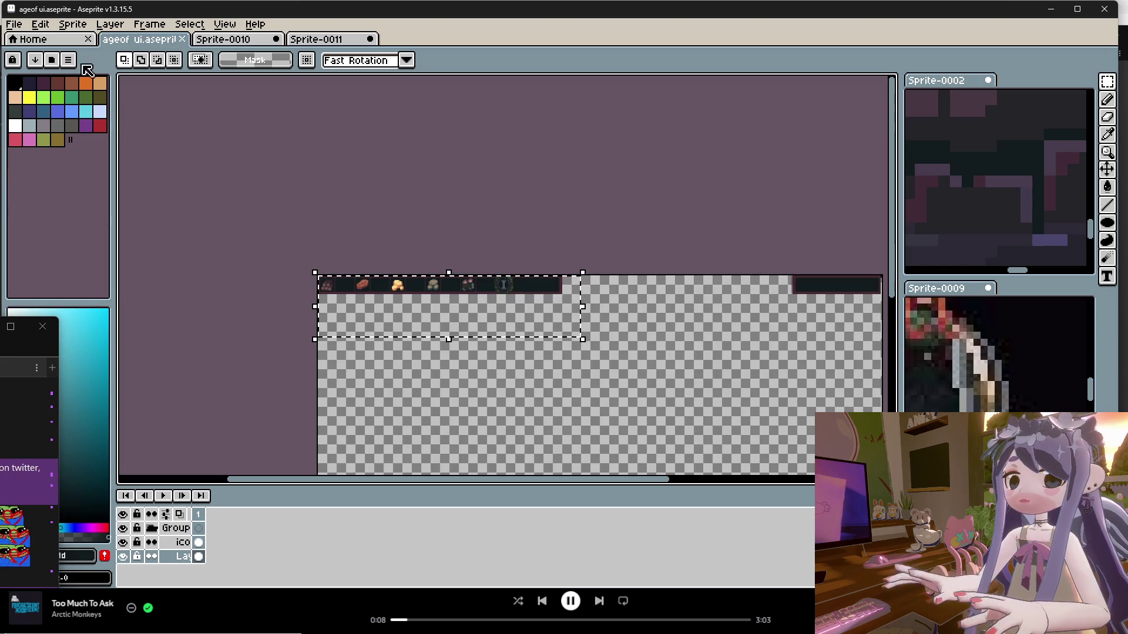
pyautogui.click(14, 24)
pyautogui.click(21, 34)
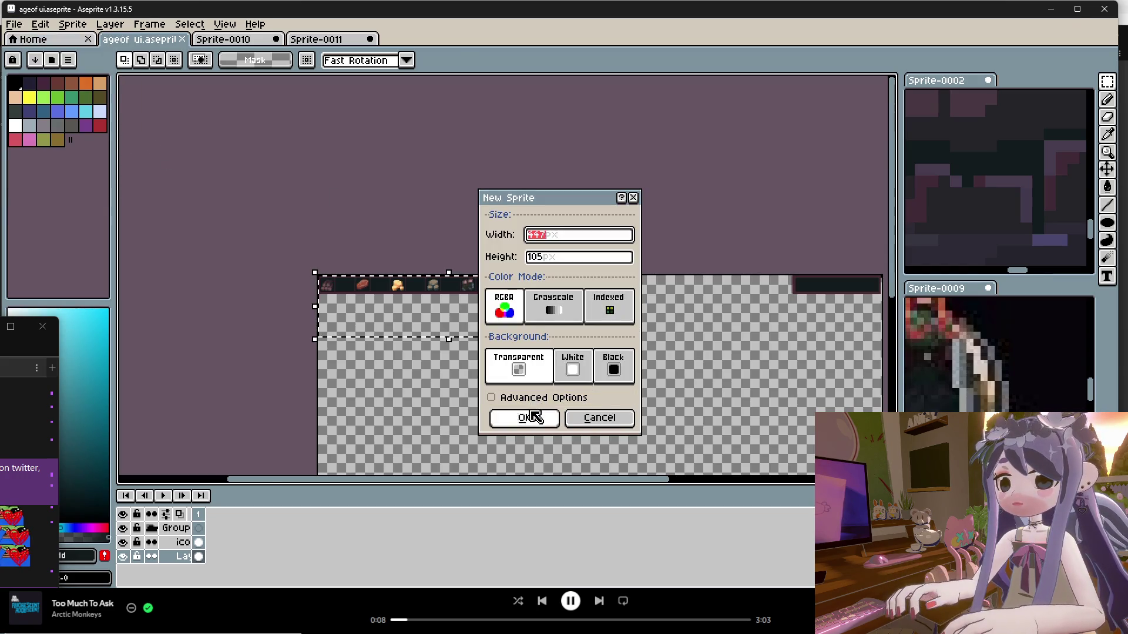
pyautogui.click(527, 415)
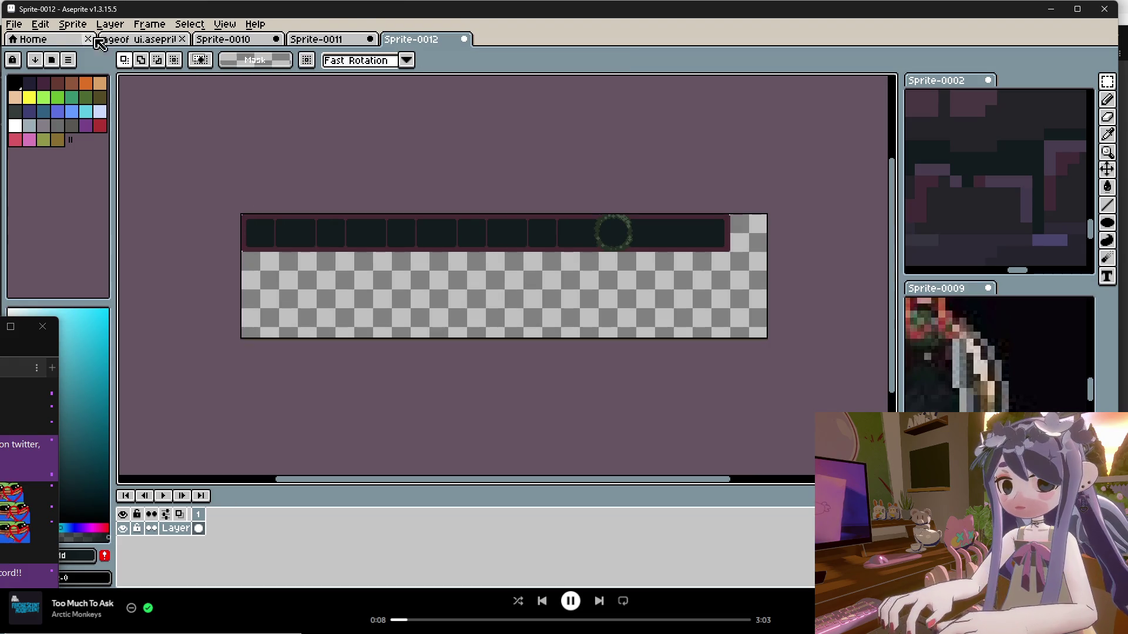
pyautogui.click(41, 25)
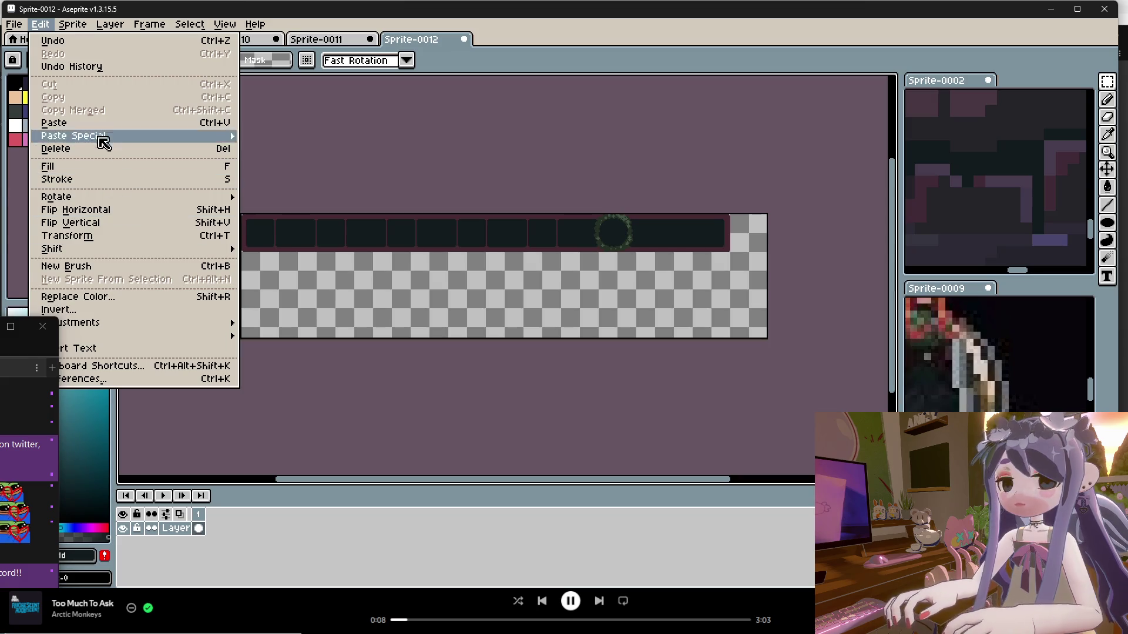
# Crop the Sprite-0012 canvas to 416×32 around the bar.
pyautogui.moveTo(73, 25)
pyautogui.click(106, 103)
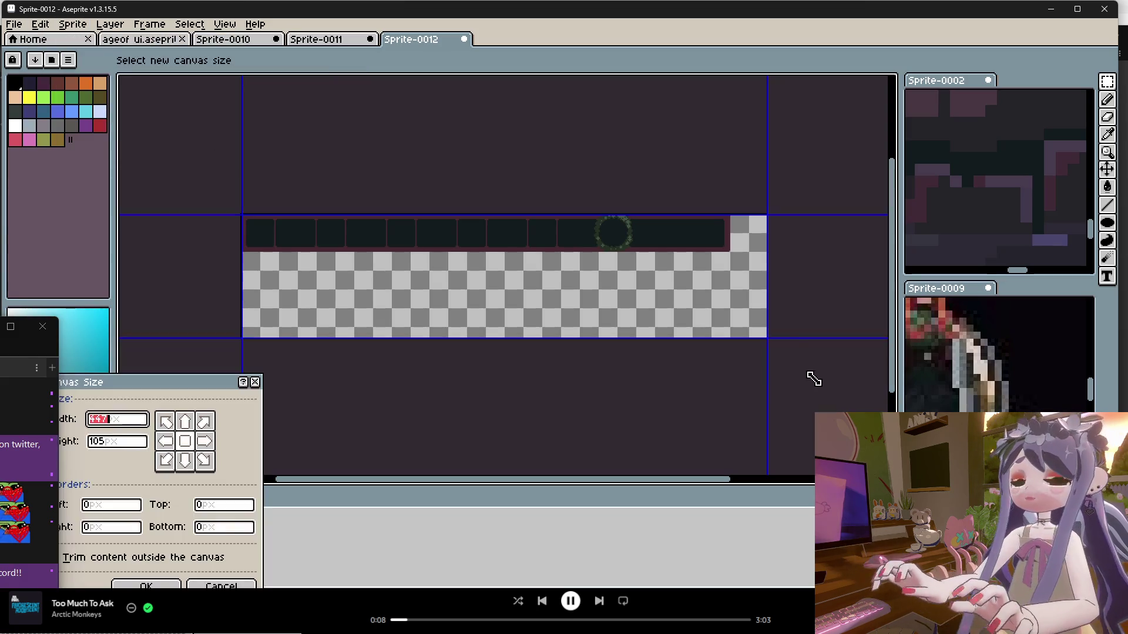
pyautogui.moveTo(766, 338)
pyautogui.mouseDown()
pyautogui.moveTo(730, 298)
pyautogui.moveTo(731, 259)
pyautogui.mouseUp()
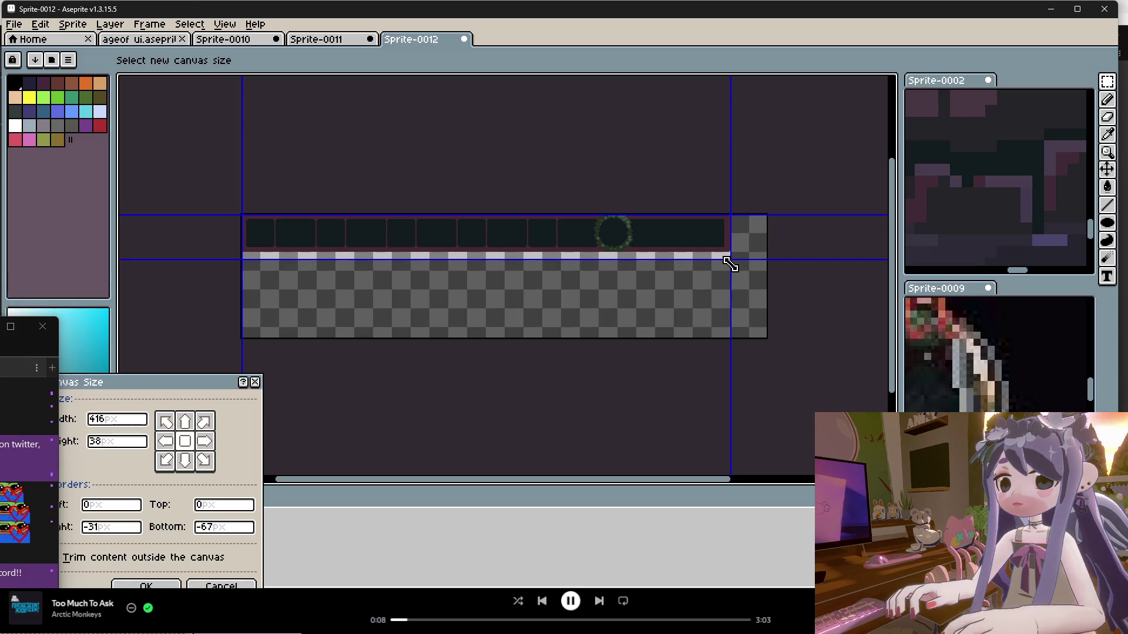
pyautogui.moveTo(610, 259); pyautogui.dragTo(612, 257)
pyautogui.scroll(4, 612, 257)
pyautogui.scroll(-3, 604, 282)
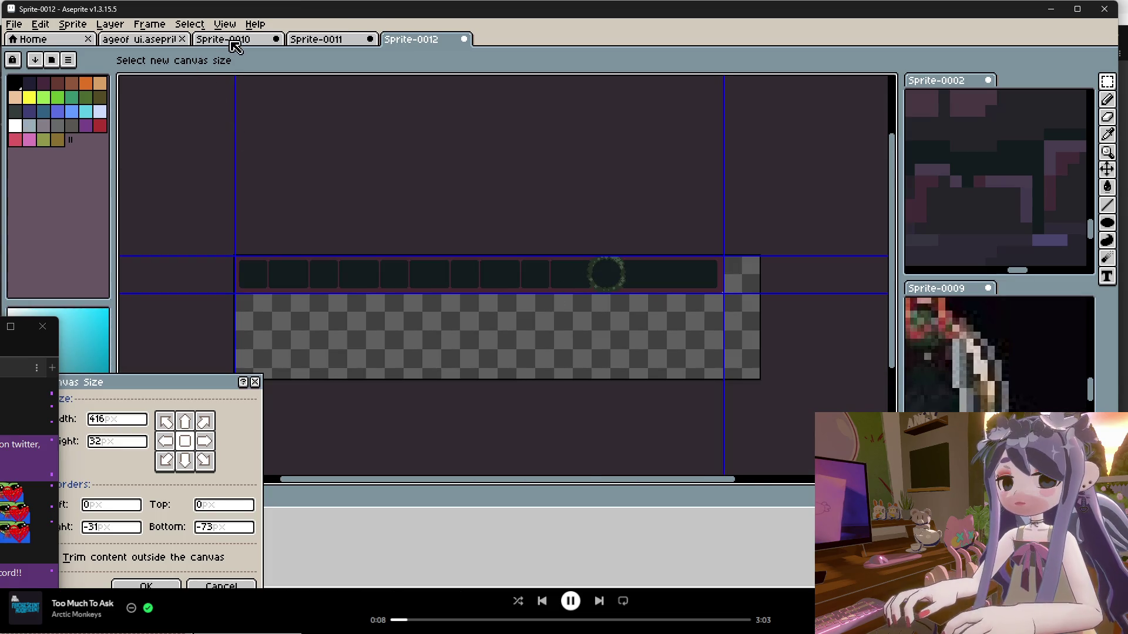
pyautogui.click(151, 578)
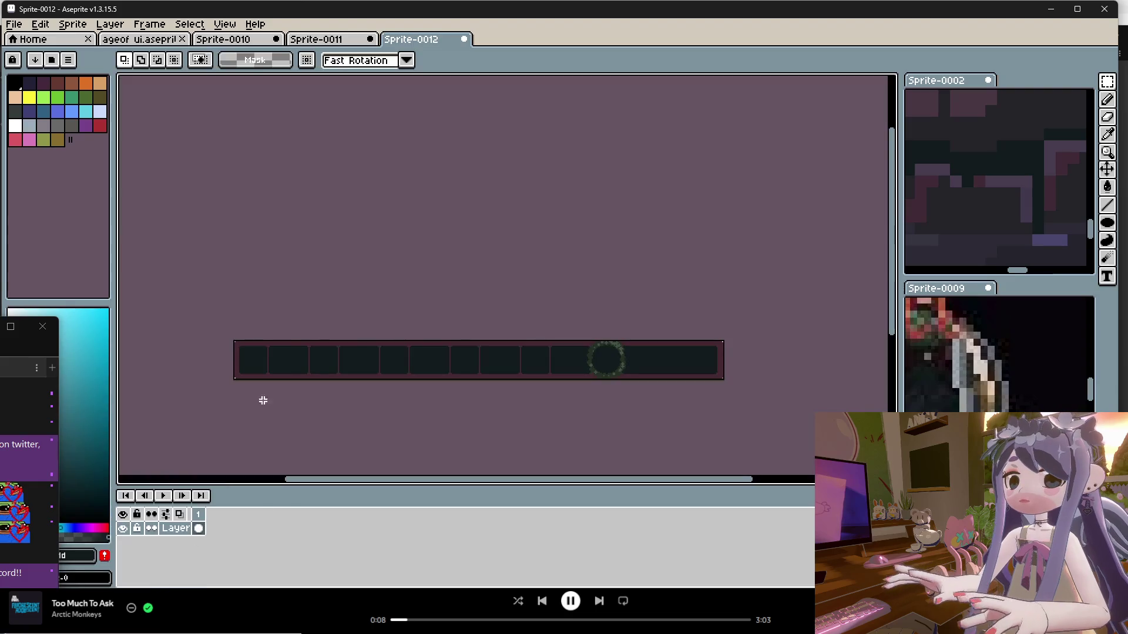
# Return to ageof ui, clear its selection and make the ico layer active.
pyautogui.click(154, 41)
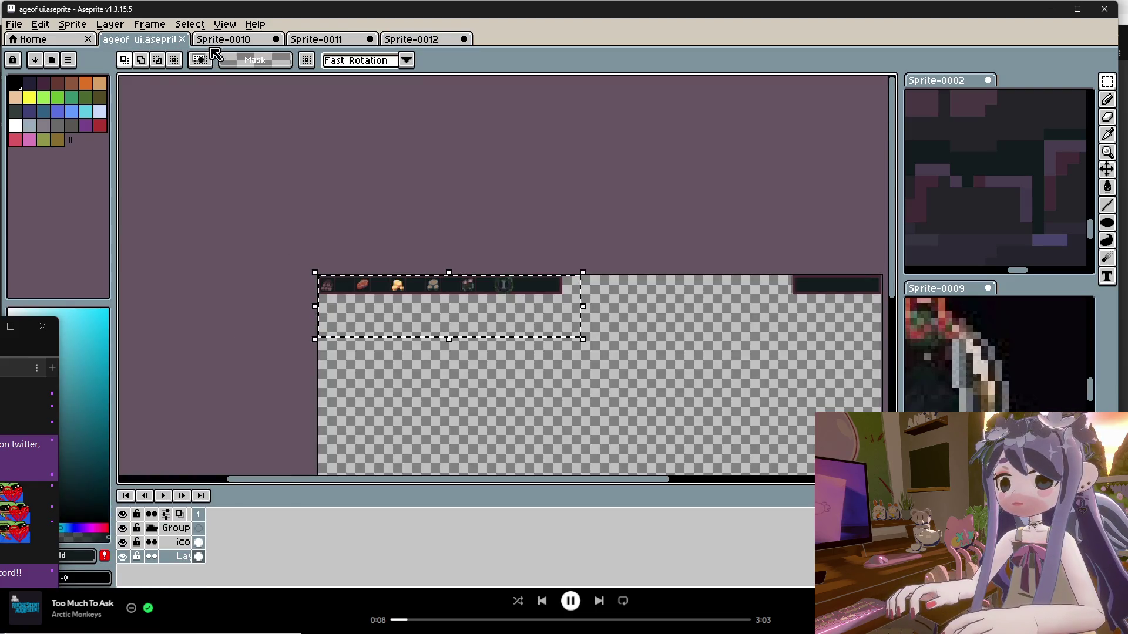
pyautogui.click(379, 388)
pyautogui.click(181, 543)
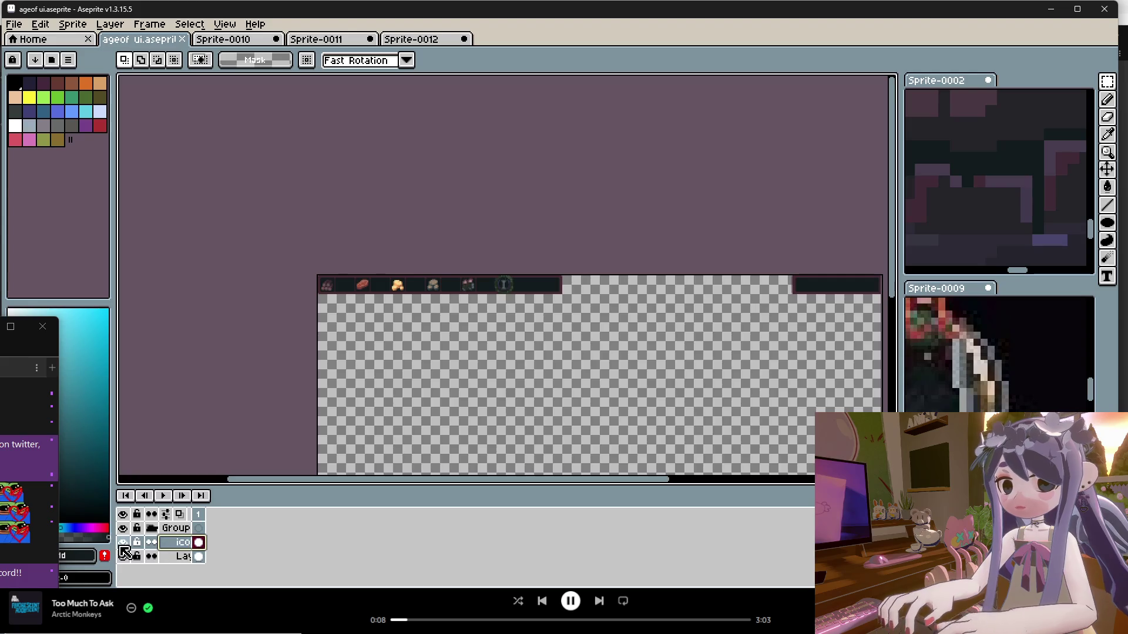
# Copy the ico layer's icons and paste them into the Sprite-0012 bar's slots.
pyautogui.hotkey('ctrl', 'c')
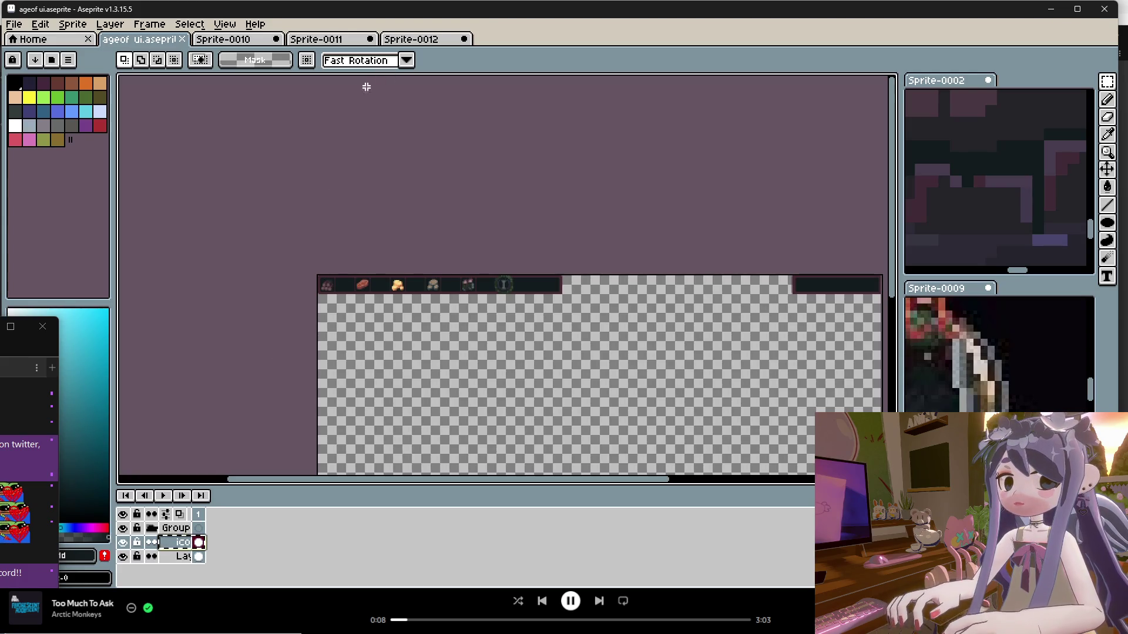
pyautogui.press('+')
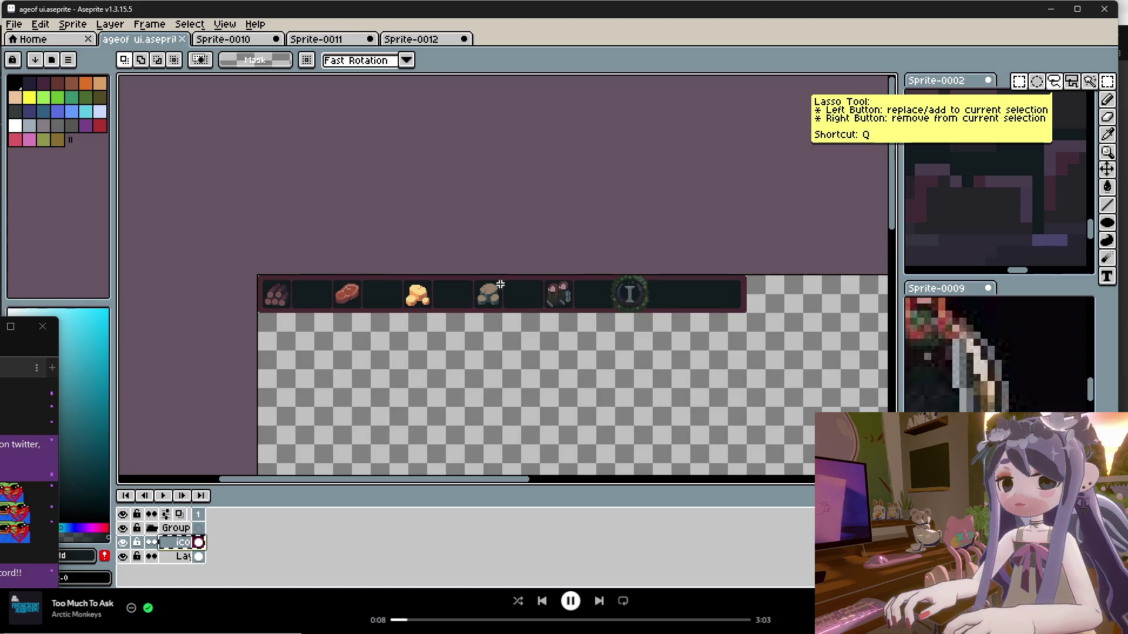
pyautogui.moveTo(604, 273); pyautogui.dragTo(241, 354)
pyautogui.click(387, 37)
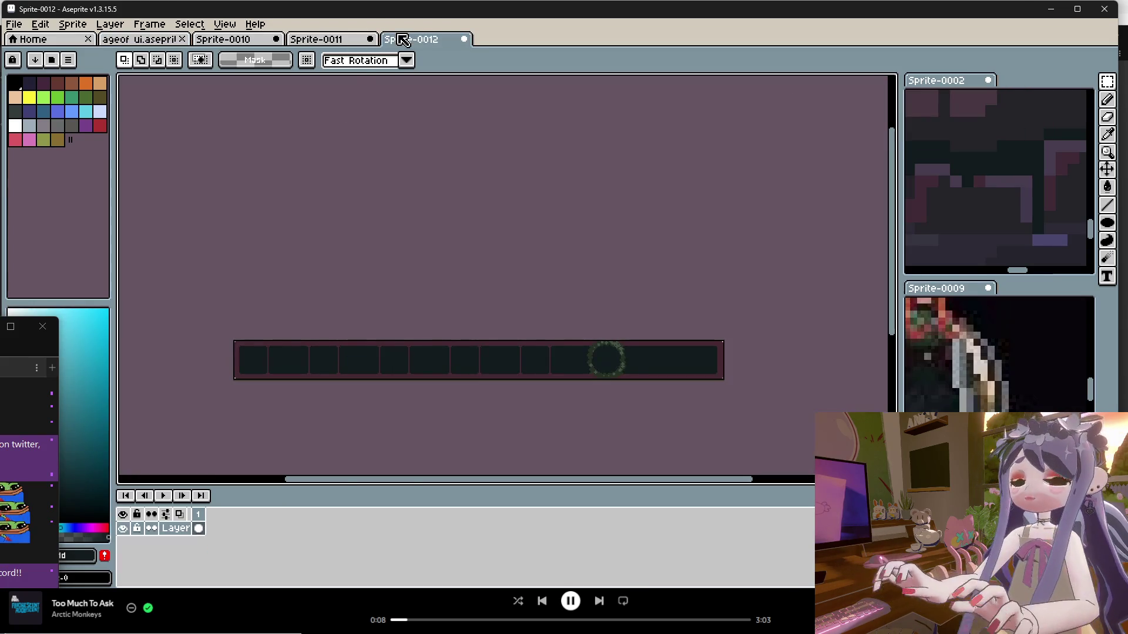
pyautogui.hotkey('ctrl', 'v')
pyautogui.click(452, 281)
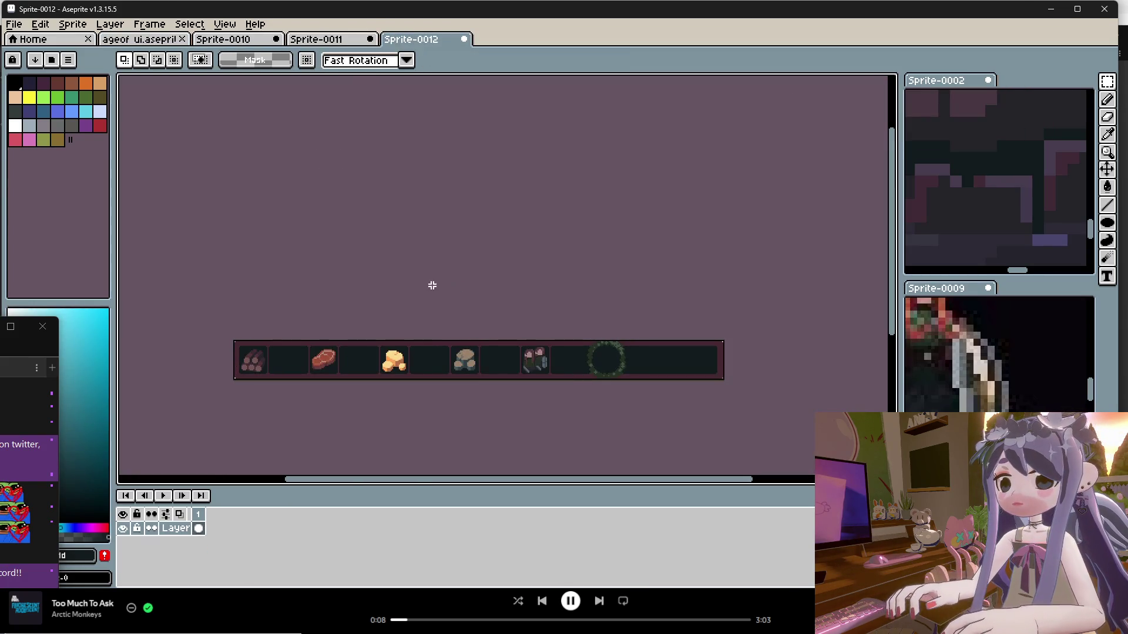
# Open the Export File dialog for Sprite-0012.png.
pyautogui.click(13, 24)
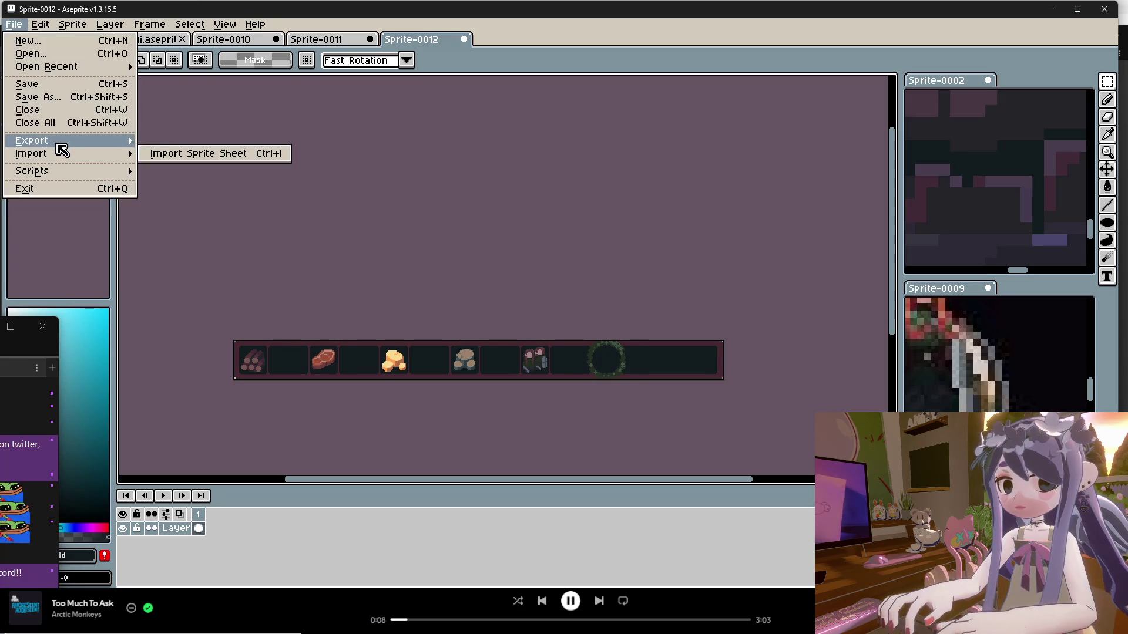
pyautogui.moveTo(117, 141)
pyautogui.click(158, 143)
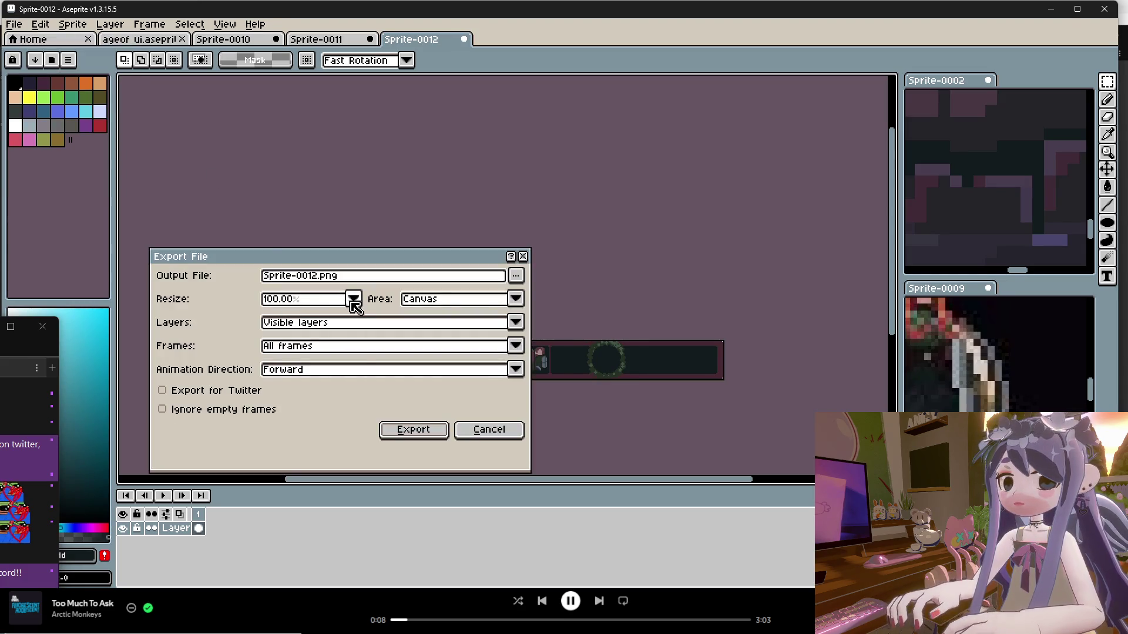
# Export the bar image as ResourceBar with a 200% resize.
pyautogui.click(353, 299)
pyautogui.click(292, 352)
pyautogui.click(365, 283)
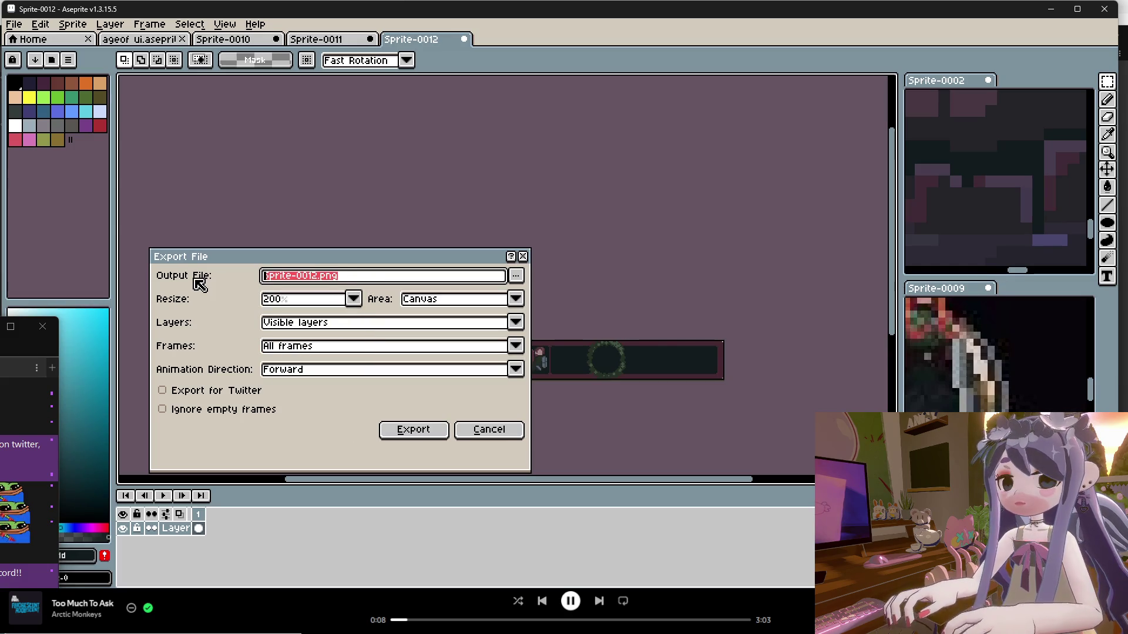
pyautogui.write('top')
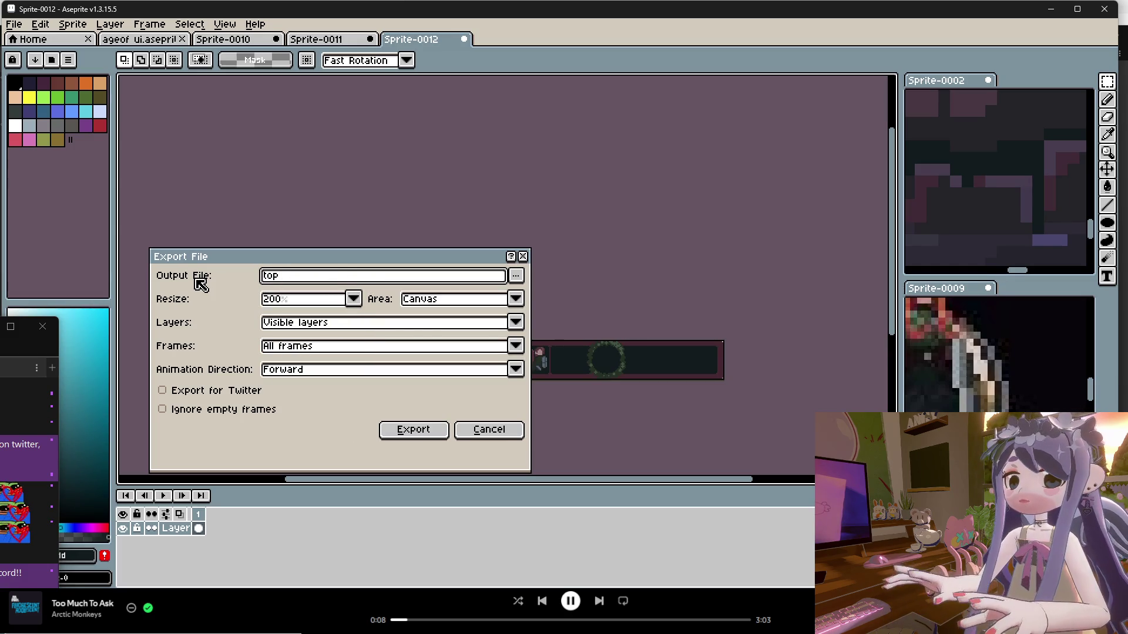
pyautogui.write('left')
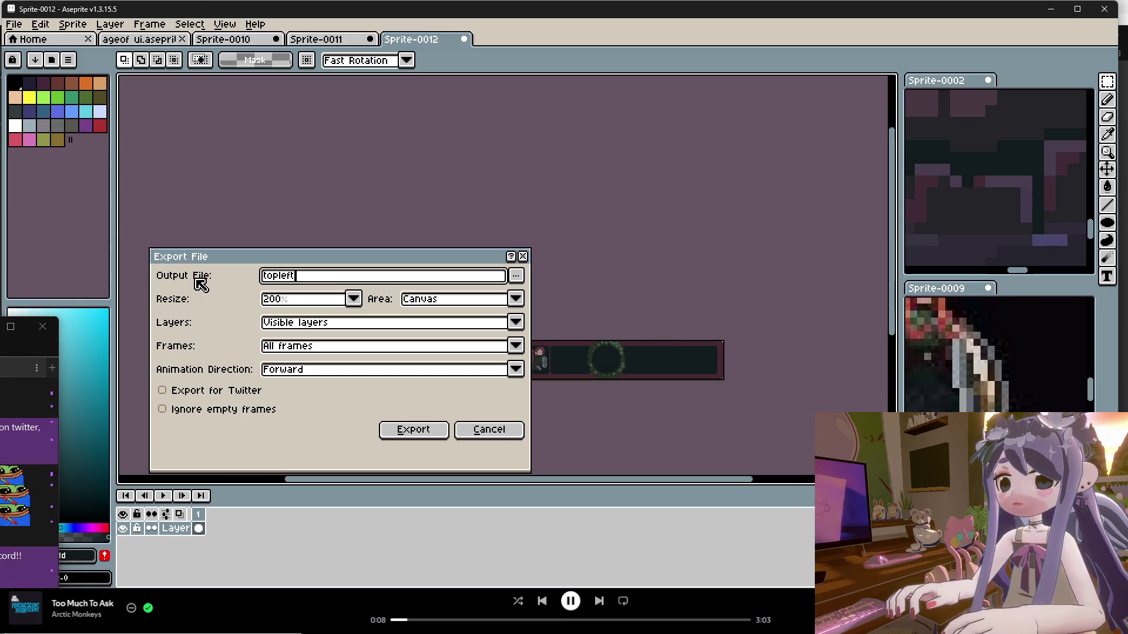
pyautogui.press('BackSpace')
pyautogui.press('BackSpace')
pyautogui.press('BackSpace')
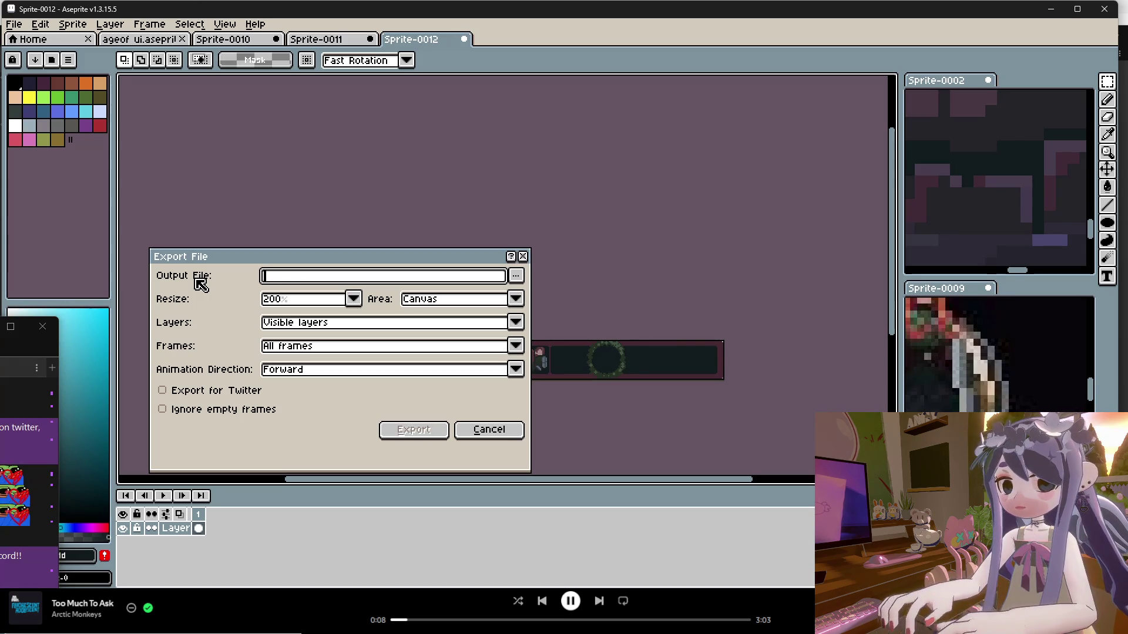
pyautogui.write('R')
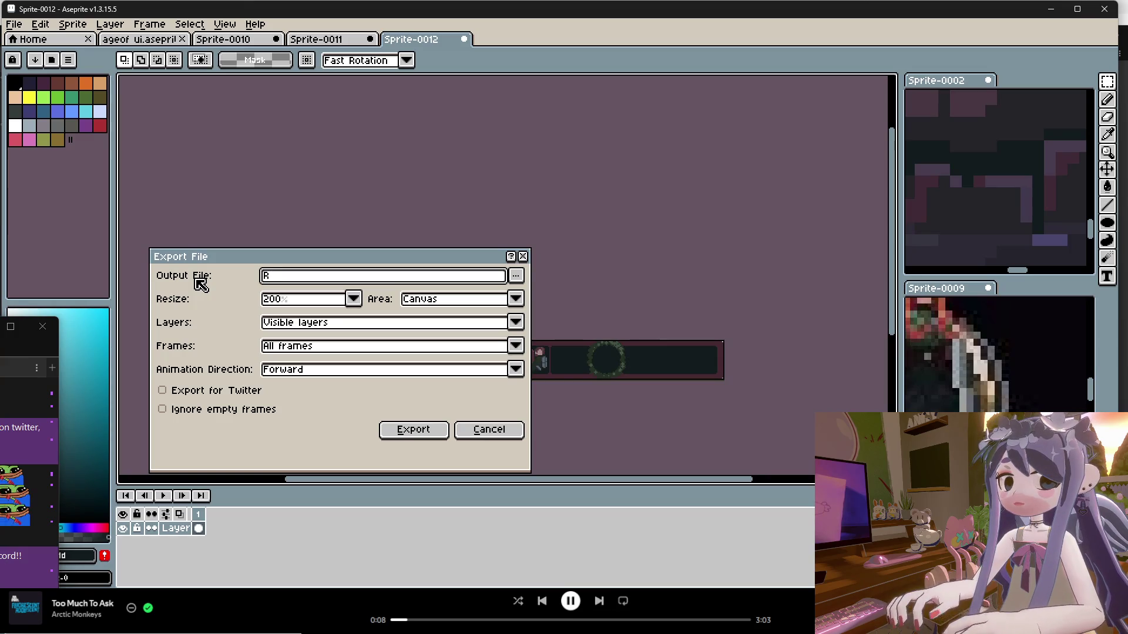
pyautogui.write('esource')
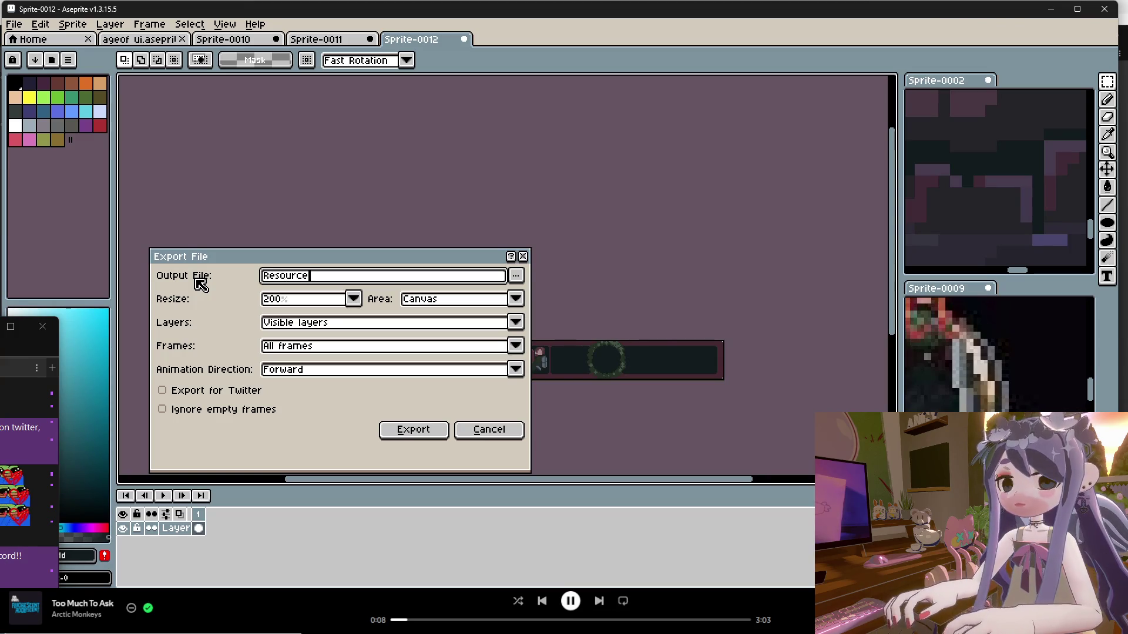
pyautogui.write('Bar')
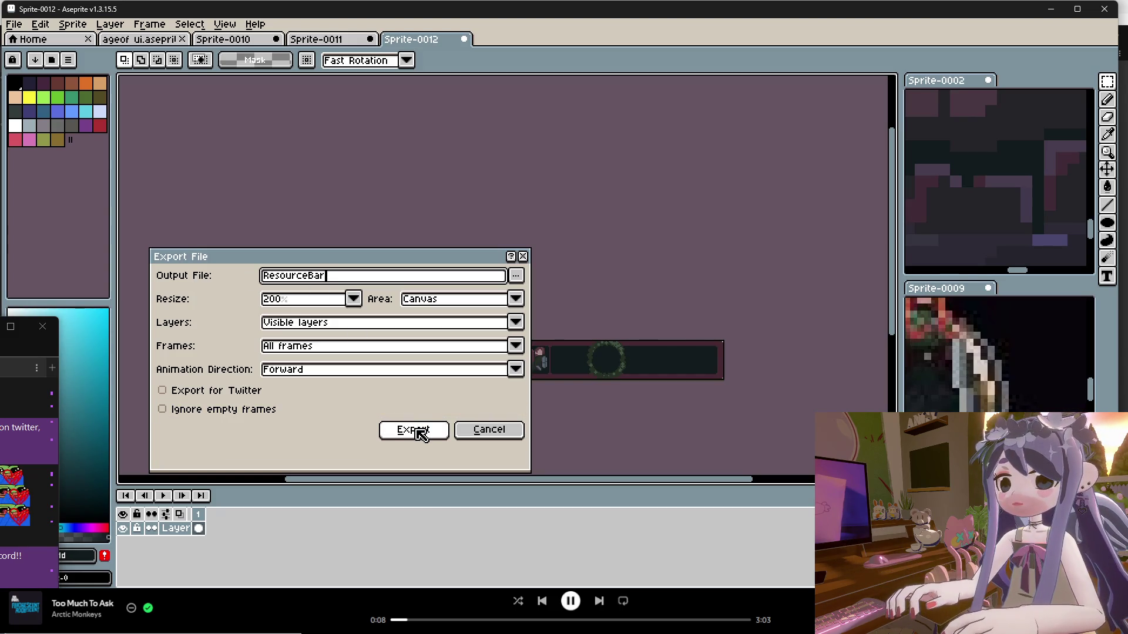
pyautogui.click(417, 430)
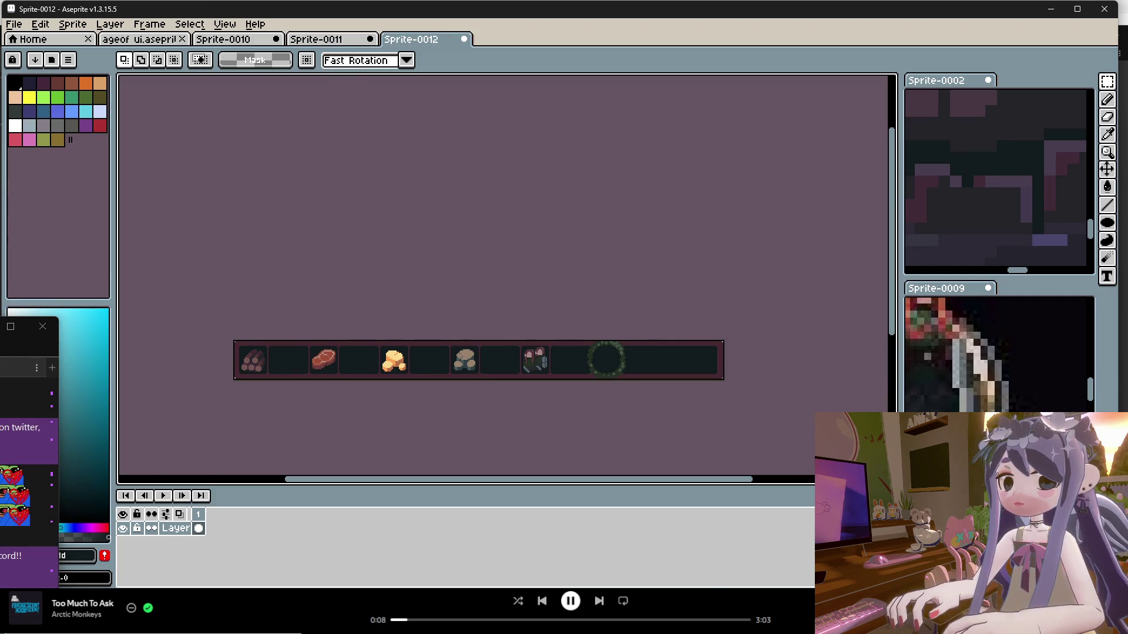
pyautogui.moveTo(733, 632)
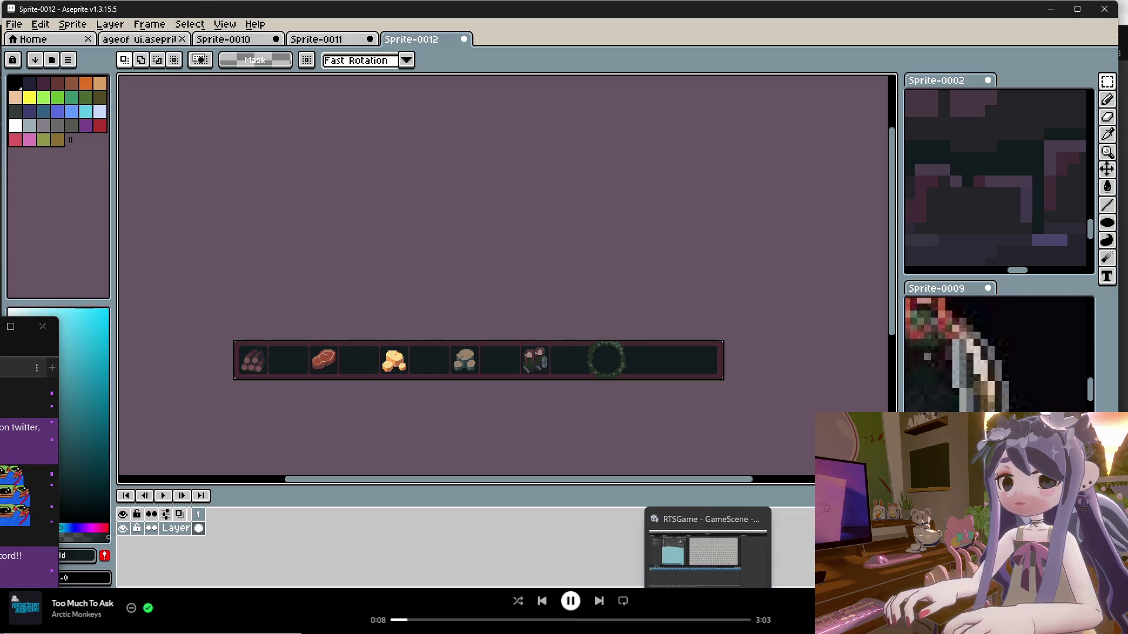
# Bring the RTSGame project forward and list the top-level Assets folder in the Project tab.
pyautogui.click(708, 631)
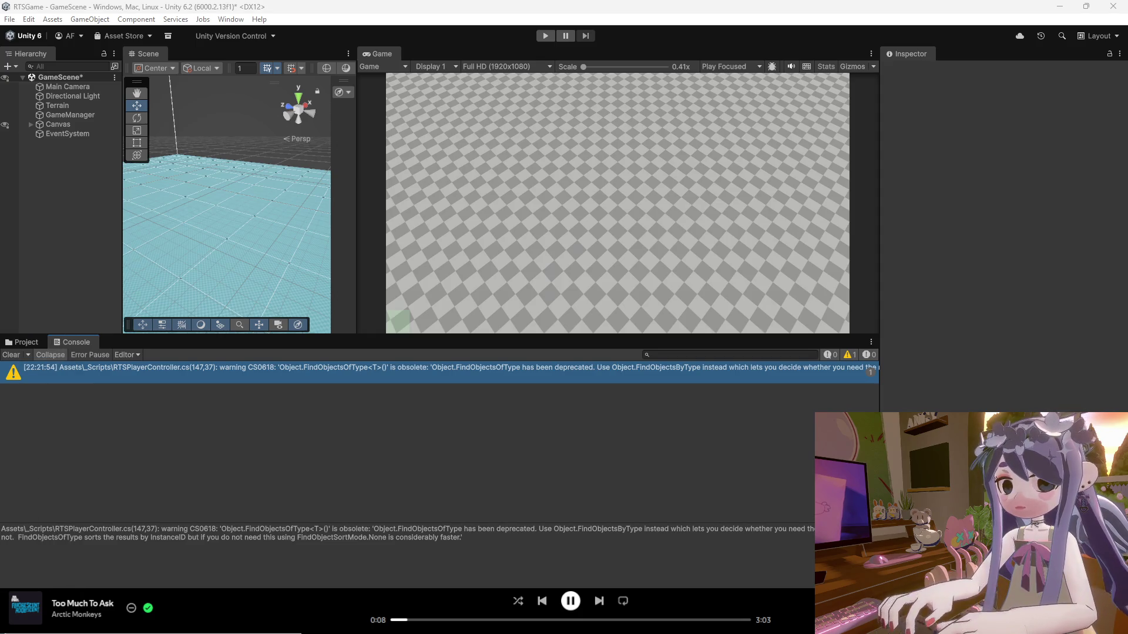
pyautogui.click(28, 342)
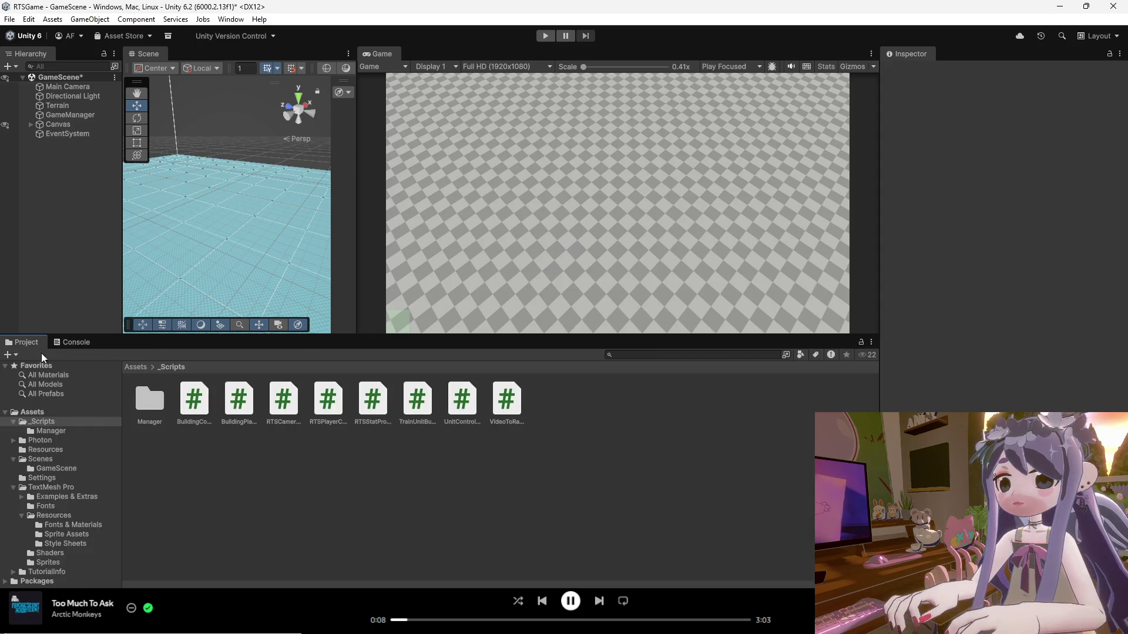
pyautogui.click(59, 413)
pyautogui.press('super+e')
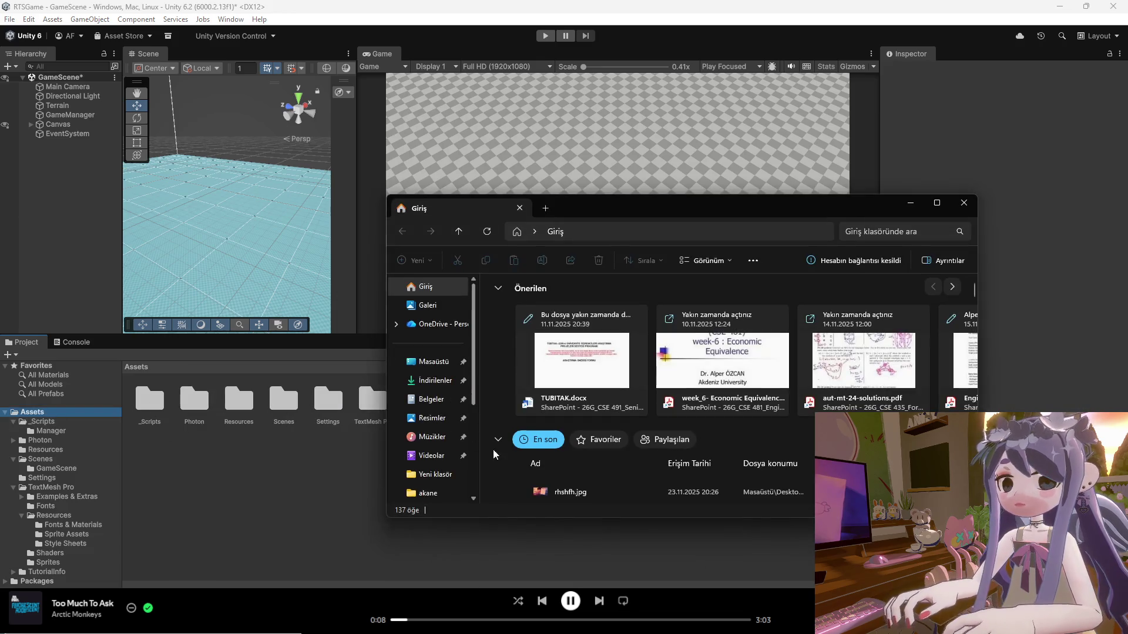
pyautogui.press('super+Down')
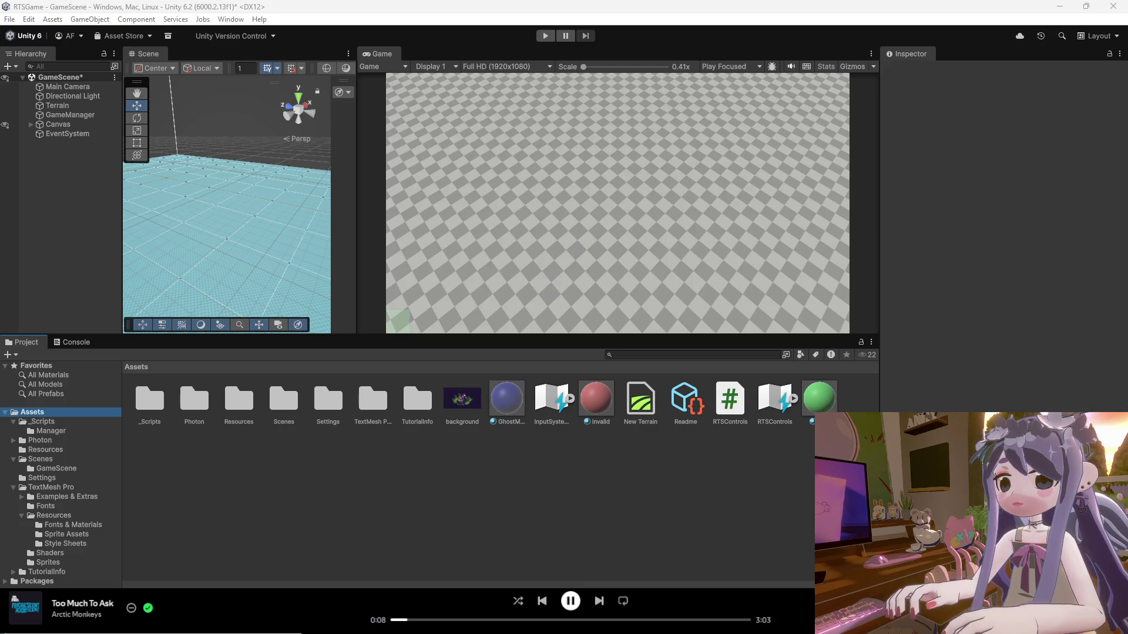
# Point the ResourceBar export path to the Desktop, then cancel the Export File dialog.
pyautogui.click(655, 561)
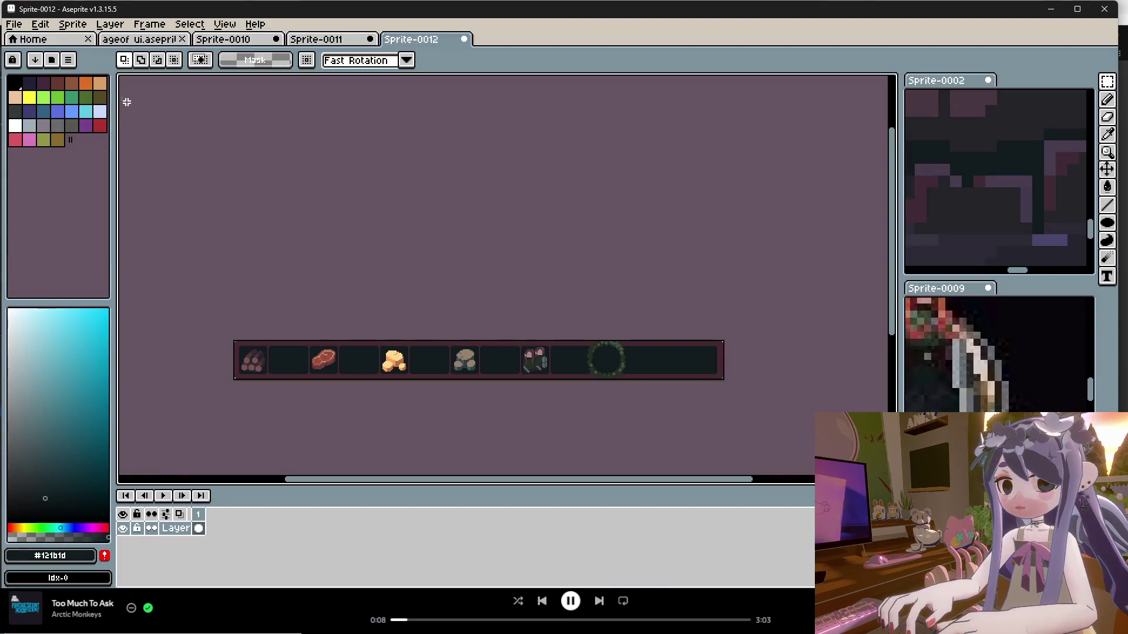
pyautogui.click(14, 24)
pyautogui.moveTo(45, 143)
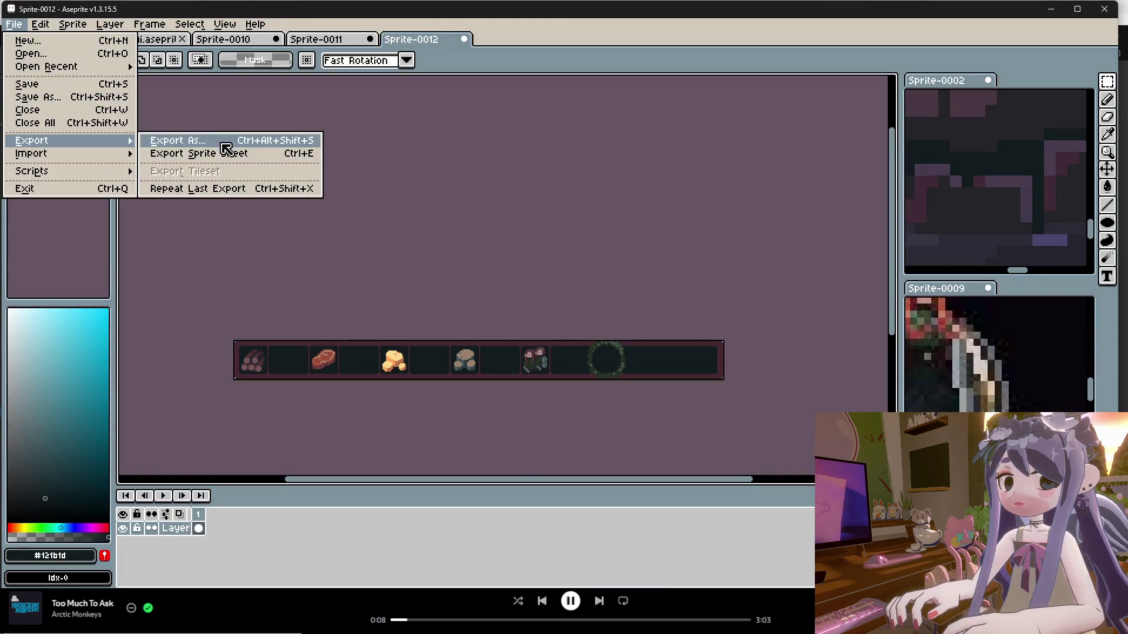
pyautogui.click(227, 143)
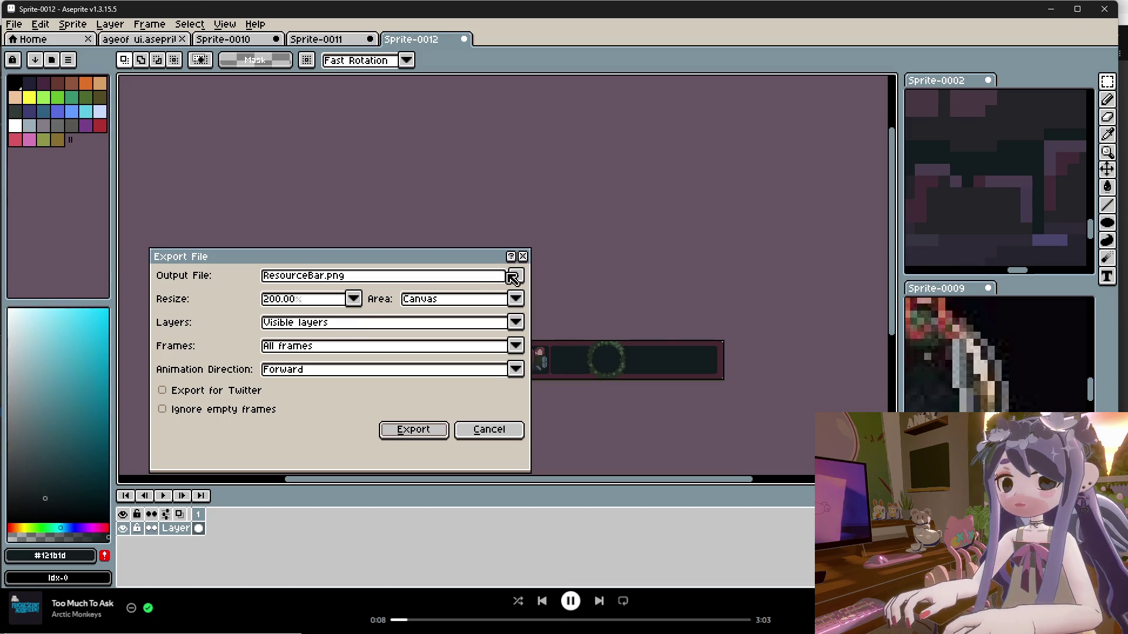
pyautogui.click(515, 276)
pyautogui.click(539, 296)
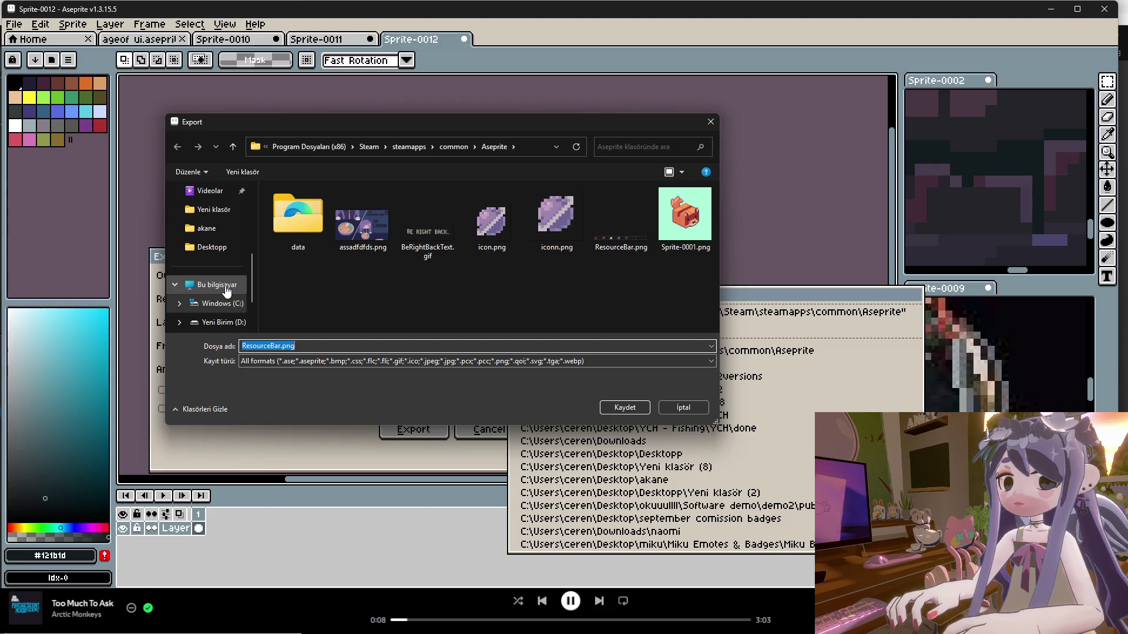
pyautogui.scroll(2, 226, 288)
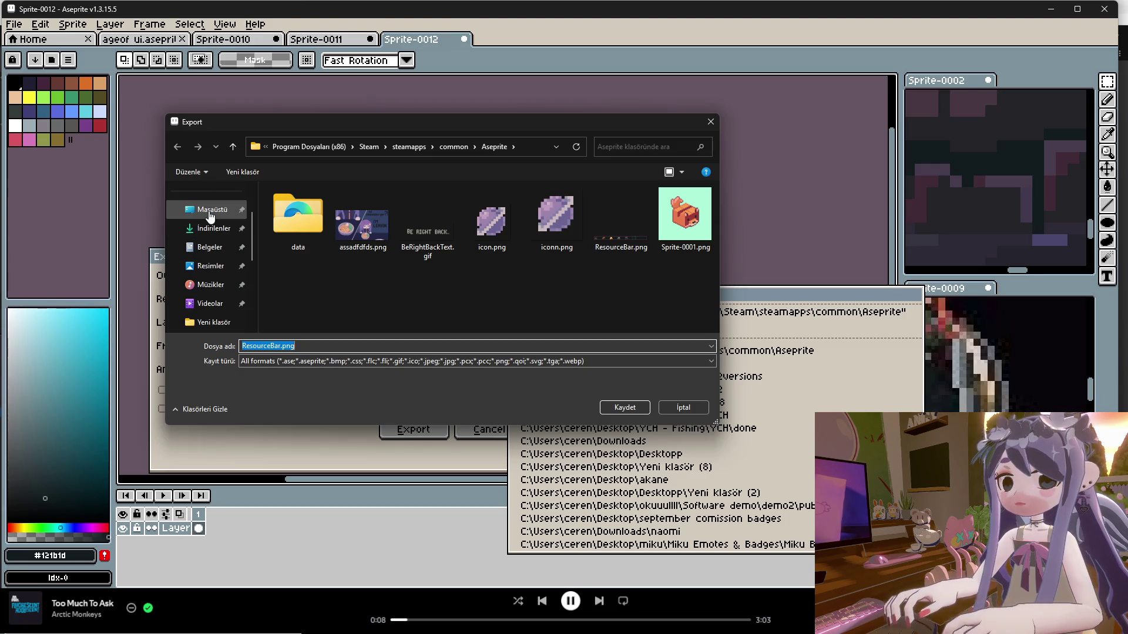
pyautogui.click(212, 211)
pyautogui.click(617, 408)
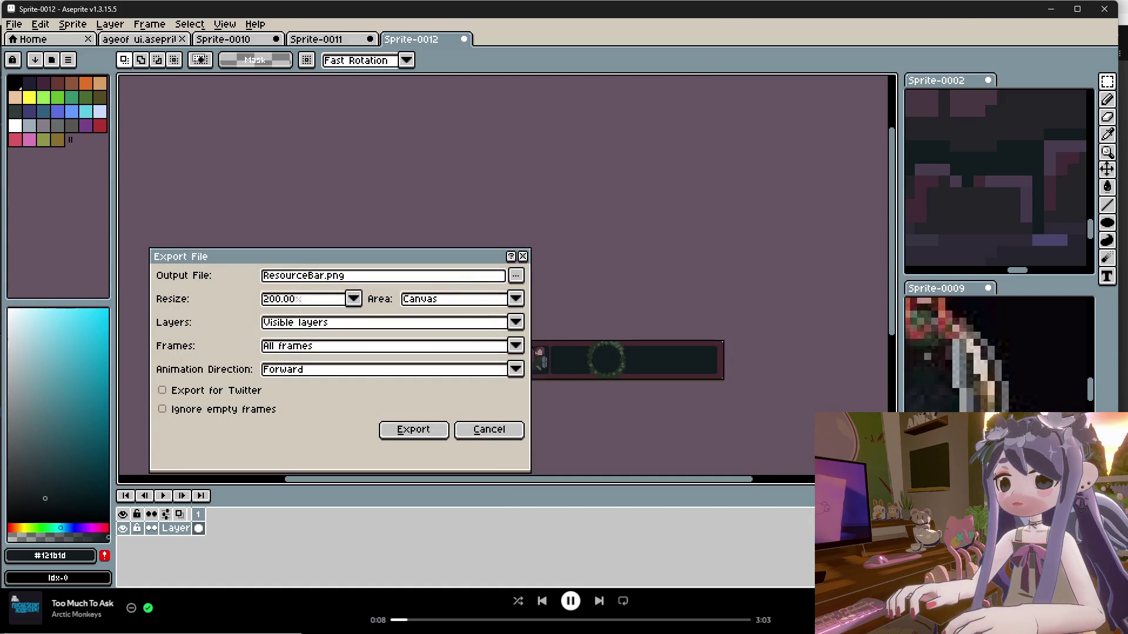
pyautogui.click(464, 433)
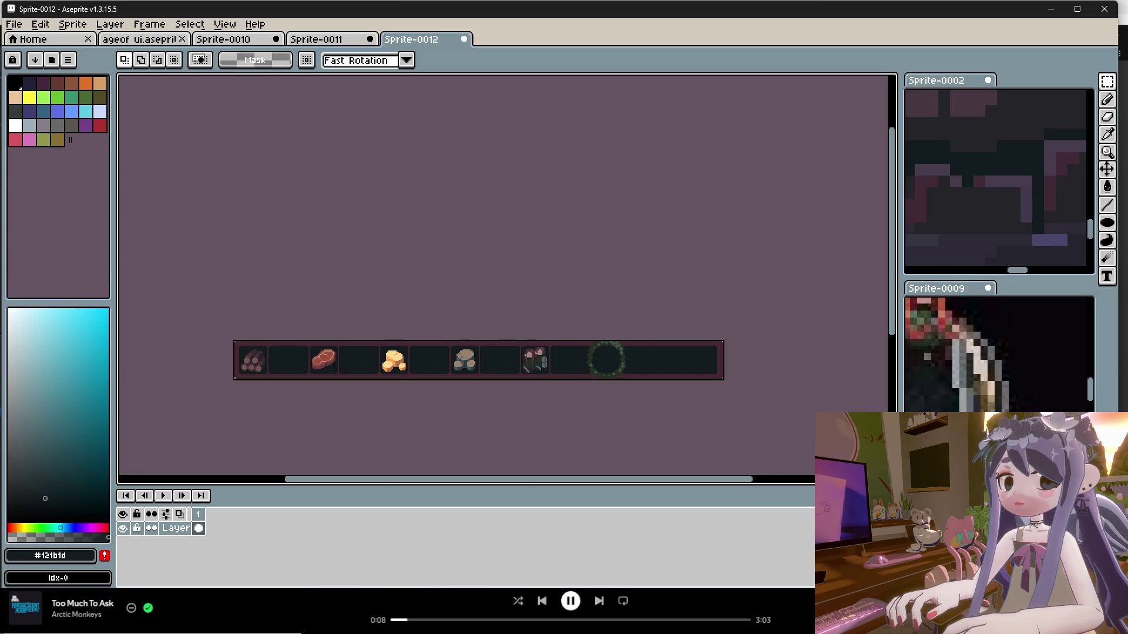
# Cancel Unity's 'Copying file failed' error and return to Aseprite.
pyautogui.click(705, 550)
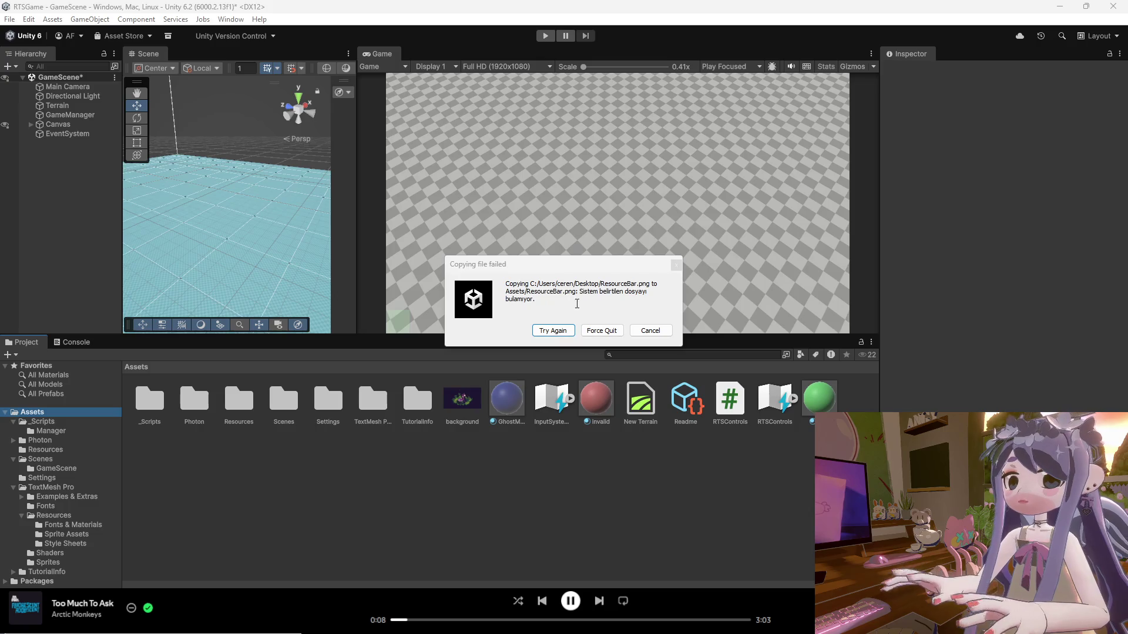
pyautogui.click(650, 330)
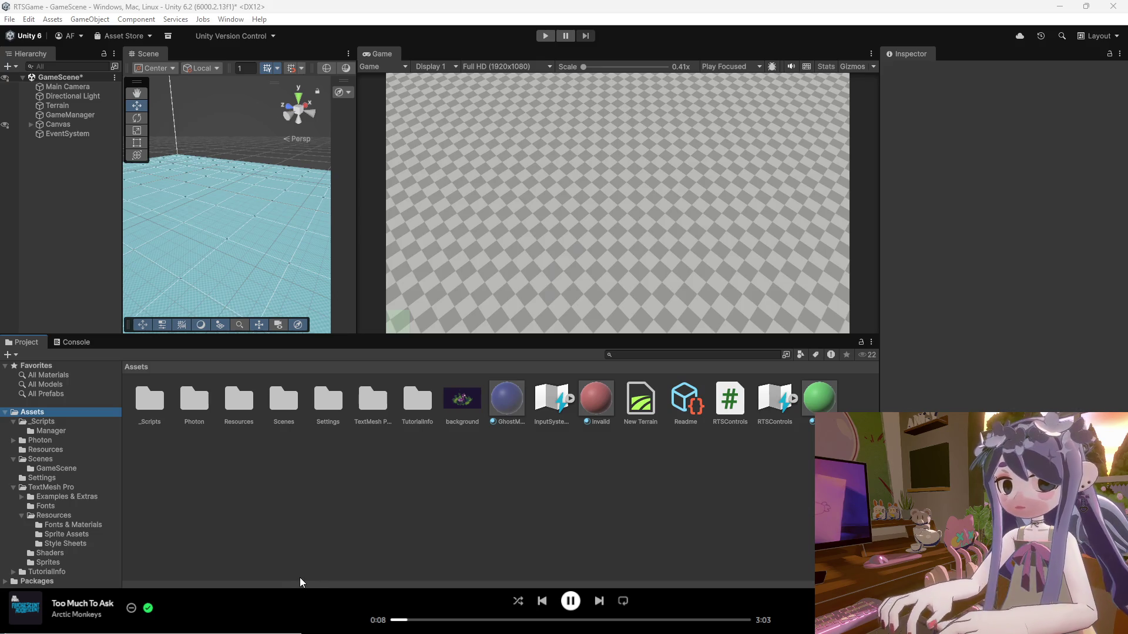
pyautogui.moveTo(761, 620)
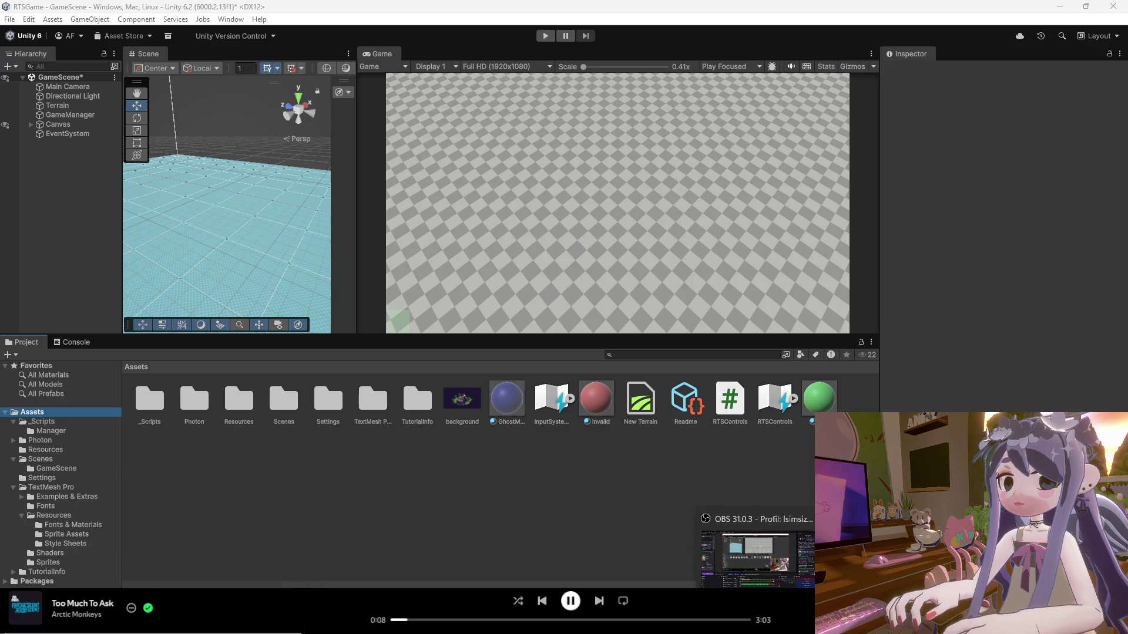
pyautogui.click(705, 558)
# Retry the ResourceBar export and decline overwriting the copy in Program Files.
pyautogui.click(13, 24)
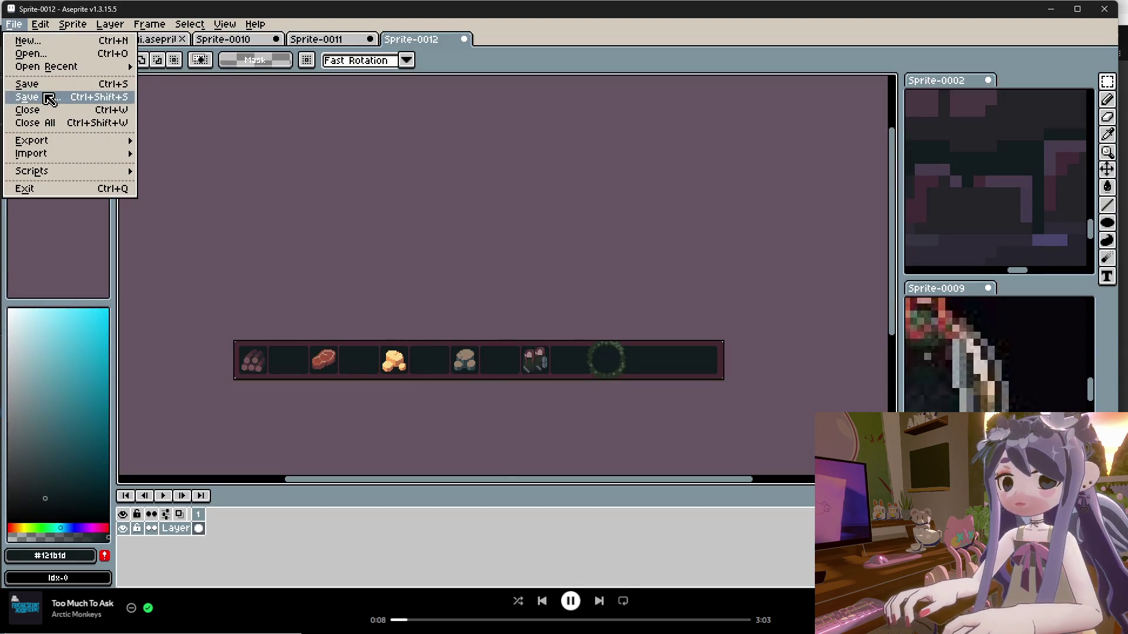
pyautogui.moveTo(47, 141)
pyautogui.click(156, 139)
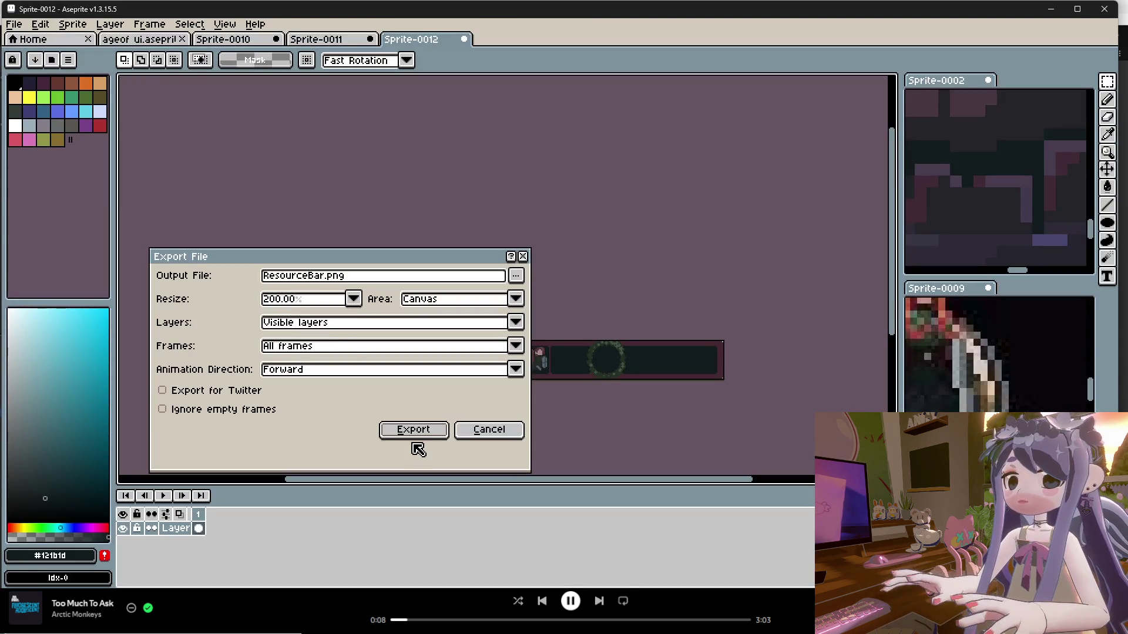
pyautogui.click(414, 434)
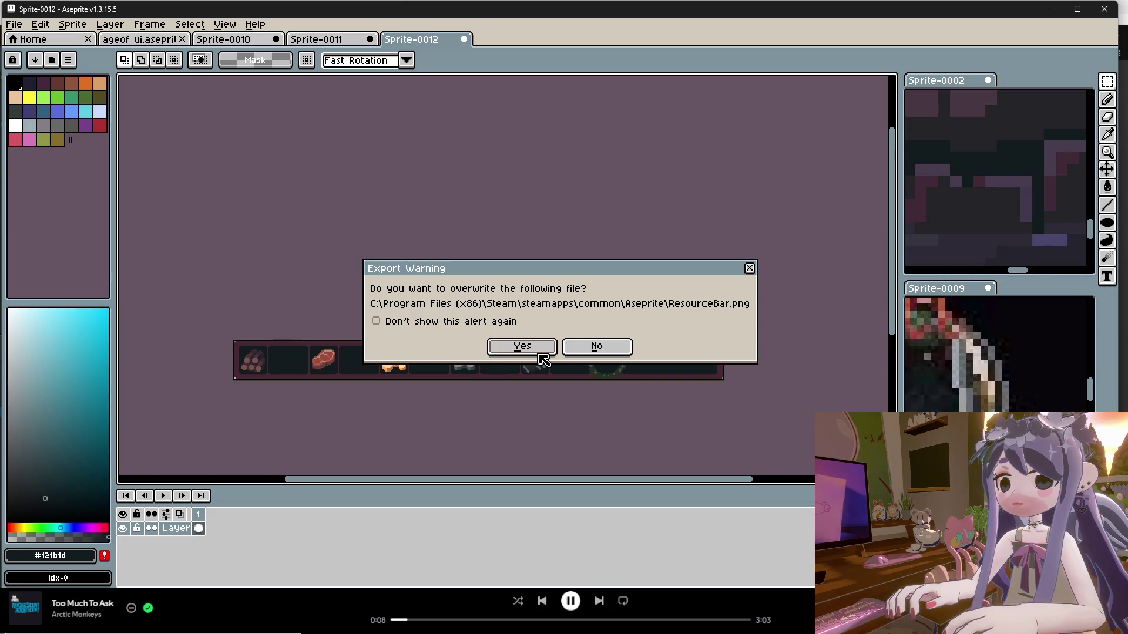
pyautogui.click(583, 349)
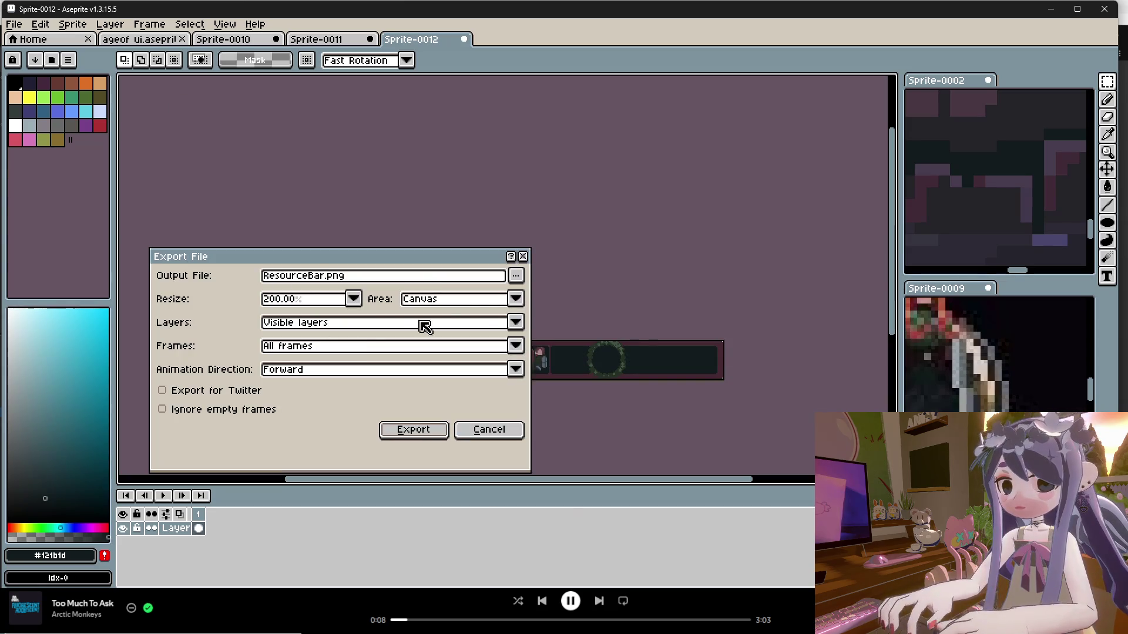
# Export ResourceBar.png at 200% to the Desktop instead.
pyautogui.click(516, 276)
pyautogui.click(535, 299)
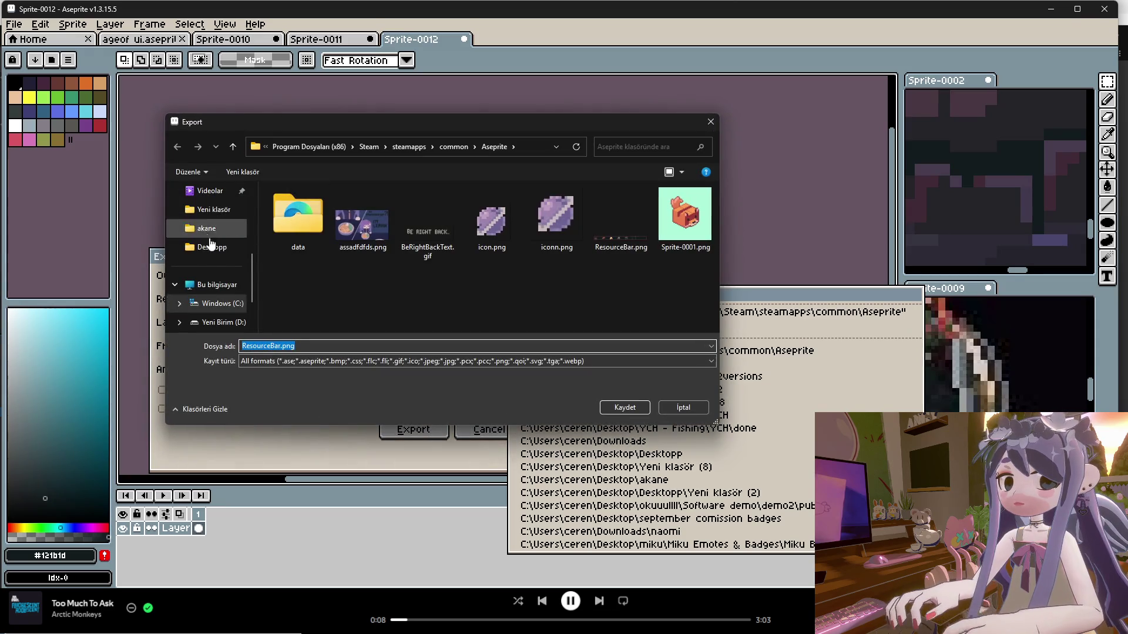
pyautogui.scroll(3, 208, 235)
pyautogui.click(211, 210)
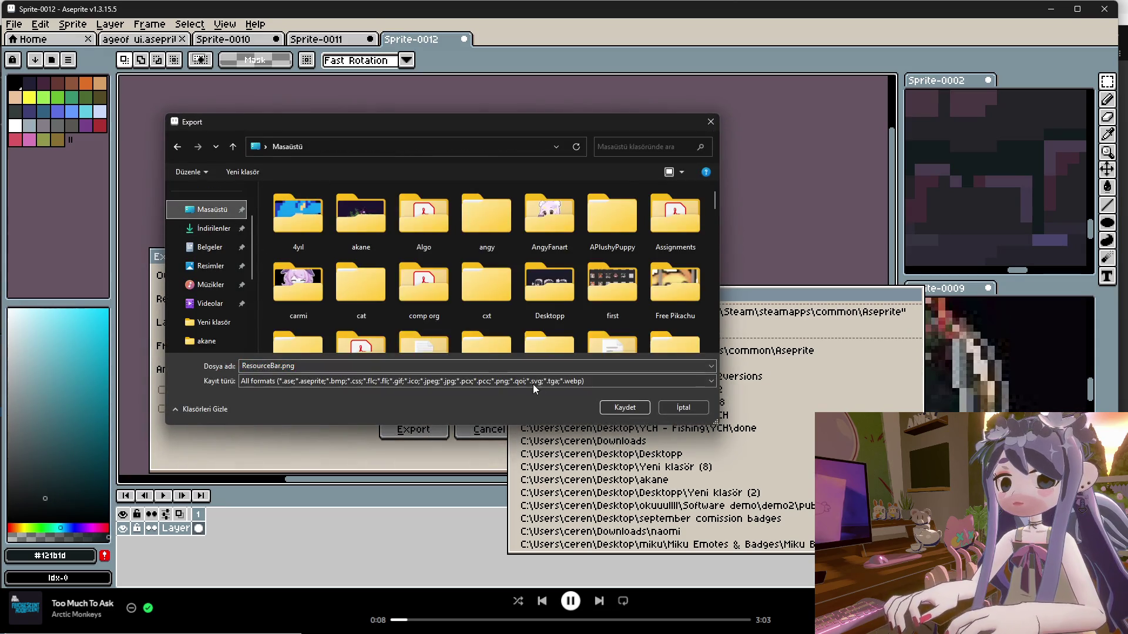
pyautogui.click(633, 406)
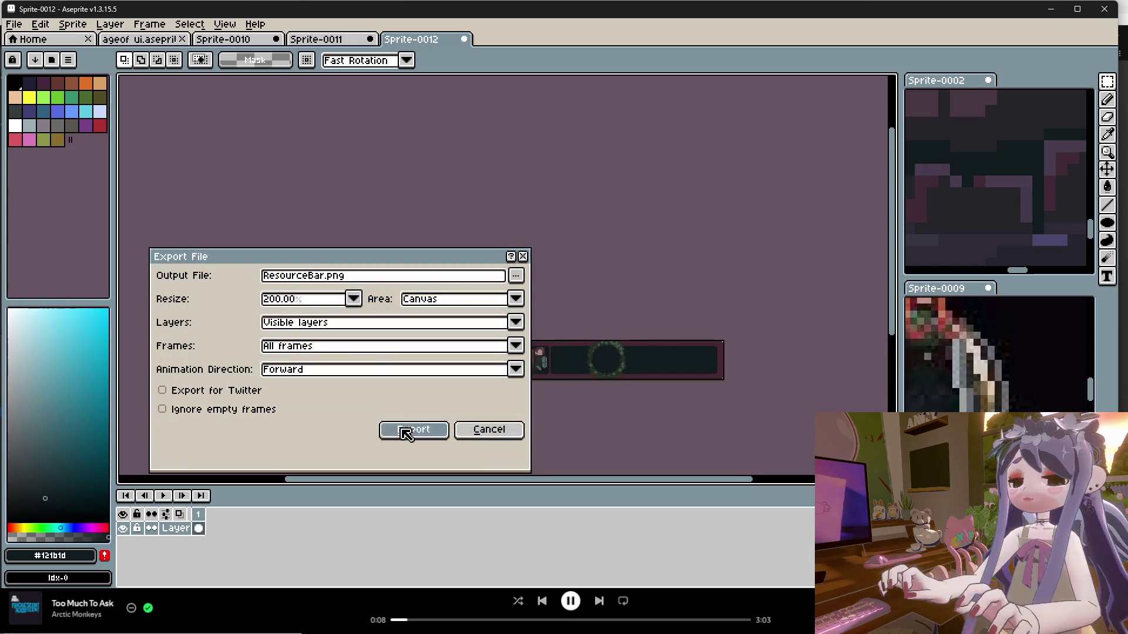
pyautogui.click(405, 432)
pyautogui.moveTo(682, 626)
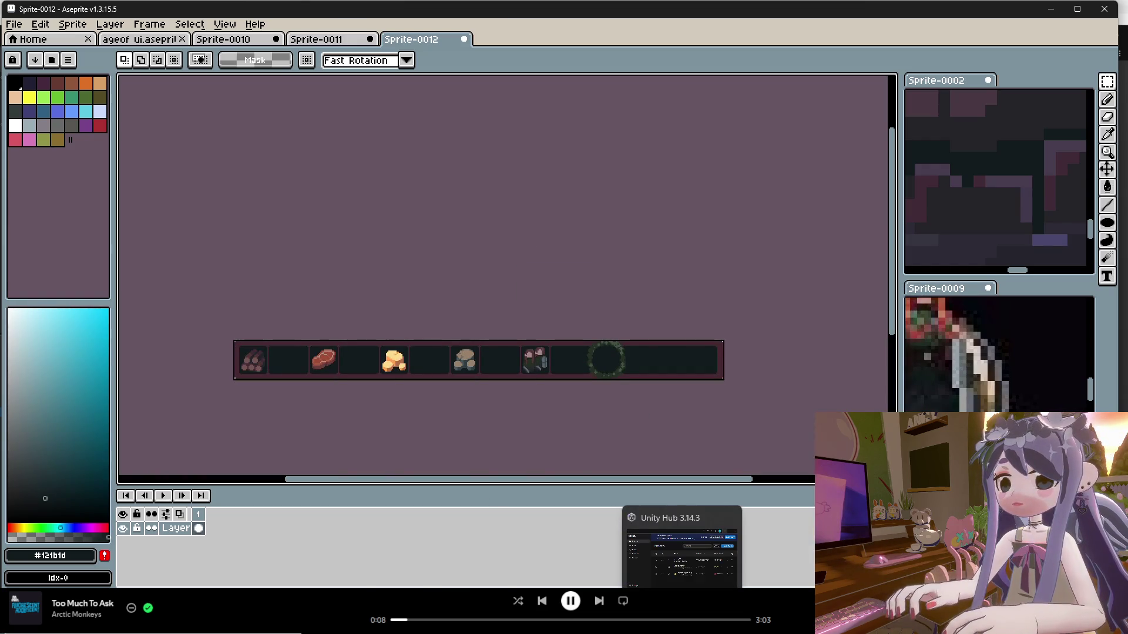
pyautogui.click(705, 626)
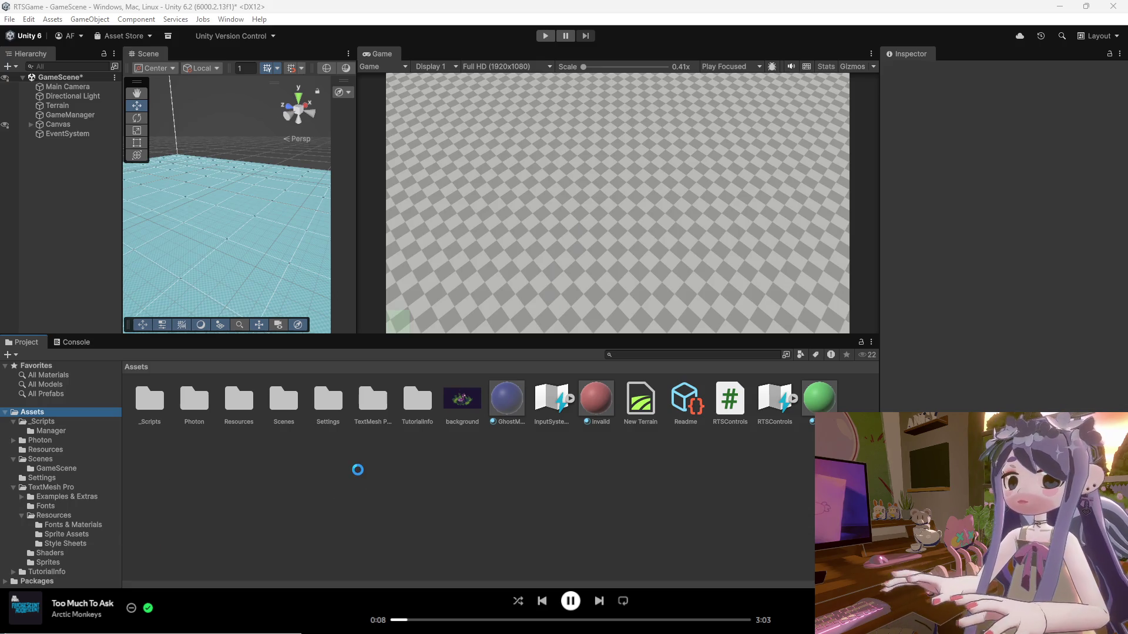
# Check the imported ResourceBar texture, then play and create room 'Odd' to load GameScene.
pyautogui.click(756, 402)
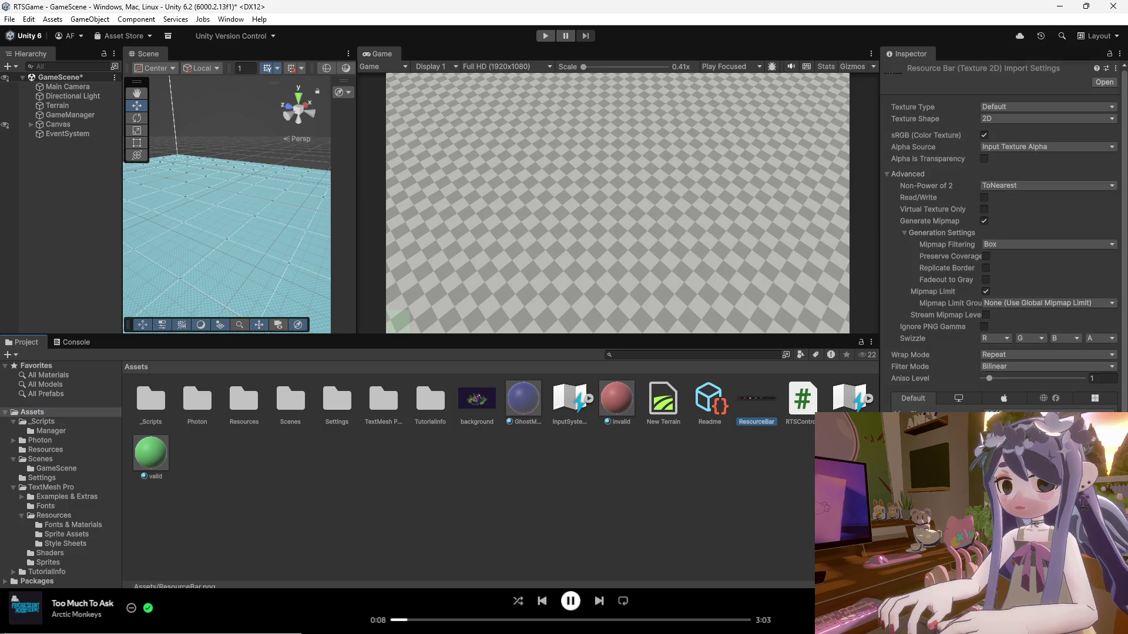
pyautogui.click(444, 178)
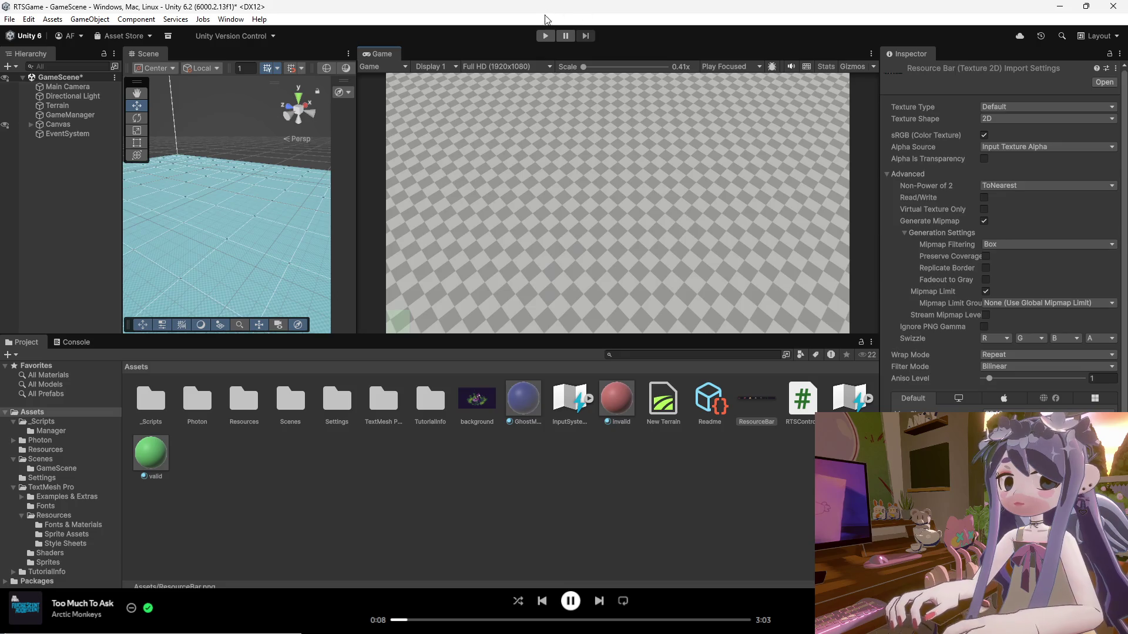
pyautogui.click(546, 36)
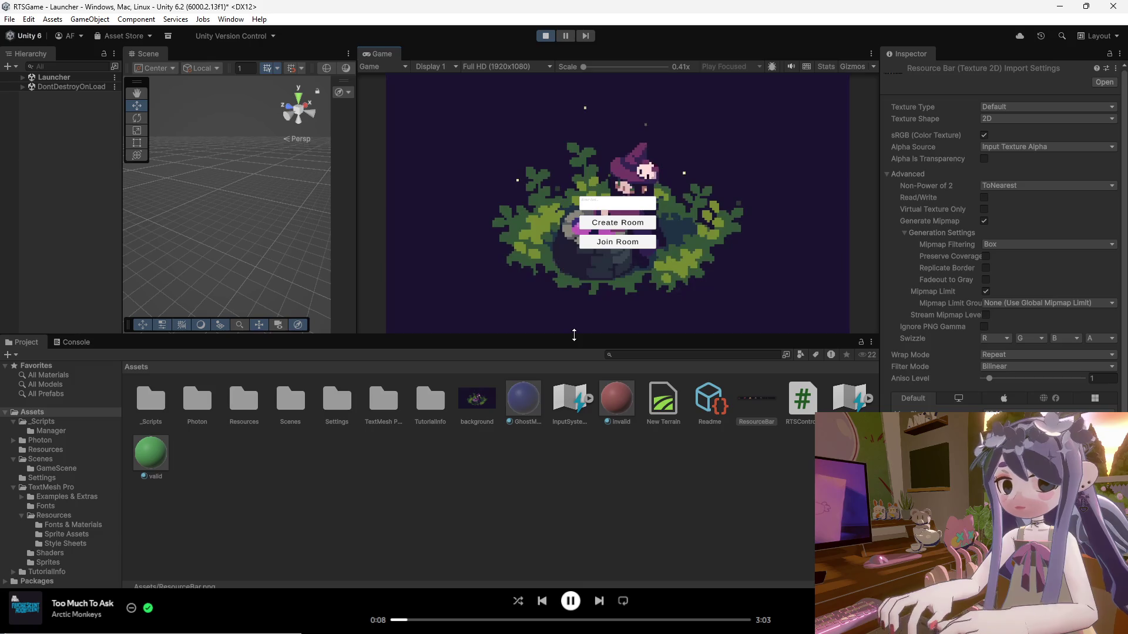
pyautogui.moveTo(578, 362); pyautogui.dragTo(577, 480)
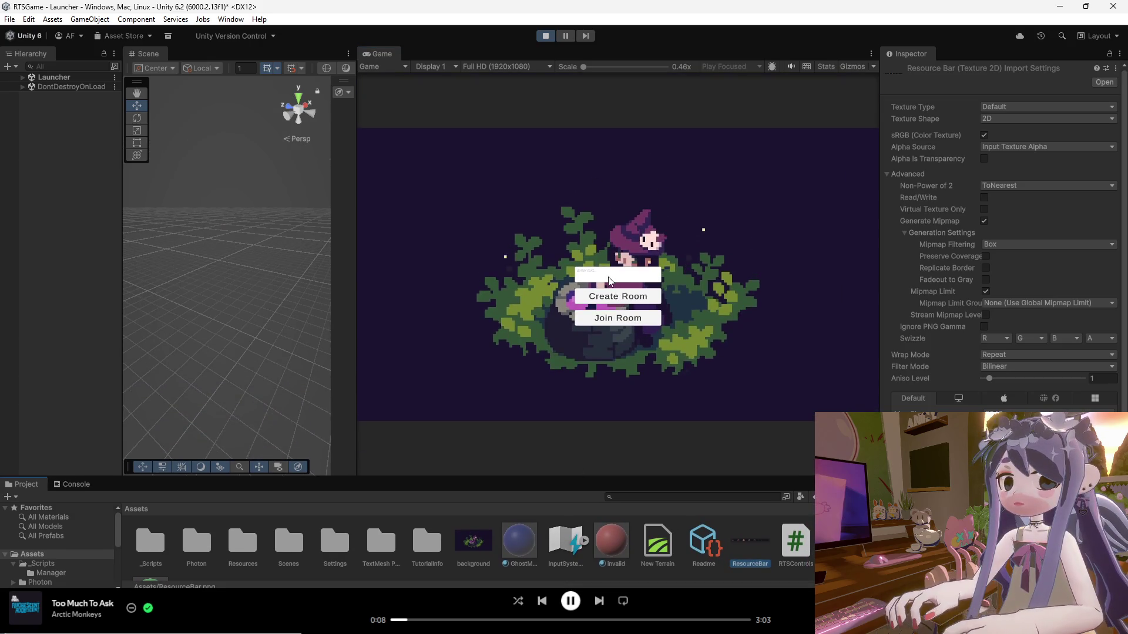
pyautogui.write('Odd')
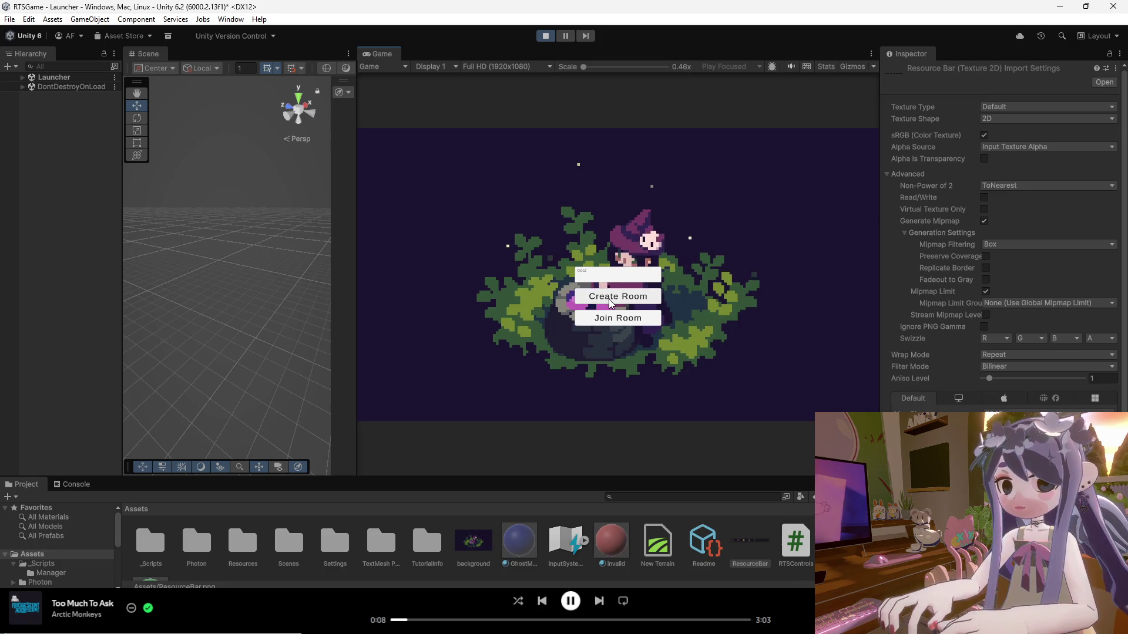
pyautogui.click(612, 302)
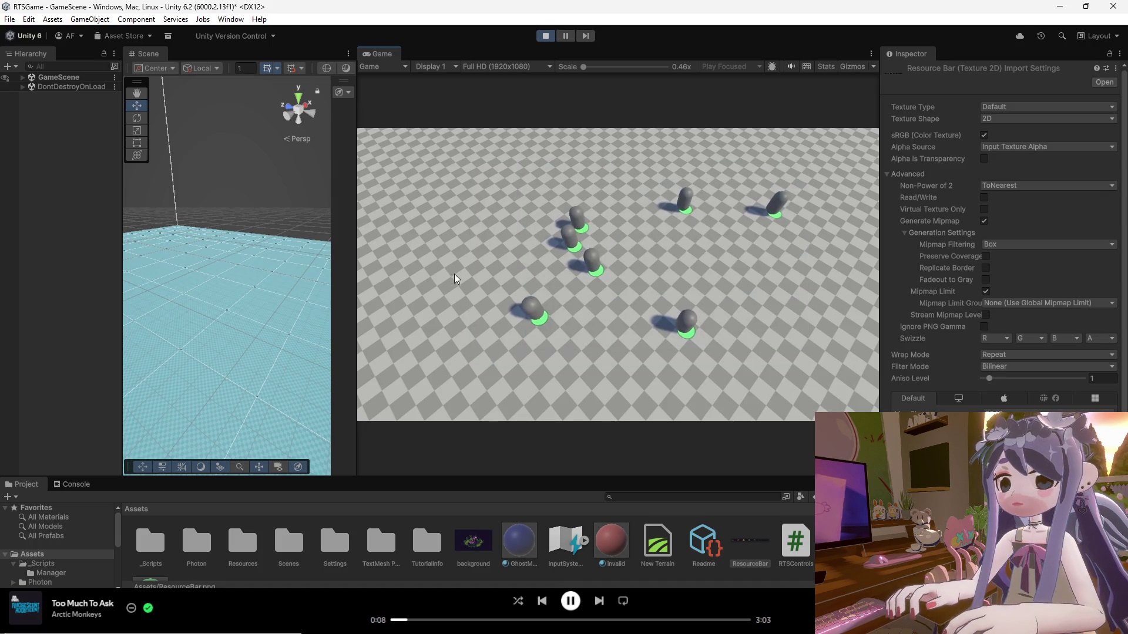
# Select the units, regroup them with several move orders, and show the building preview with B.
pyautogui.moveTo(760, 172); pyautogui.dragTo(403, 374)
pyautogui.rightClick(443, 309)
pyautogui.moveTo(620, 241); pyautogui.dragTo(383, 401)
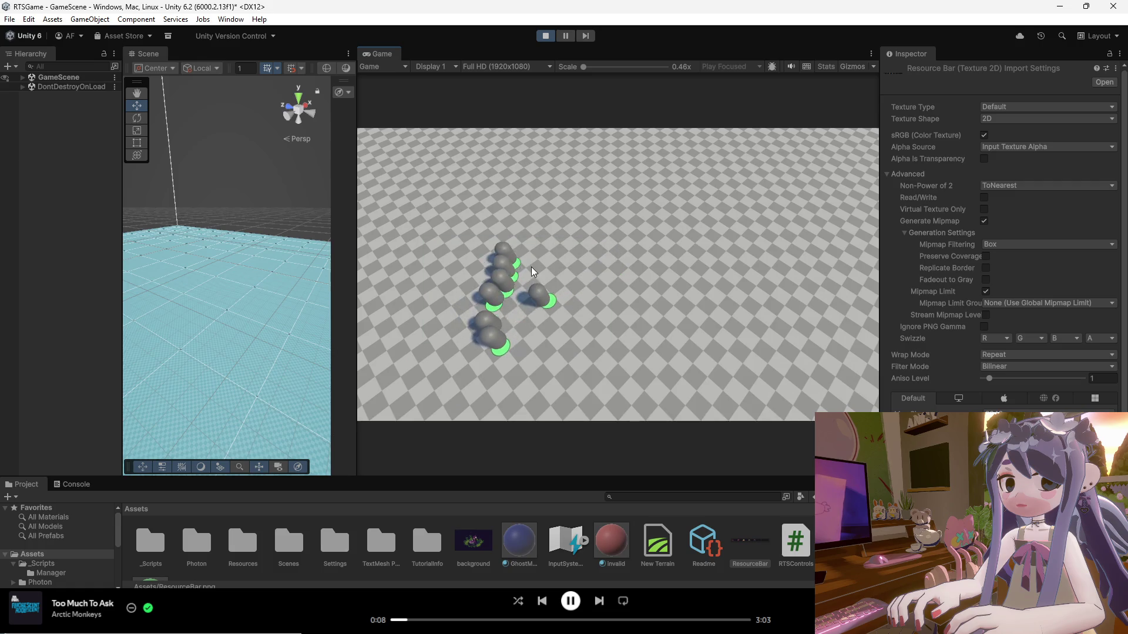
pyautogui.rightClick(625, 259)
pyautogui.rightClick(499, 329)
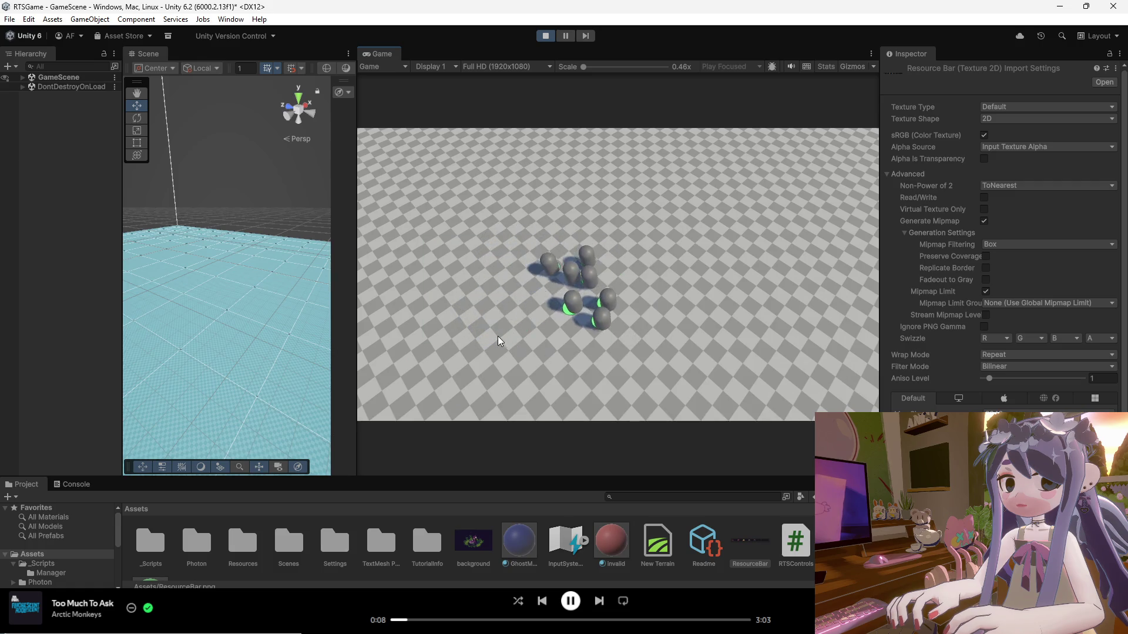
pyautogui.rightClick(449, 373)
pyautogui.moveTo(638, 228); pyautogui.dragTo(357, 412)
pyautogui.rightClick(517, 259)
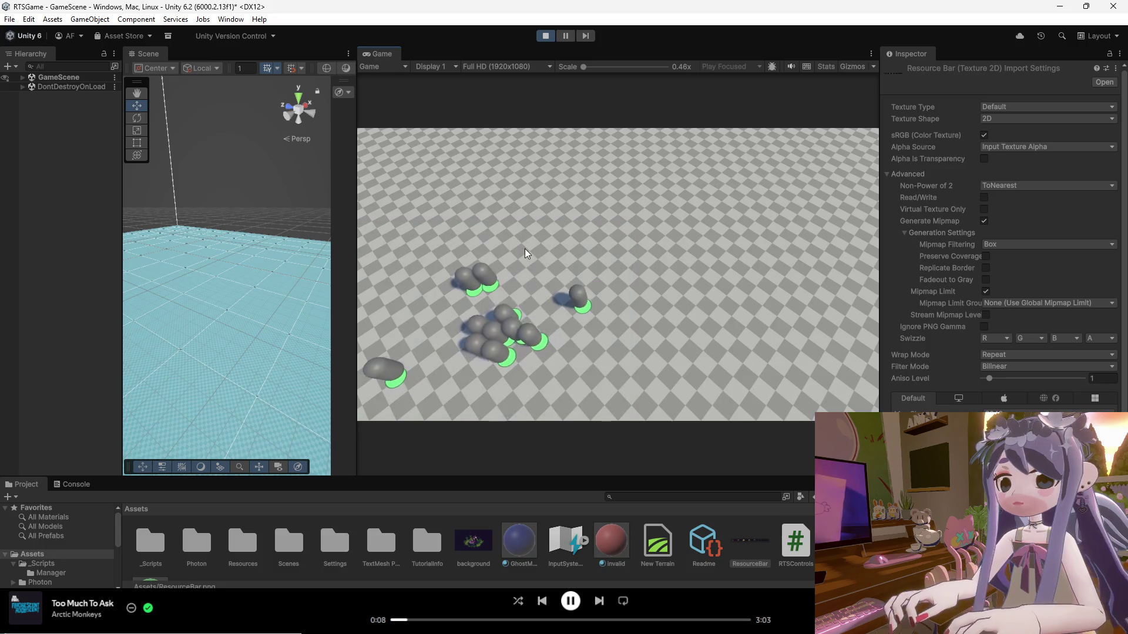
pyautogui.press('b')
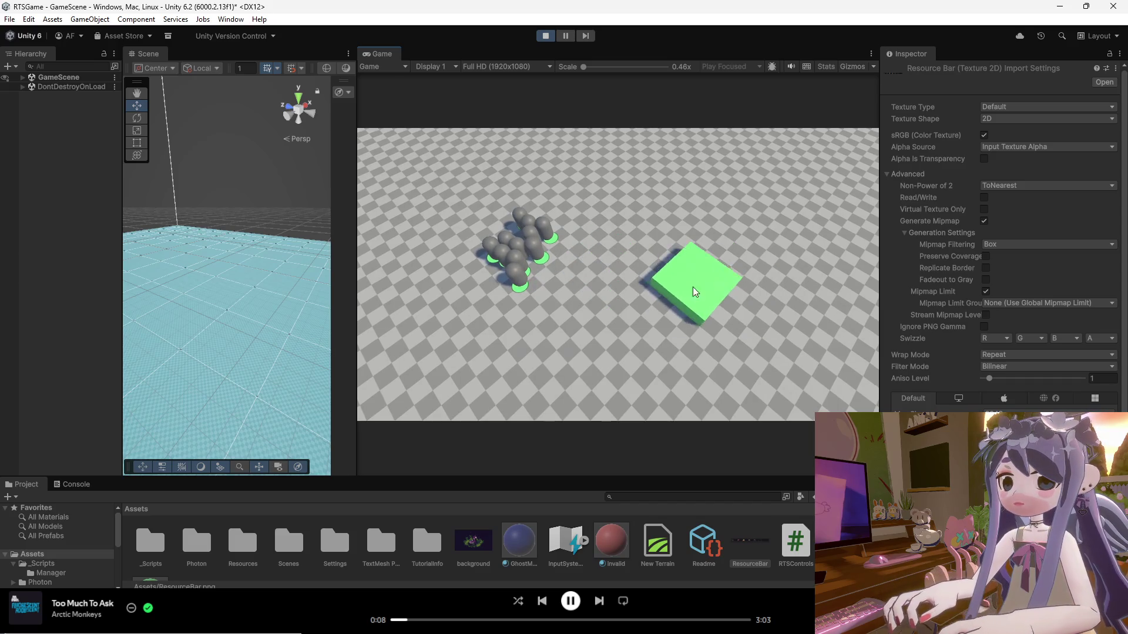
# Cancel the building placement and drag-select the whole unit group.
pyautogui.press('s')
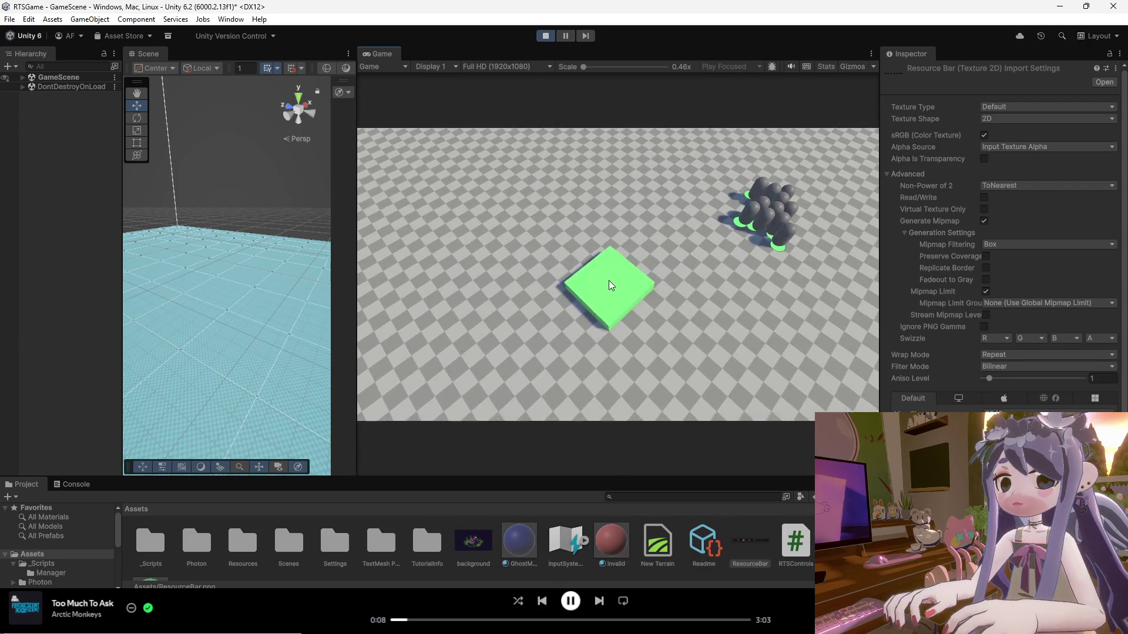
pyautogui.rightClick(604, 282)
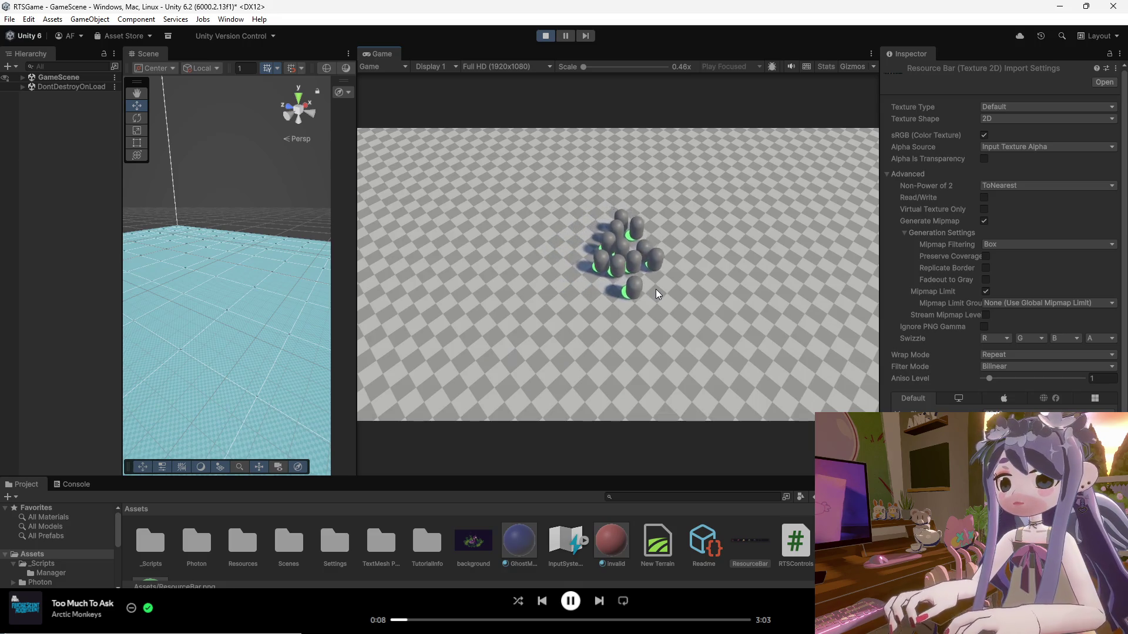
pyautogui.moveTo(703, 222); pyautogui.dragTo(578, 353)
pyautogui.moveTo(702, 250); pyautogui.dragTo(543, 377)
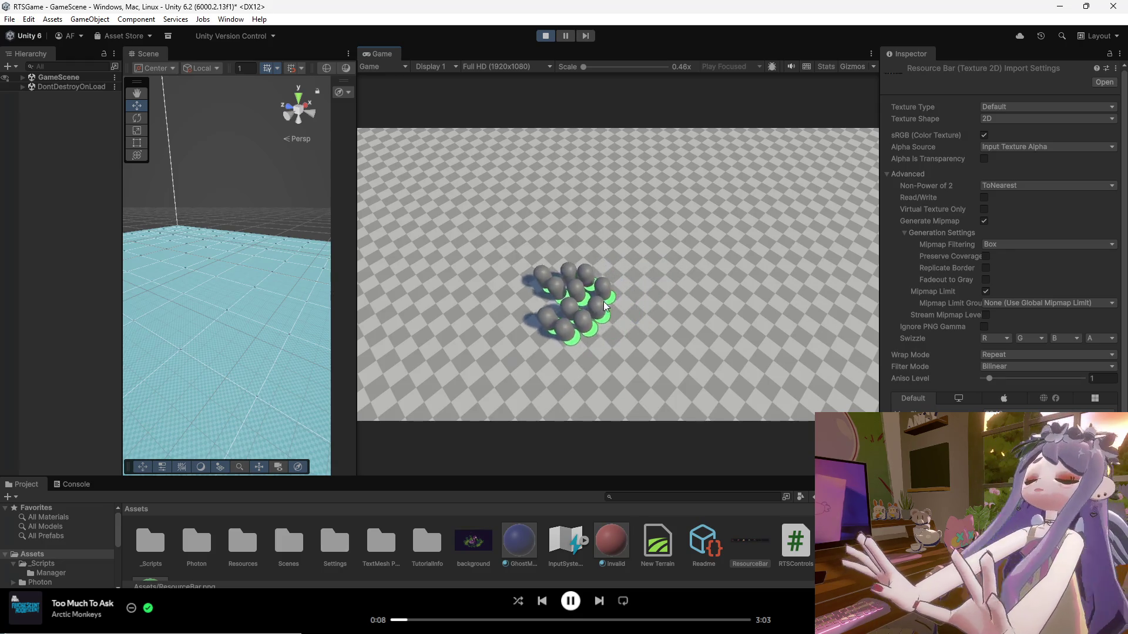
pyautogui.moveTo(608, 180); pyautogui.dragTo(423, 345)
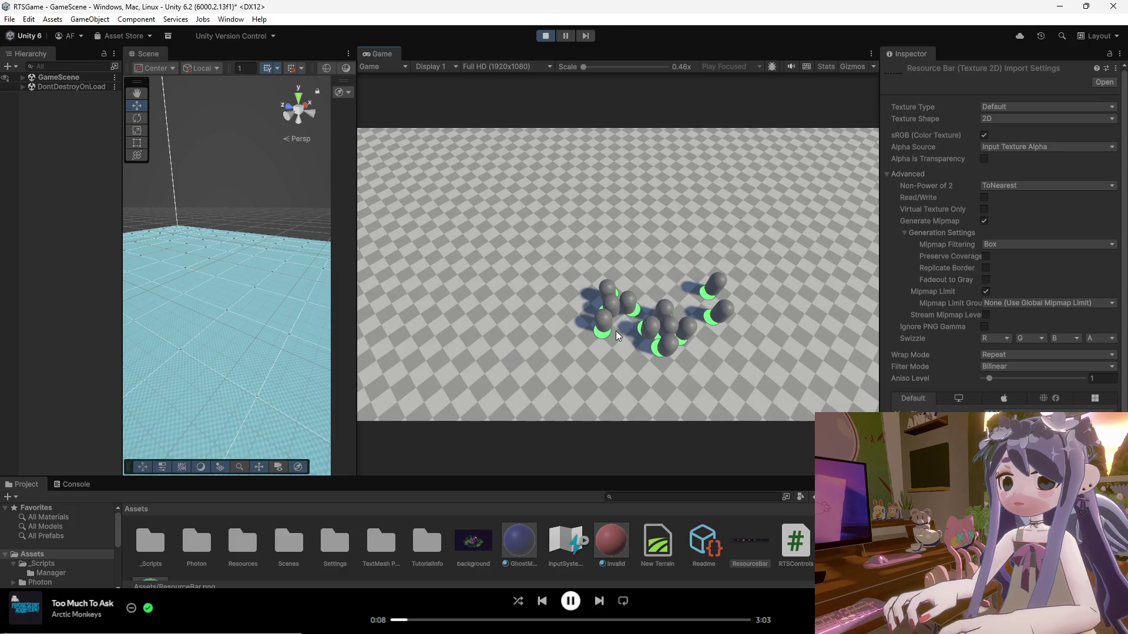
# Spawn an extra unit, move the group right, show the build preview, then stop play mode.
pyautogui.click(521, 356)
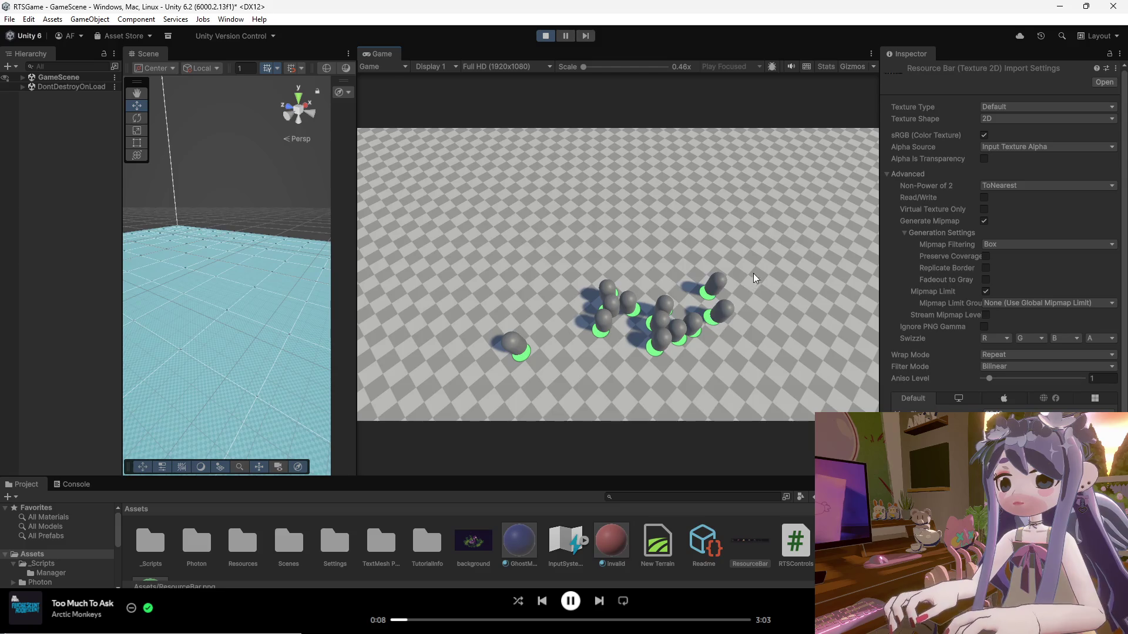
pyautogui.moveTo(657, 359); pyautogui.dragTo(525, 397)
pyautogui.rightClick(673, 336)
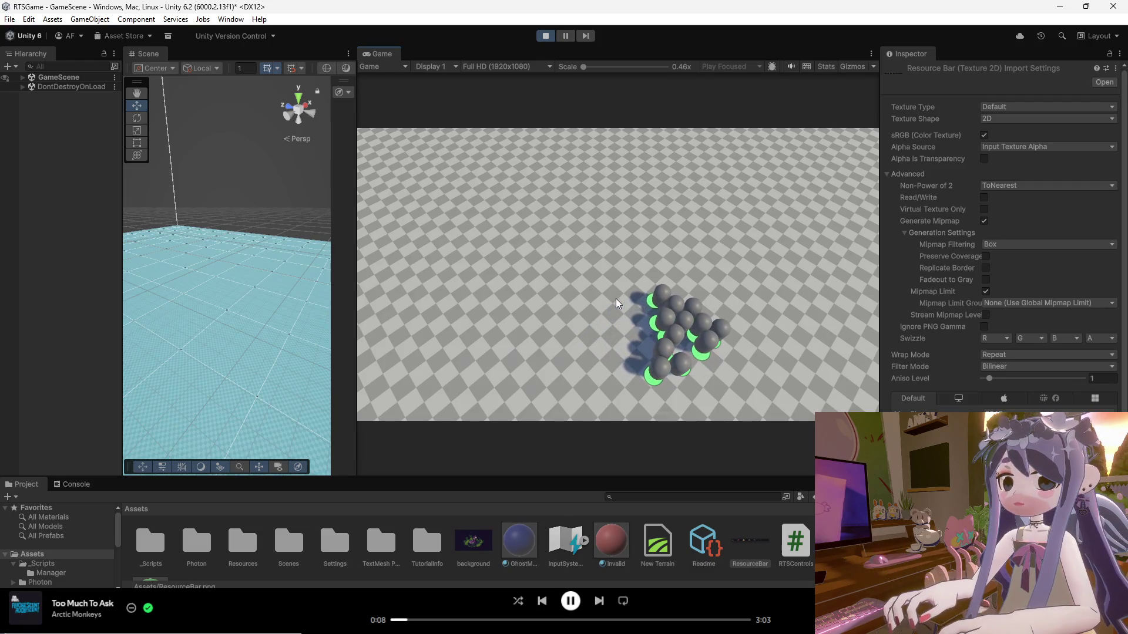
pyautogui.press('b')
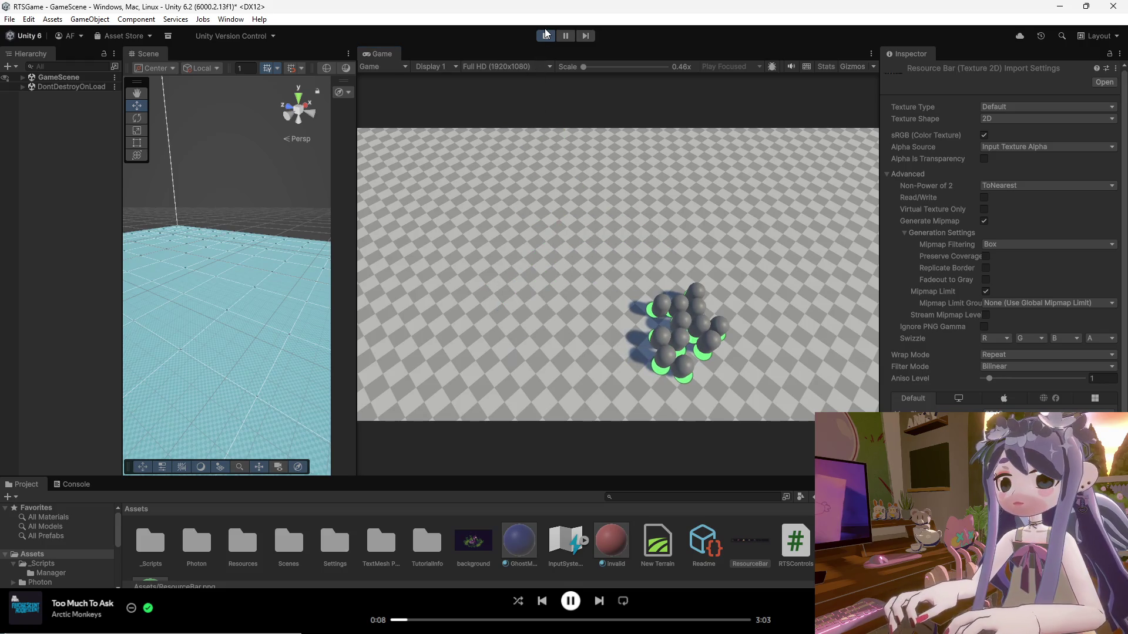
pyautogui.click(546, 36)
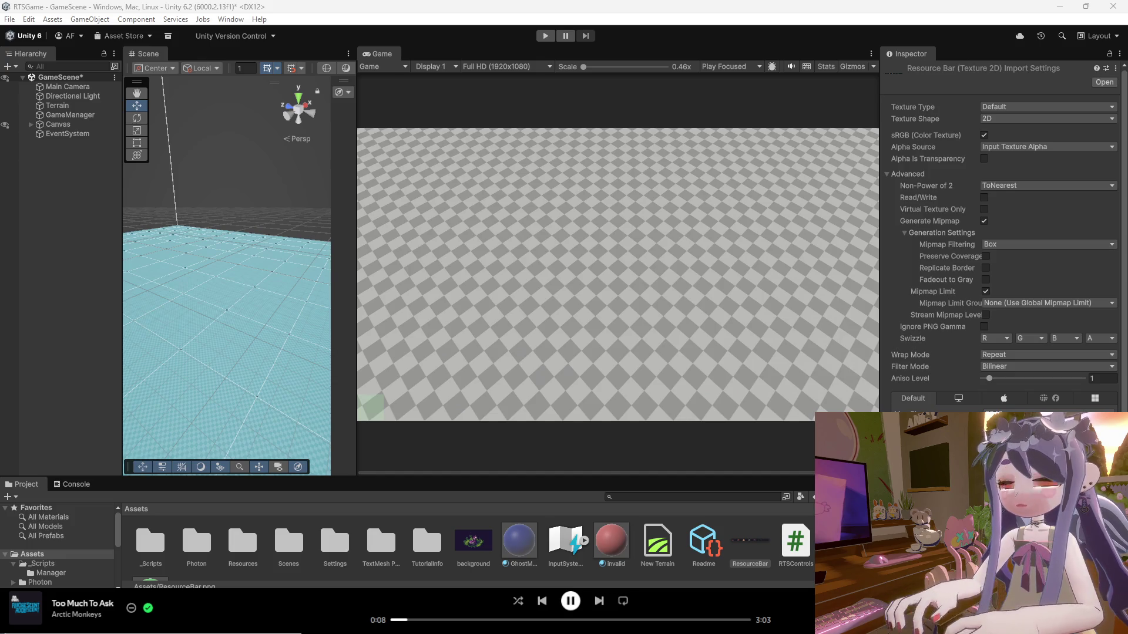
# Add a UI Image under Canvas and name it Panel_Top.
pyautogui.click(58, 125)
pyautogui.click(30, 125)
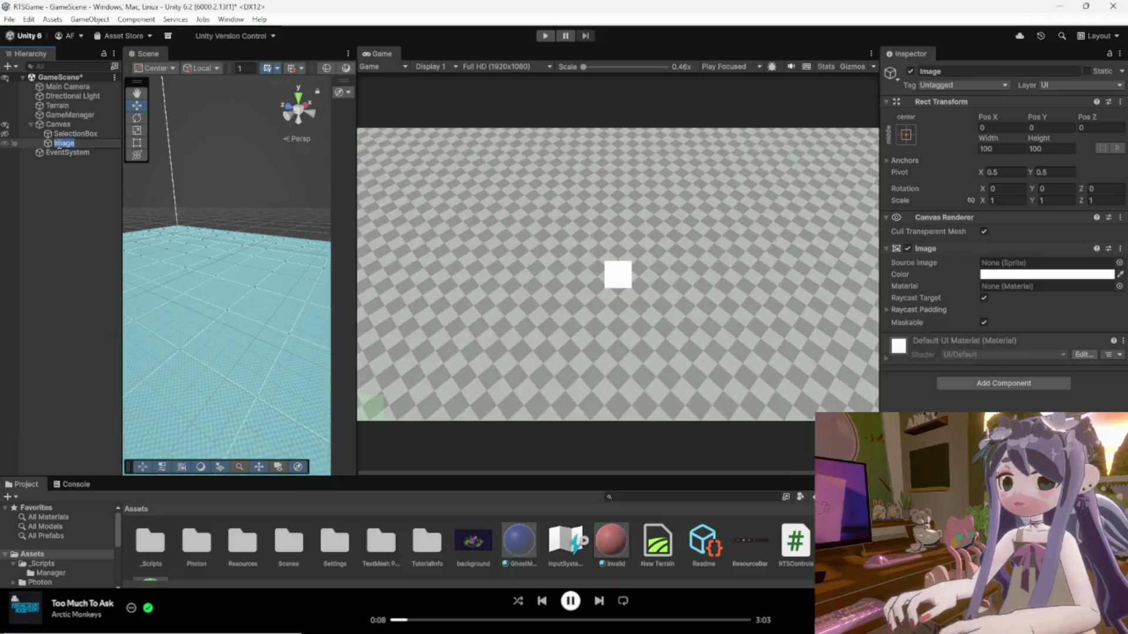
pyautogui.write('Panel_Top')
pyautogui.press('Return')
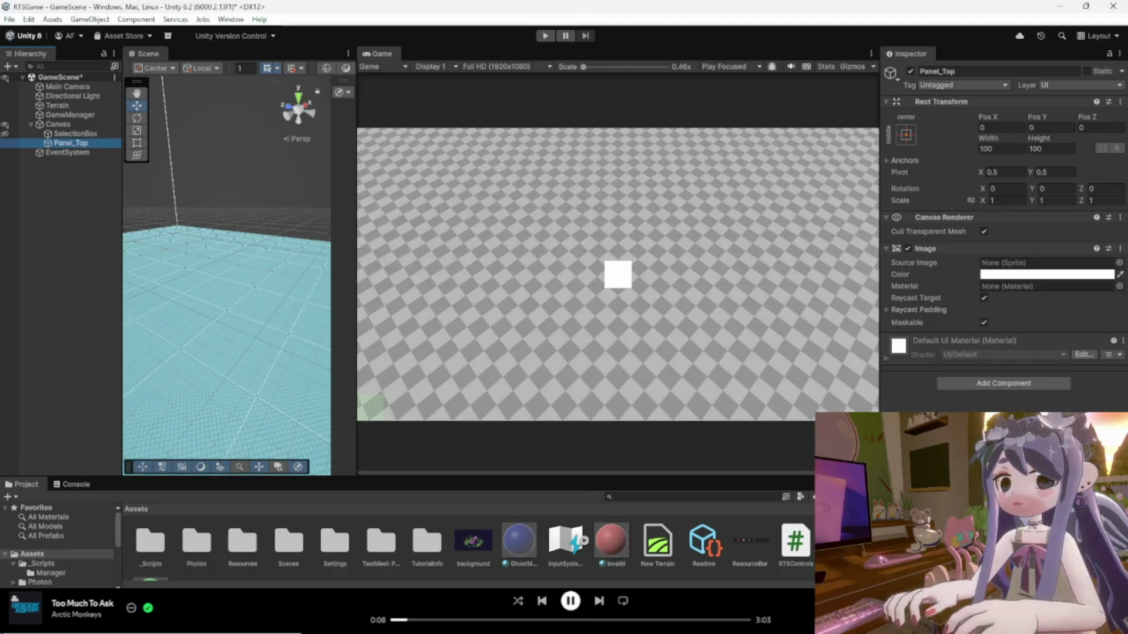
# Try dropping ResourceBar onto Panel_Top, comparing SelectionBox's and Canvas's image setup.
pyautogui.click(78, 143)
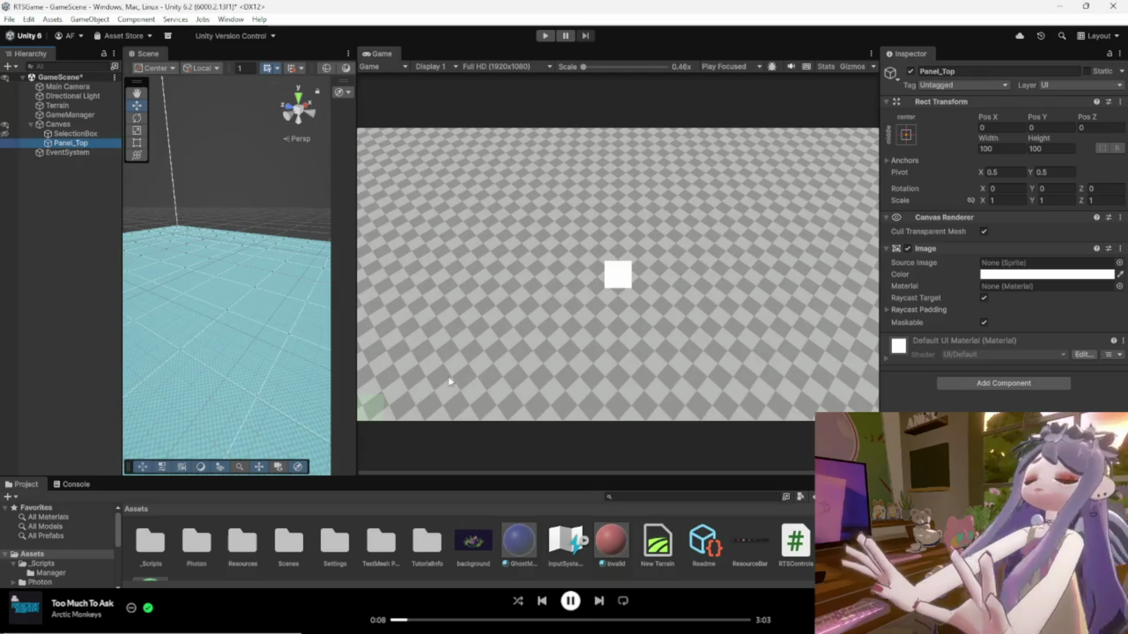
pyautogui.moveTo(755, 544)
pyautogui.mouseDown()
pyautogui.moveTo(134, 153)
pyautogui.moveTo(70, 146)
pyautogui.mouseUp()
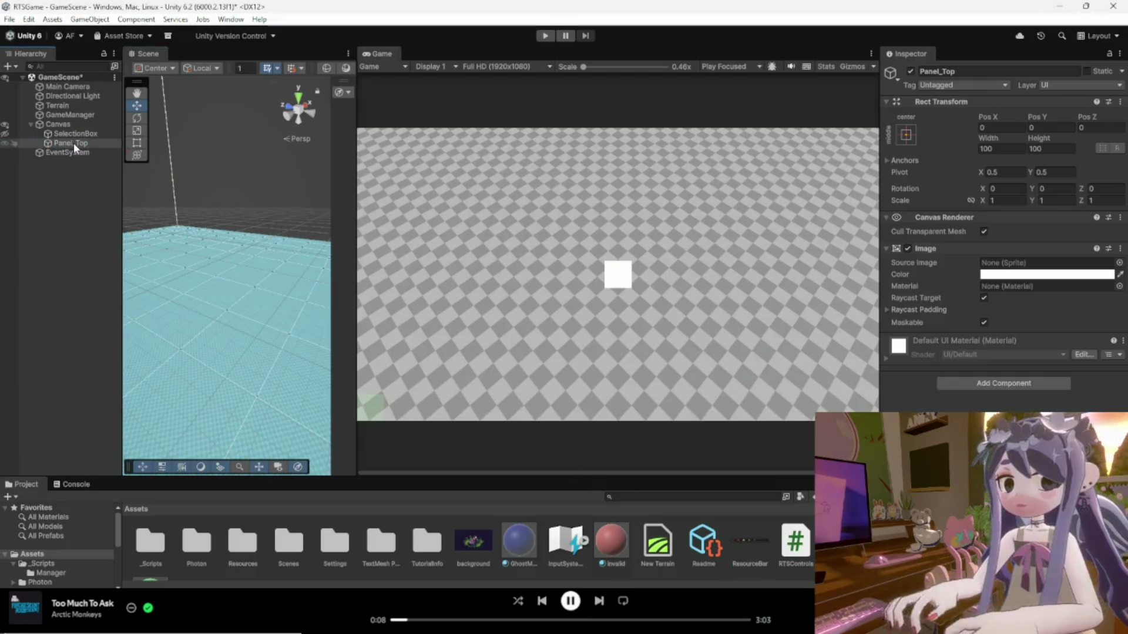
pyautogui.click(73, 143)
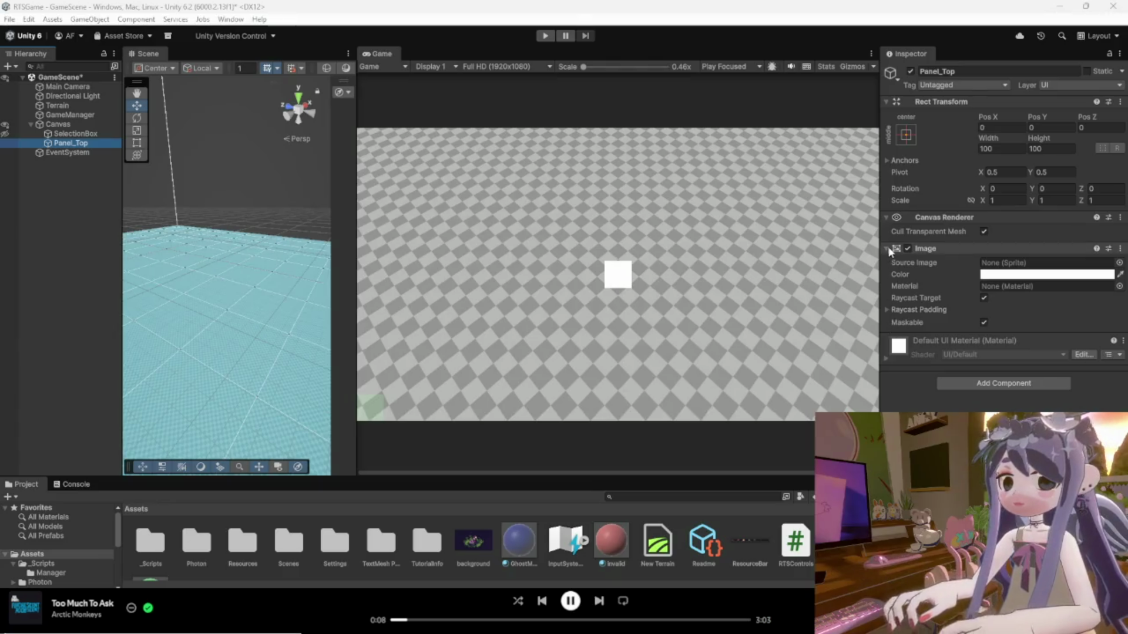
pyautogui.click(70, 135)
pyautogui.click(71, 142)
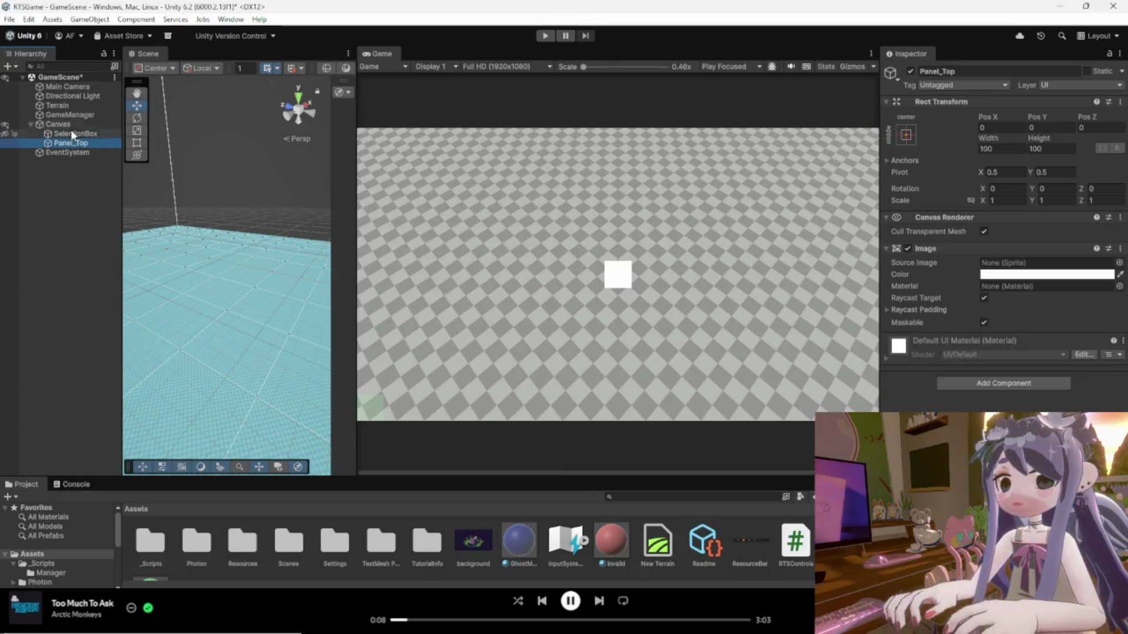
pyautogui.click(67, 126)
pyautogui.click(69, 141)
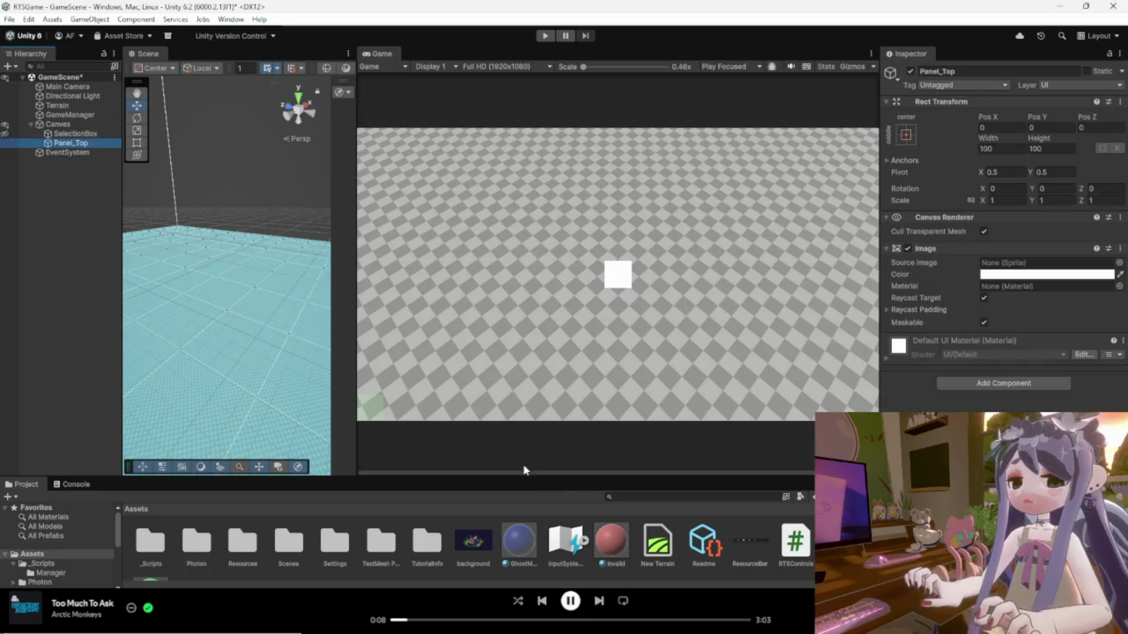
# Retry assigning ResourceBar as Panel_Top's Source Image, then view the texture's import settings.
pyautogui.click(745, 540)
pyautogui.moveTo(745, 540)
pyautogui.mouseDown()
pyautogui.moveTo(1008, 272)
pyautogui.moveTo(932, 230)
pyautogui.moveTo(983, 386)
pyautogui.moveTo(753, 543)
pyautogui.mouseUp()
pyautogui.click(71, 144)
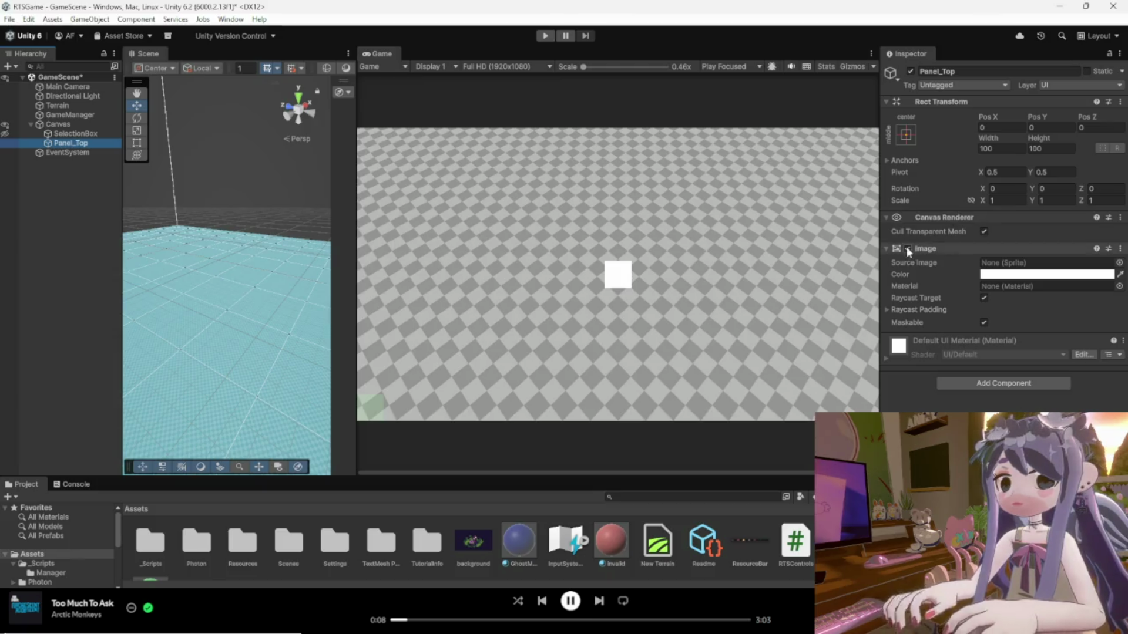
pyautogui.moveTo(752, 543); pyautogui.dragTo(1009, 268)
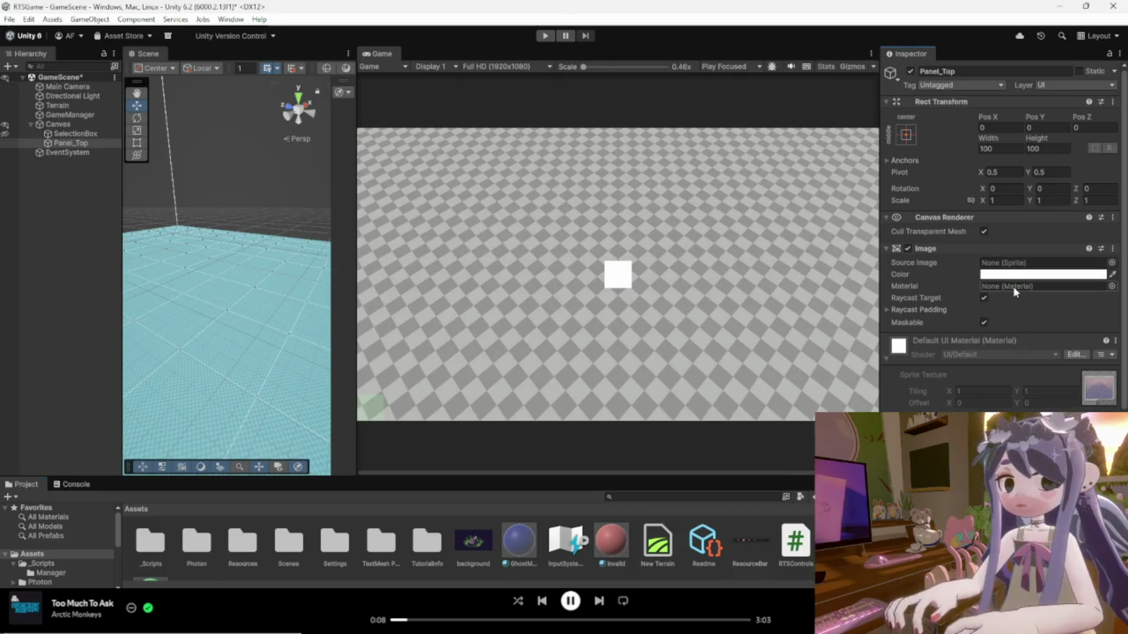
pyautogui.click(806, 552)
pyautogui.click(754, 542)
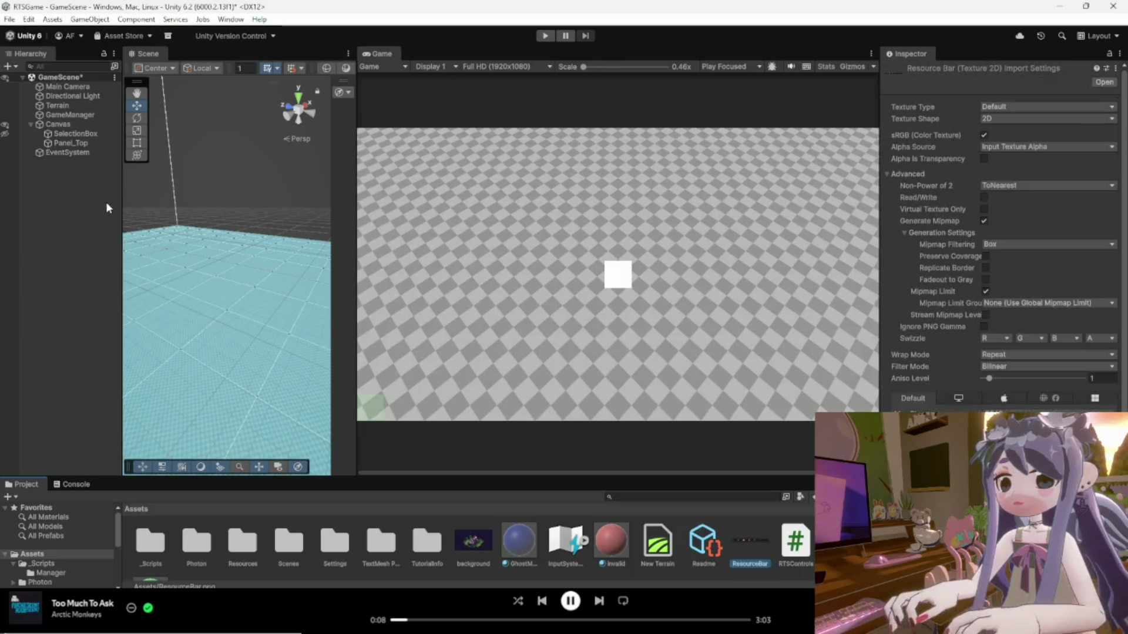
# Inspect SelectionBox, Canvas and the ResourceBar texture, returning to Panel_Top's Image settings.
pyautogui.click(64, 132)
pyautogui.click(59, 124)
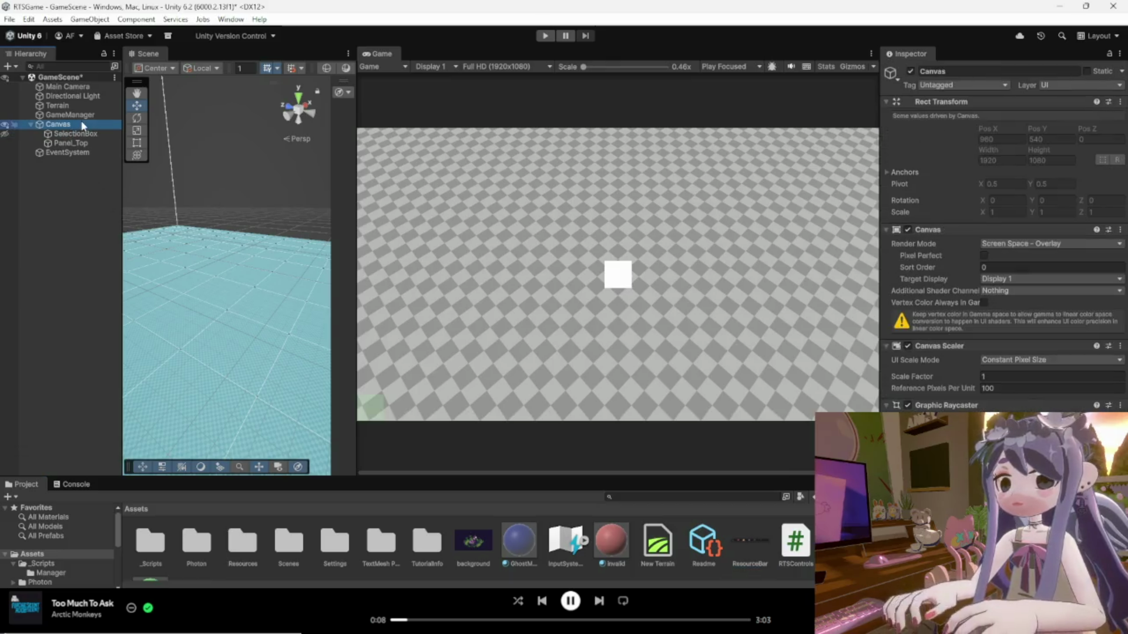
pyautogui.click(66, 143)
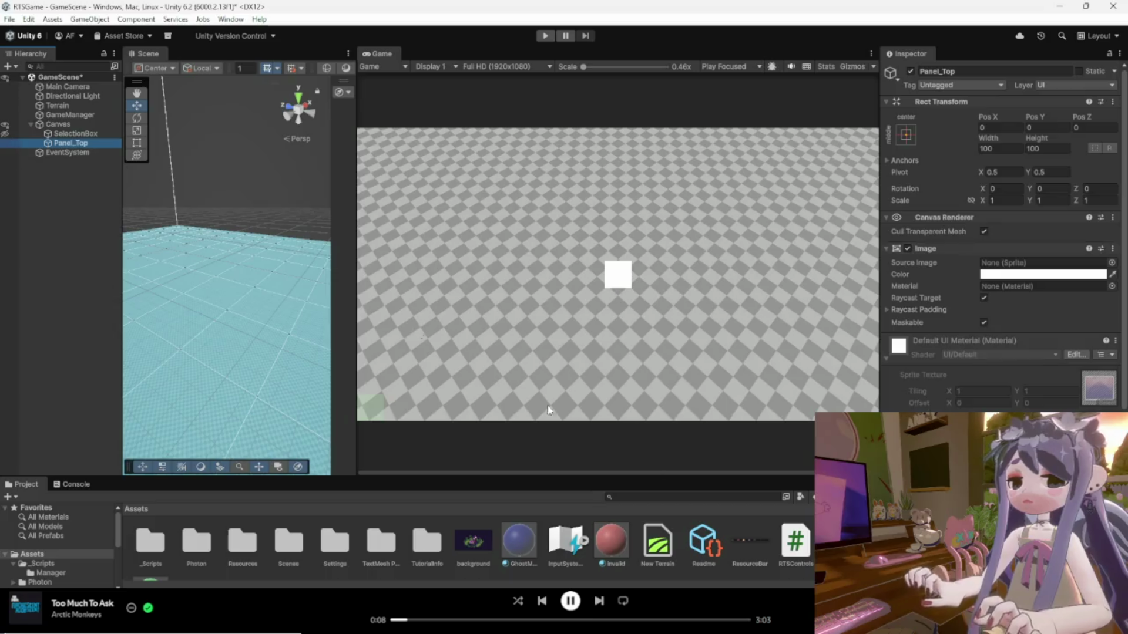
pyautogui.click(739, 549)
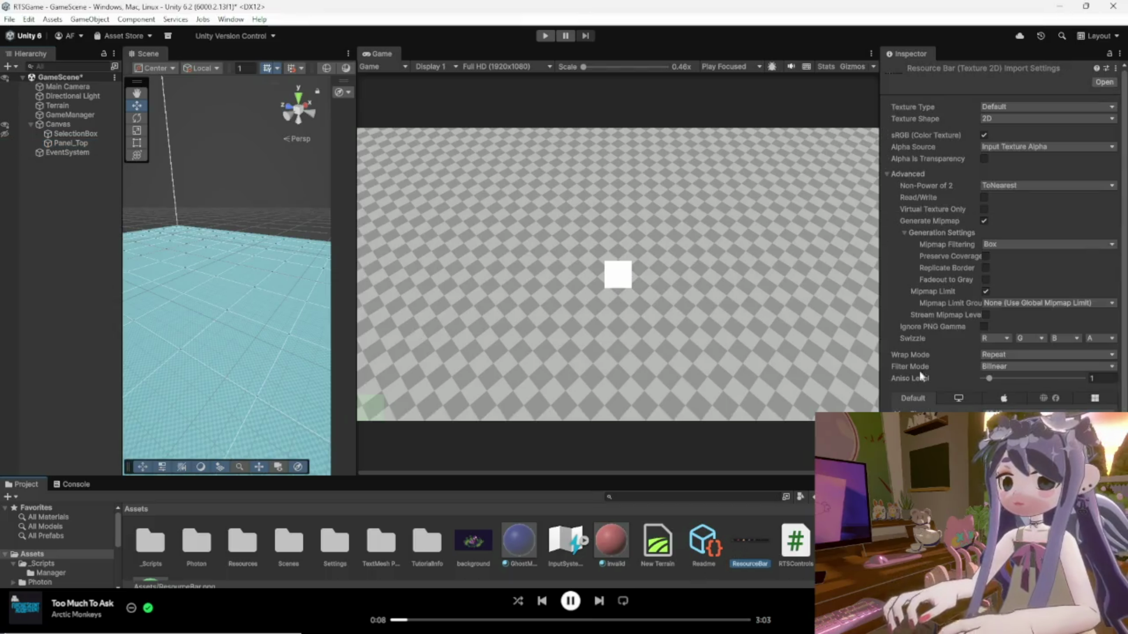
pyautogui.click(65, 142)
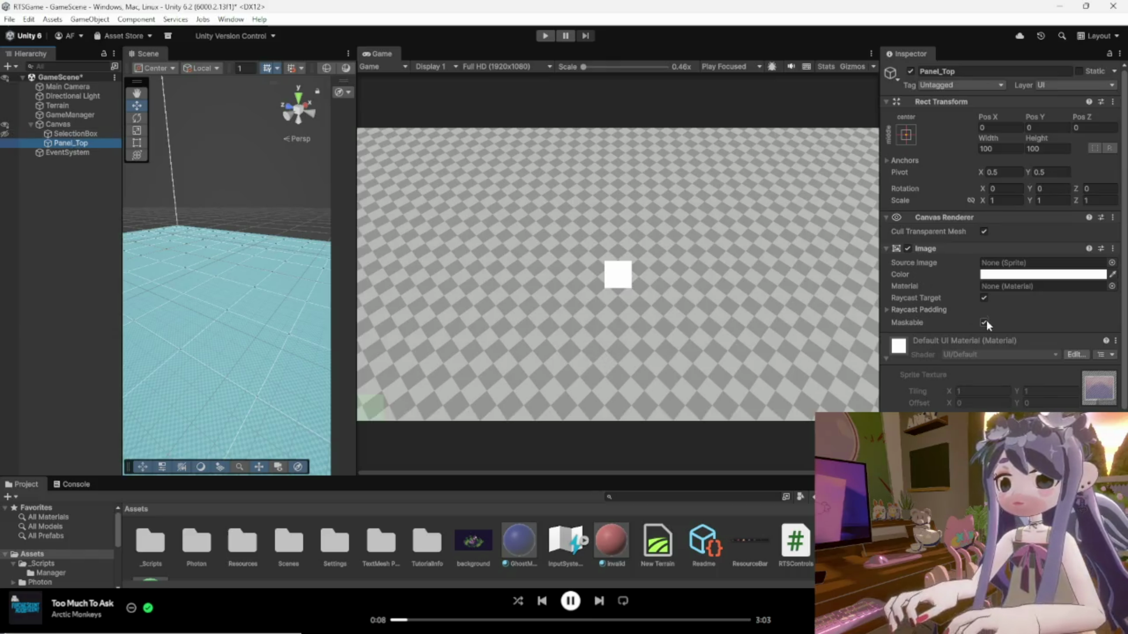
# Retry dragging ResourceBar onto Panel_Top, then bring up Panel_Top's context menu.
pyautogui.scroll(-1, 997, 332)
pyautogui.scroll(-2, 997, 332)
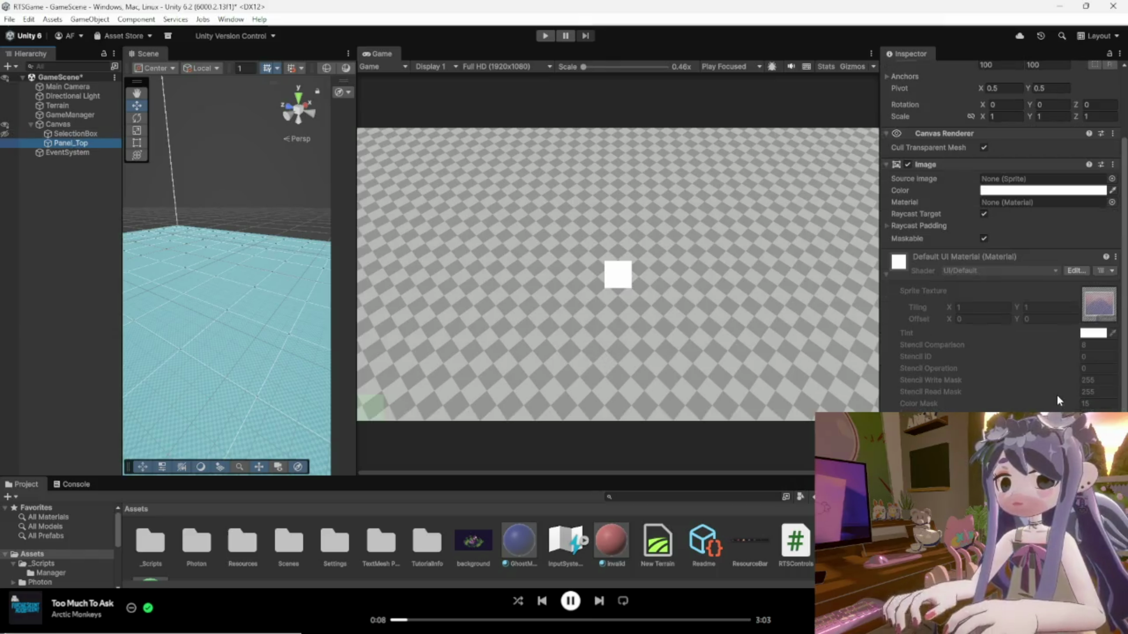
pyautogui.moveTo(753, 538)
pyautogui.mouseDown()
pyautogui.moveTo(940, 282)
pyautogui.moveTo(917, 106)
pyautogui.moveTo(920, 135)
pyautogui.moveTo(811, 227)
pyautogui.moveTo(65, 146)
pyautogui.mouseUp()
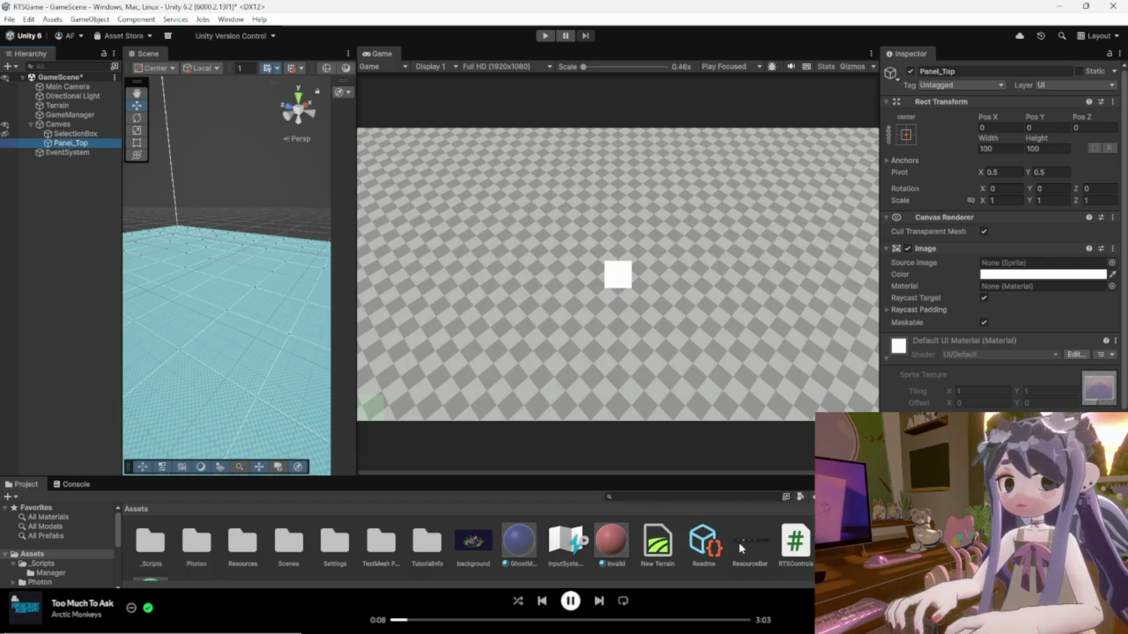
pyautogui.click(745, 541)
pyautogui.click(69, 143)
pyautogui.rightClick(50, 141)
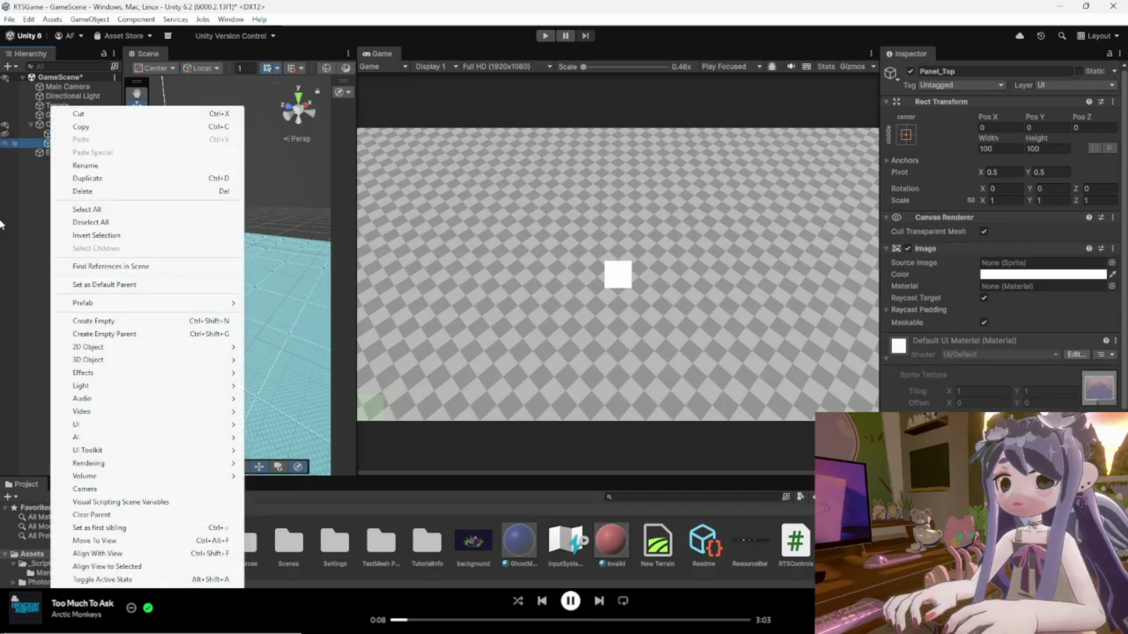
pyautogui.press('Escape')
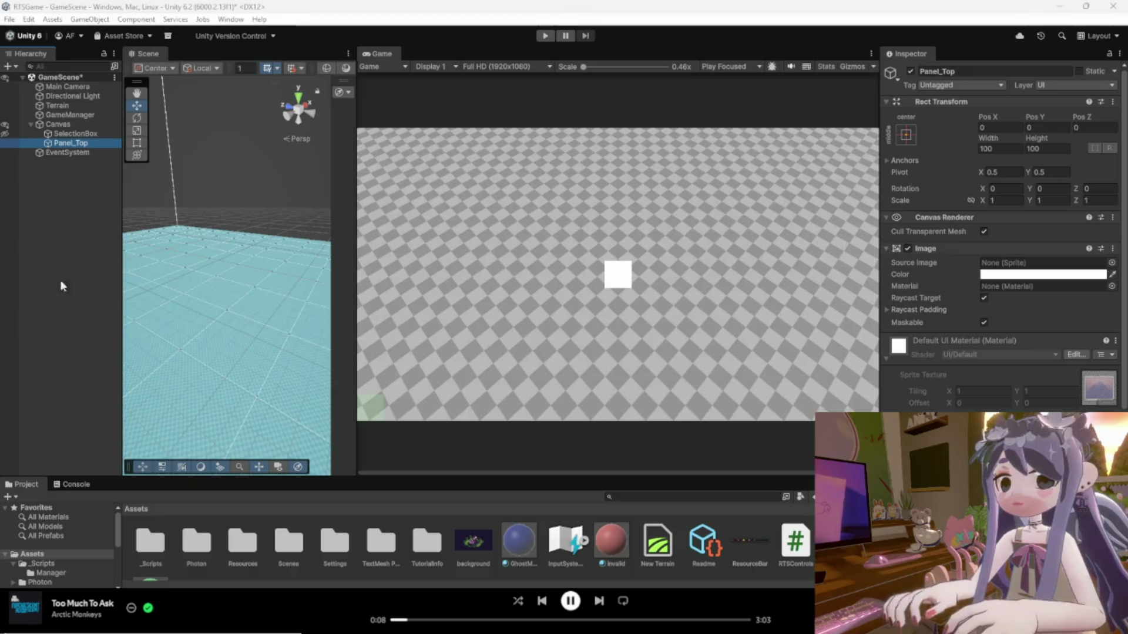
# Collapse Panel_Top's Image and material sections in the Inspector.
pyautogui.moveTo(941, 252); pyautogui.dragTo(919, 249)
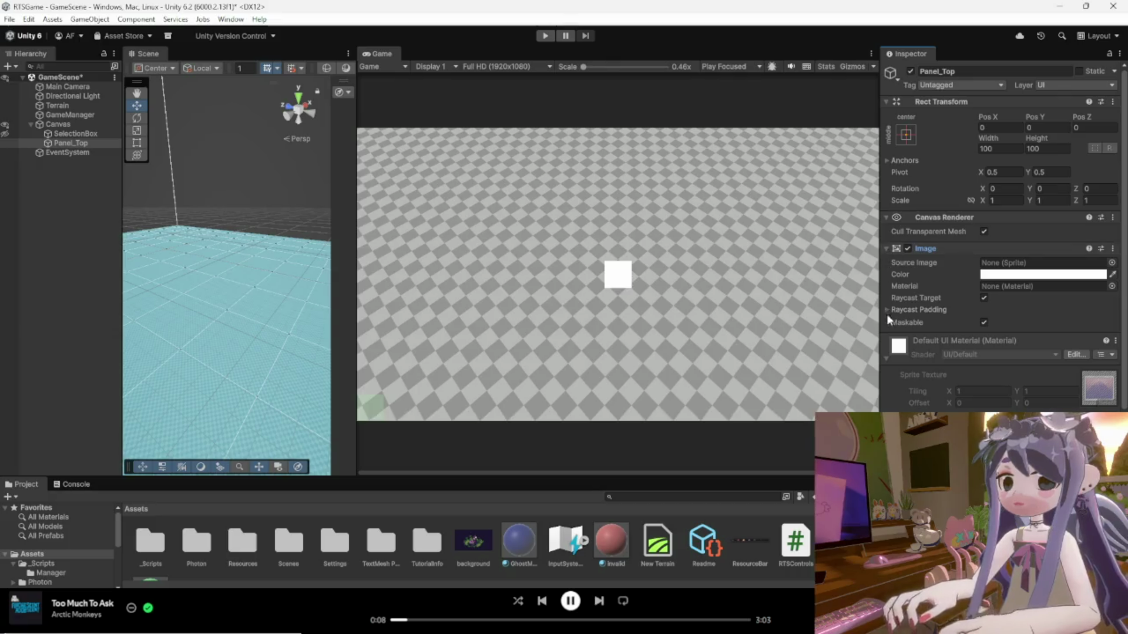
pyautogui.scroll(-3, 889, 317)
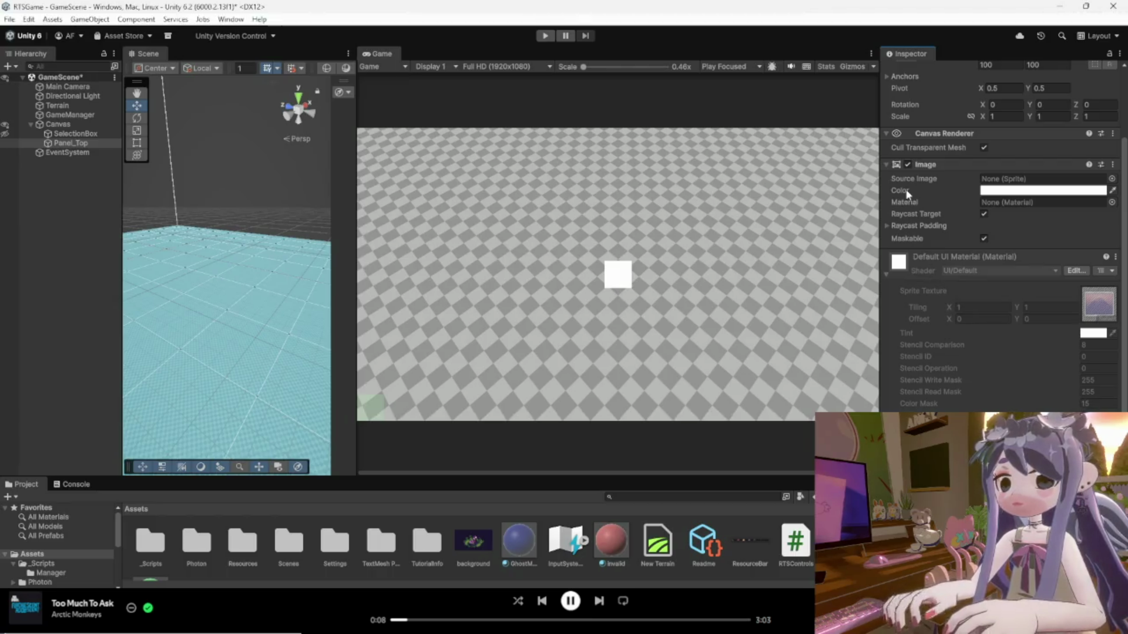
pyautogui.click(886, 164)
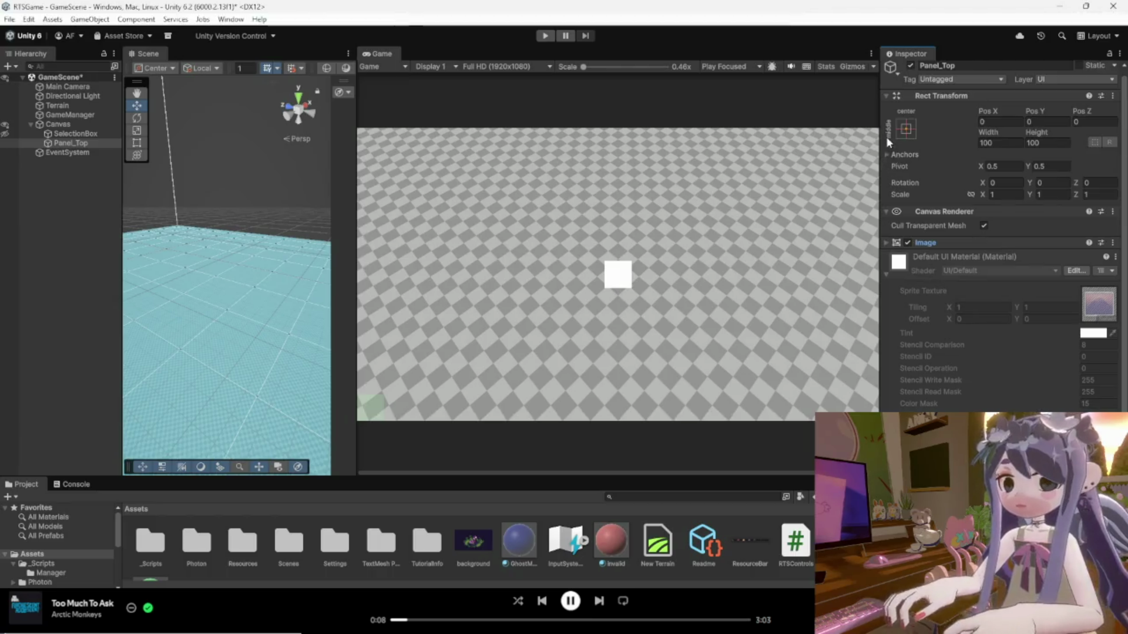
pyautogui.click(886, 274)
pyautogui.click(888, 282)
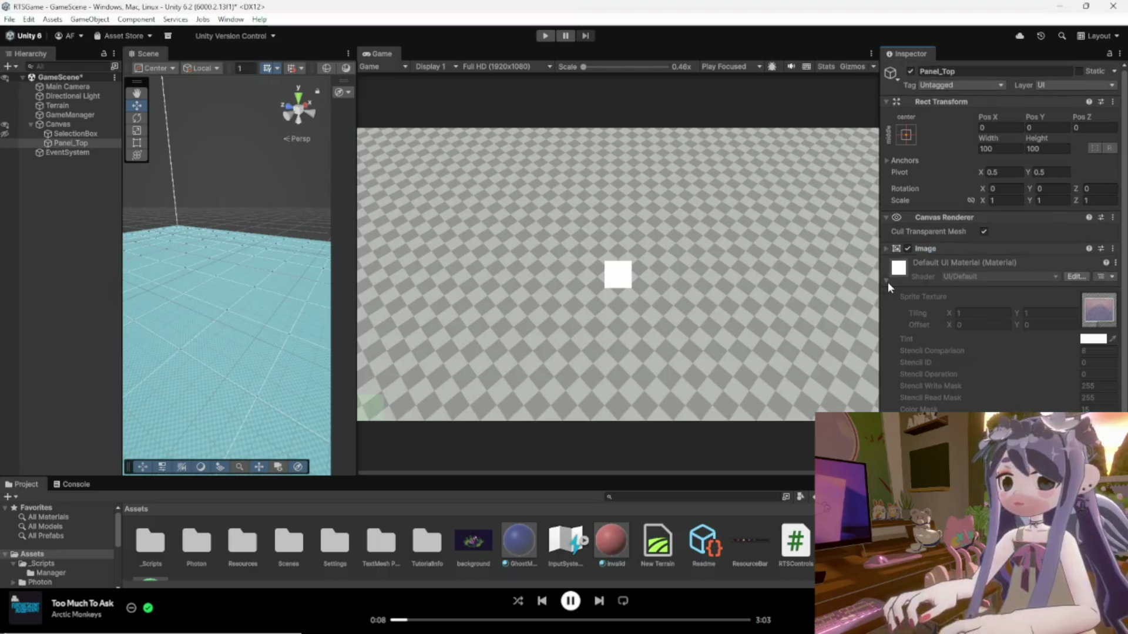
pyautogui.click(887, 282)
# Search Add Component for 'sprite', cancel without adding, and re-expand the material properties.
pyautogui.click(955, 310)
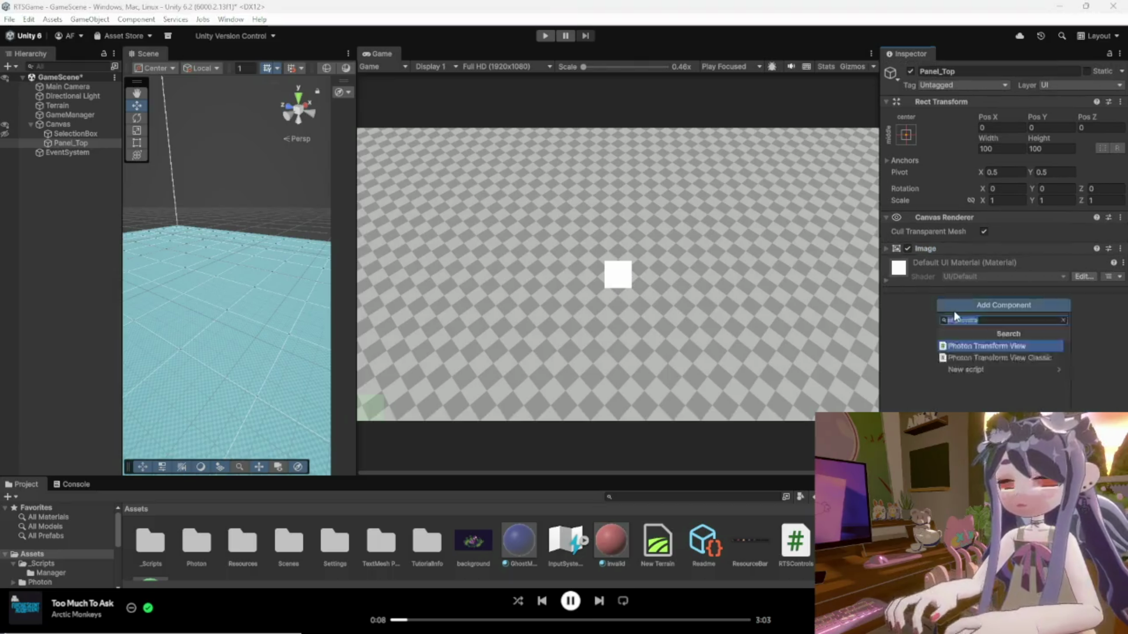
pyautogui.write('sprite')
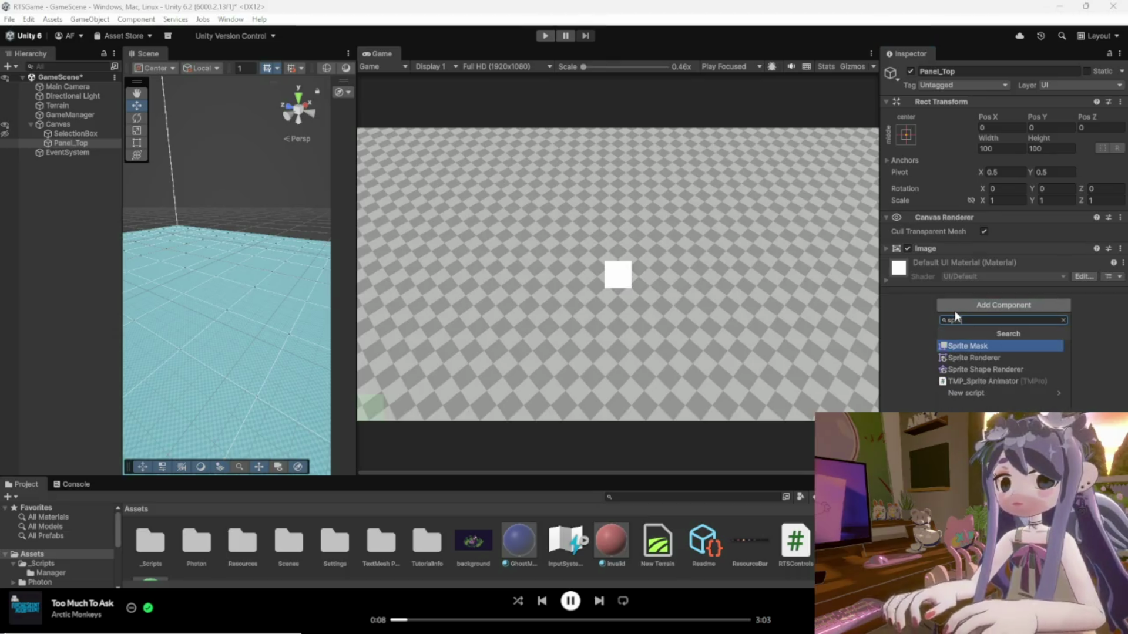
pyautogui.press('BackSpace')
pyautogui.press('BackSpace')
pyautogui.press('BackSpace')
pyautogui.press('Escape')
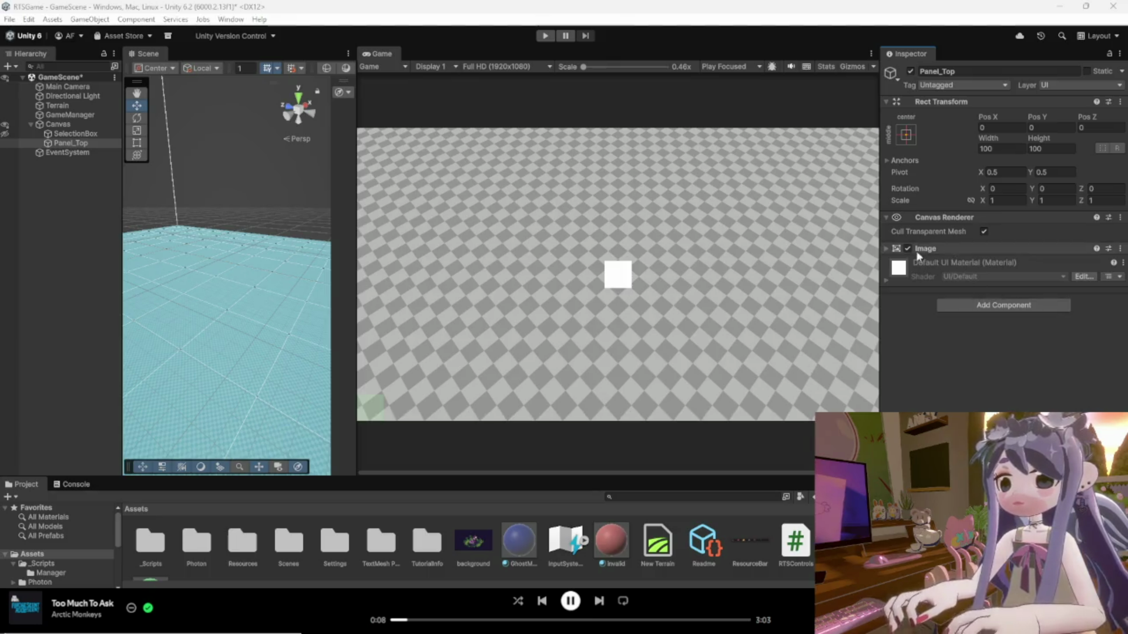
pyautogui.click(887, 280)
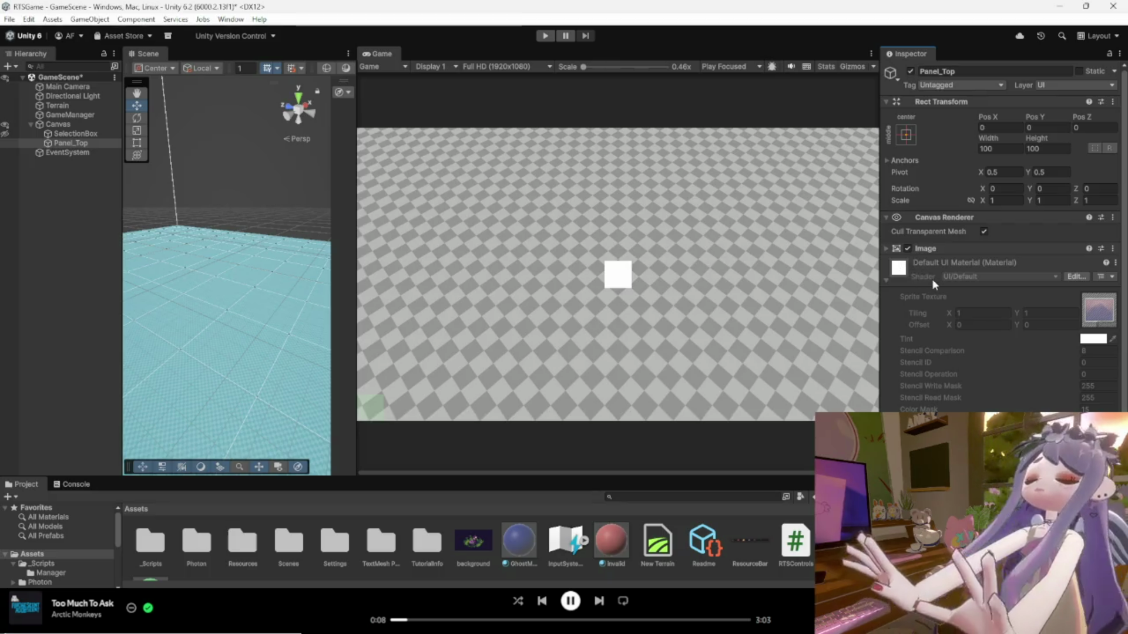
# Open the ResourceBar texture's Properties... window from its context menu.
pyautogui.click(750, 543)
pyautogui.rightClick(750, 546)
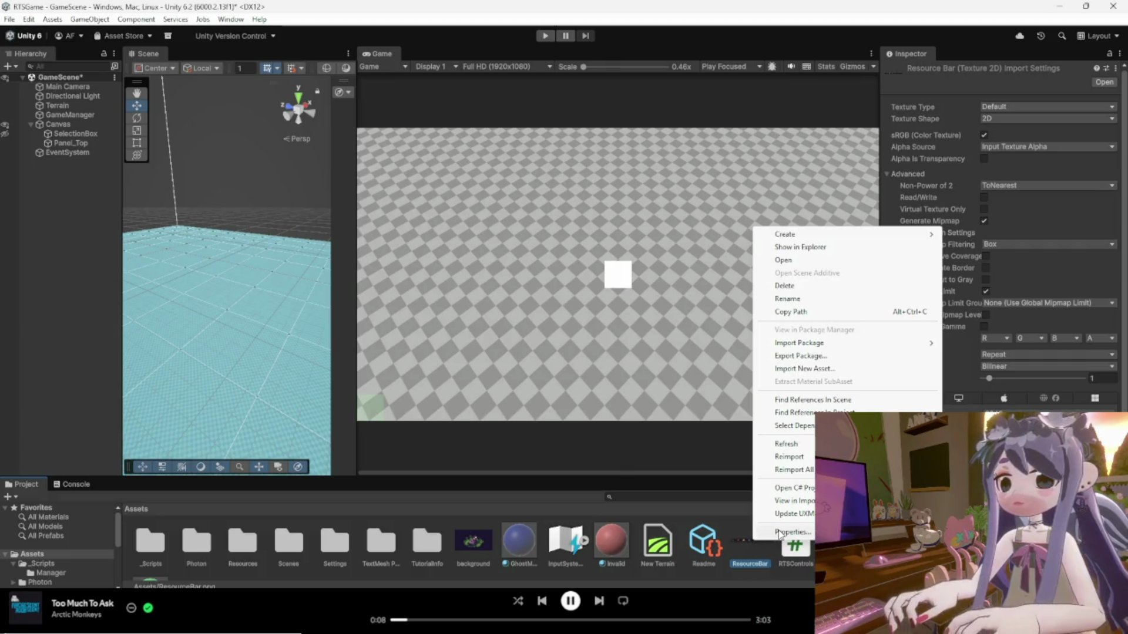
pyautogui.click(779, 532)
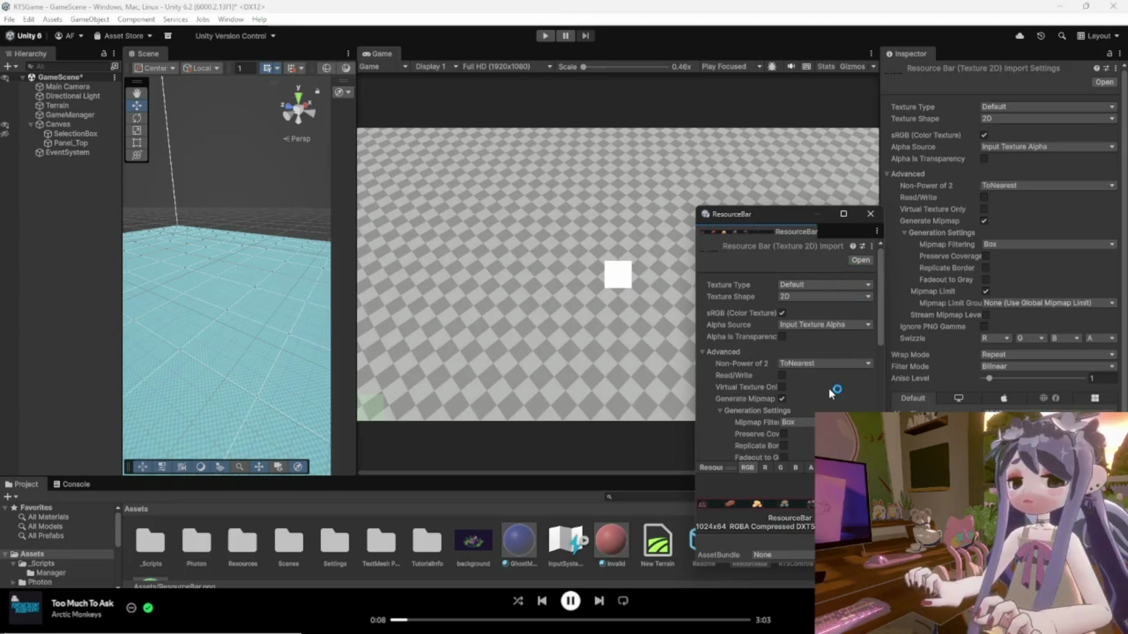
# Close the floating ResourceBar window and reselect the asset to show its import settings.
pyautogui.click(869, 215)
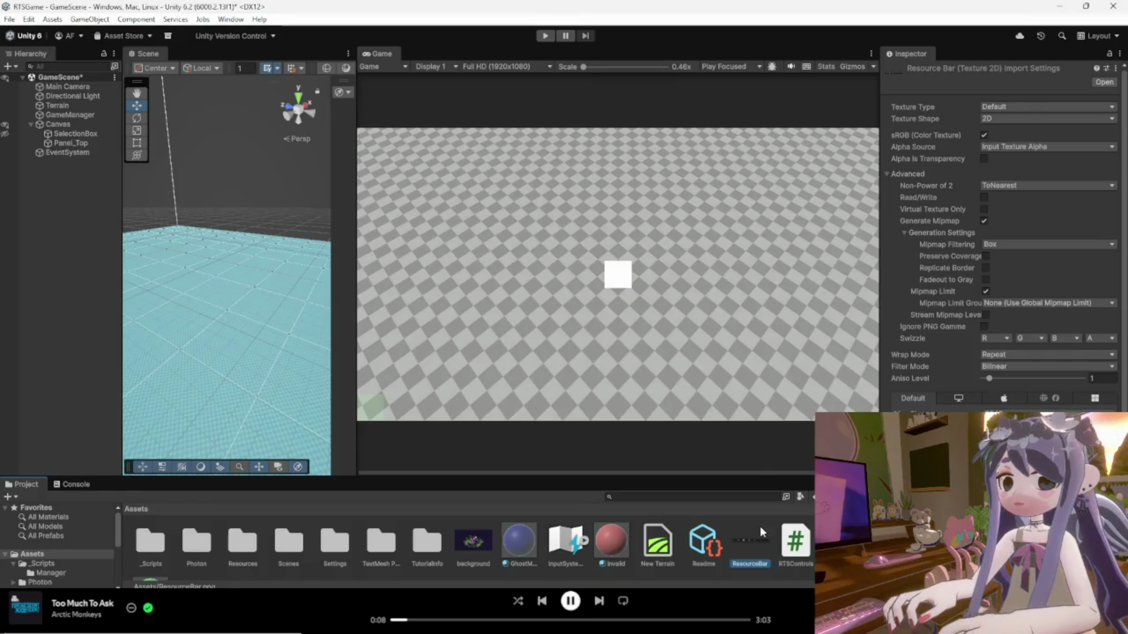
pyautogui.click(64, 143)
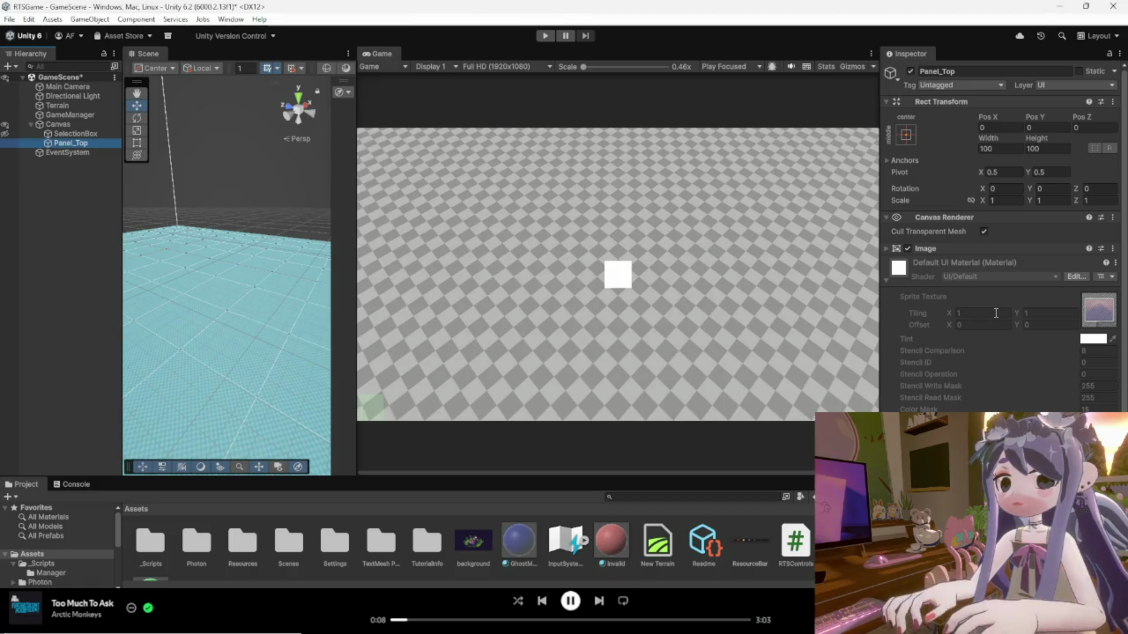
pyautogui.click(747, 550)
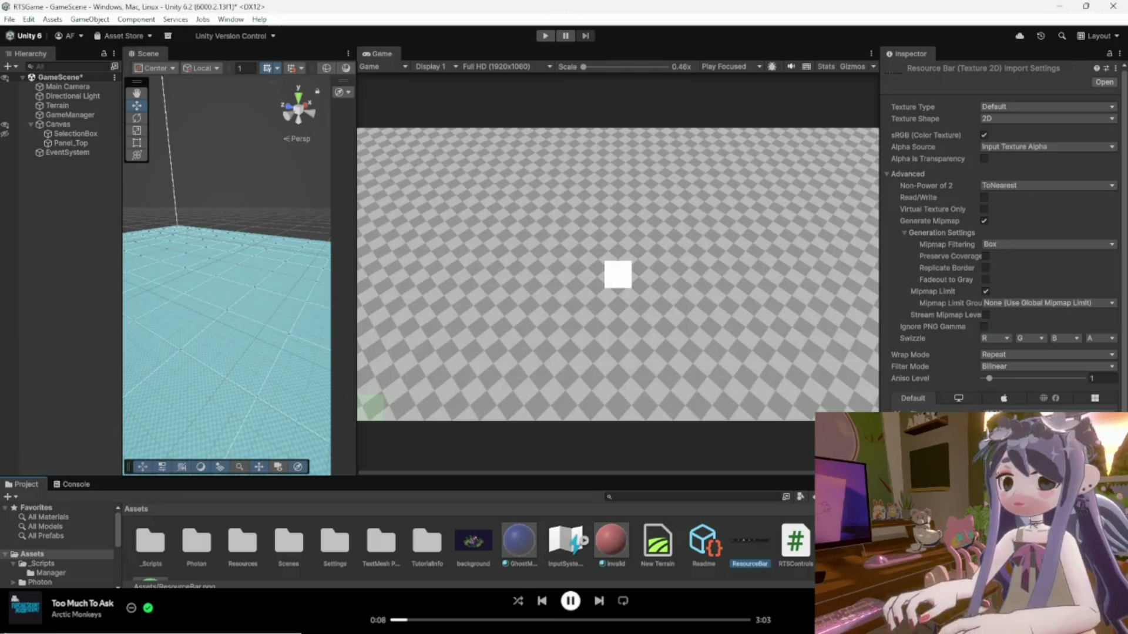
# Import ResourceBar as Sprite (2D and UI), Single mode, 100 pixels per unit, and apply.
pyautogui.click(1045, 109)
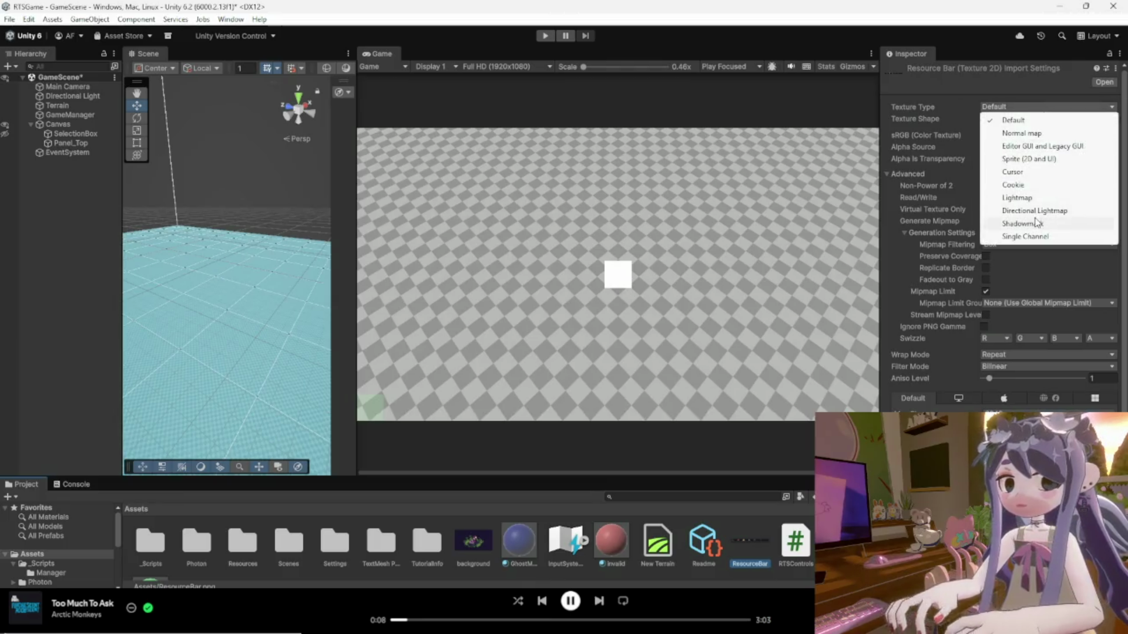
pyautogui.click(1032, 159)
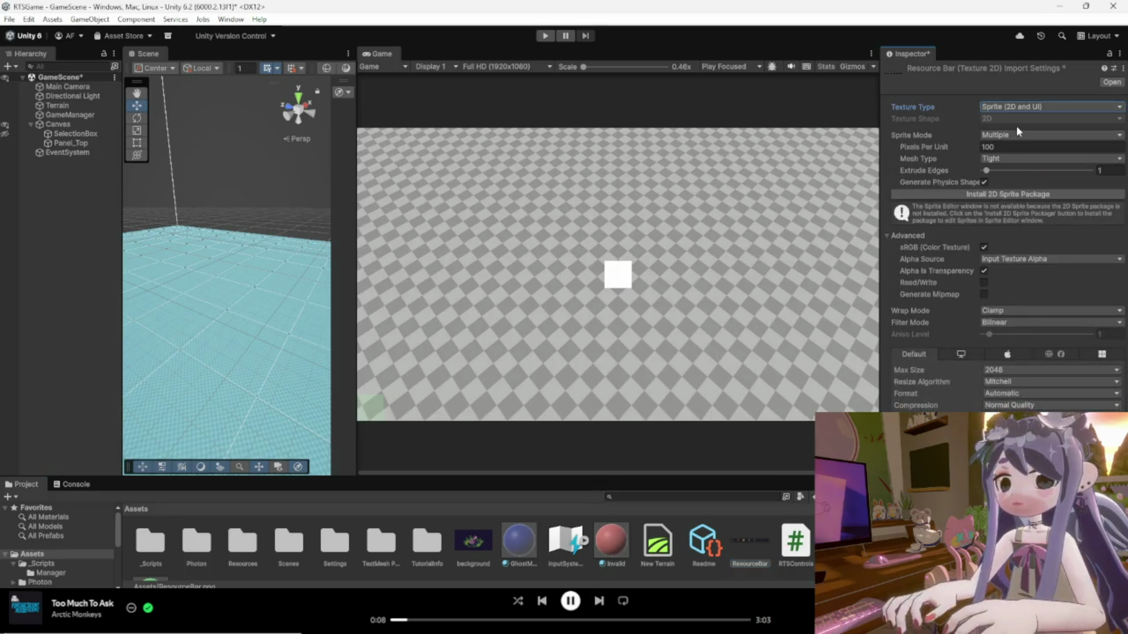
pyautogui.click(993, 147)
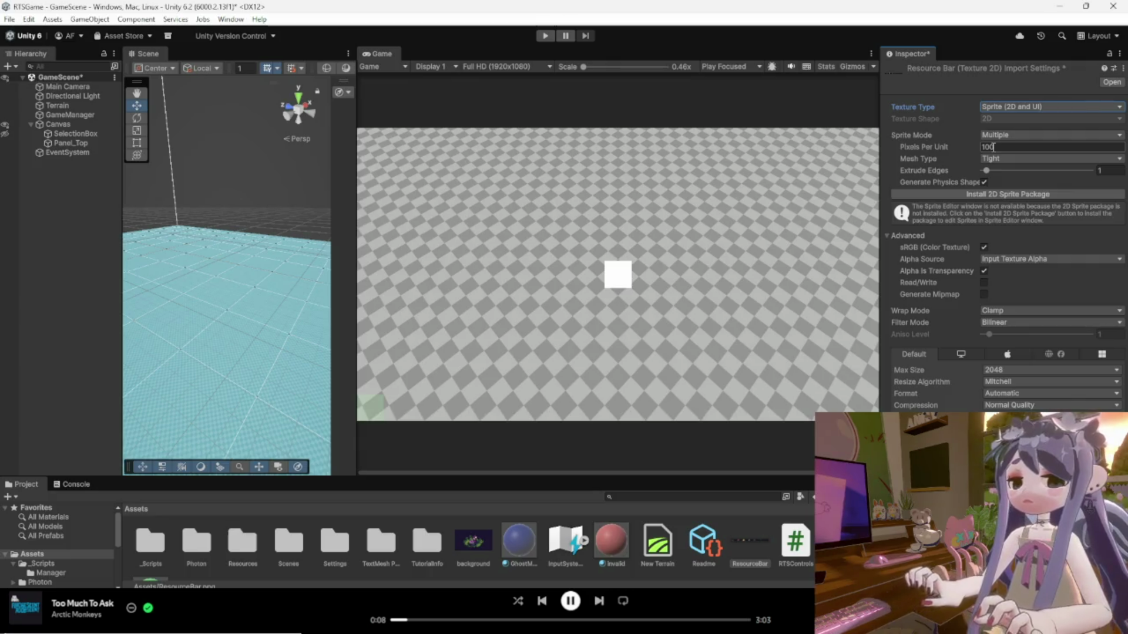
pyautogui.press('Return')
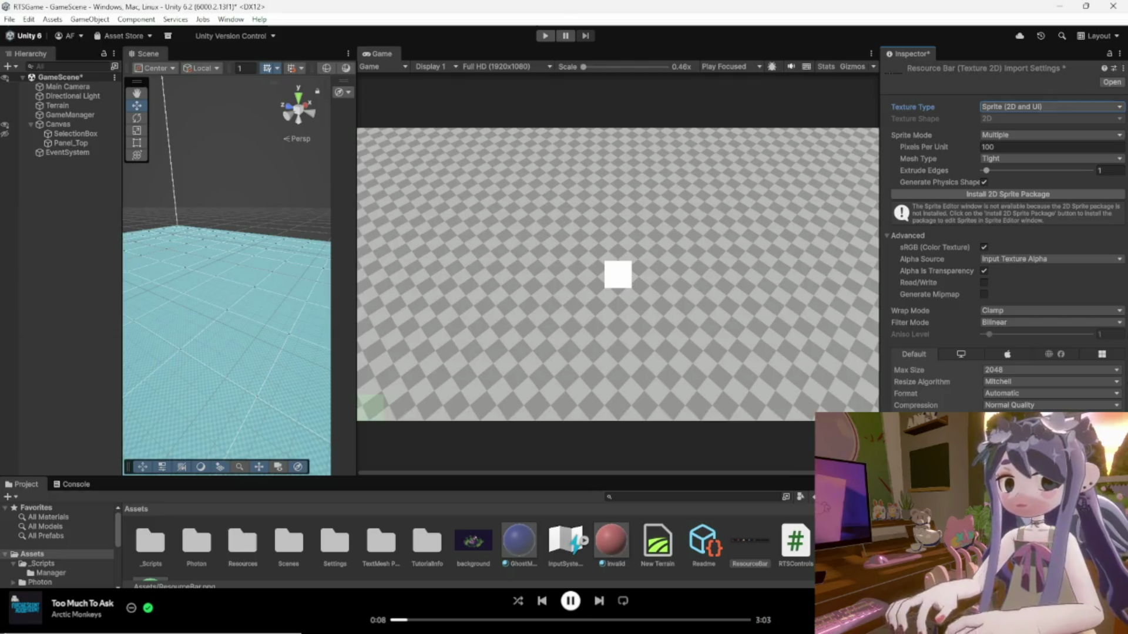
pyautogui.click(1105, 464)
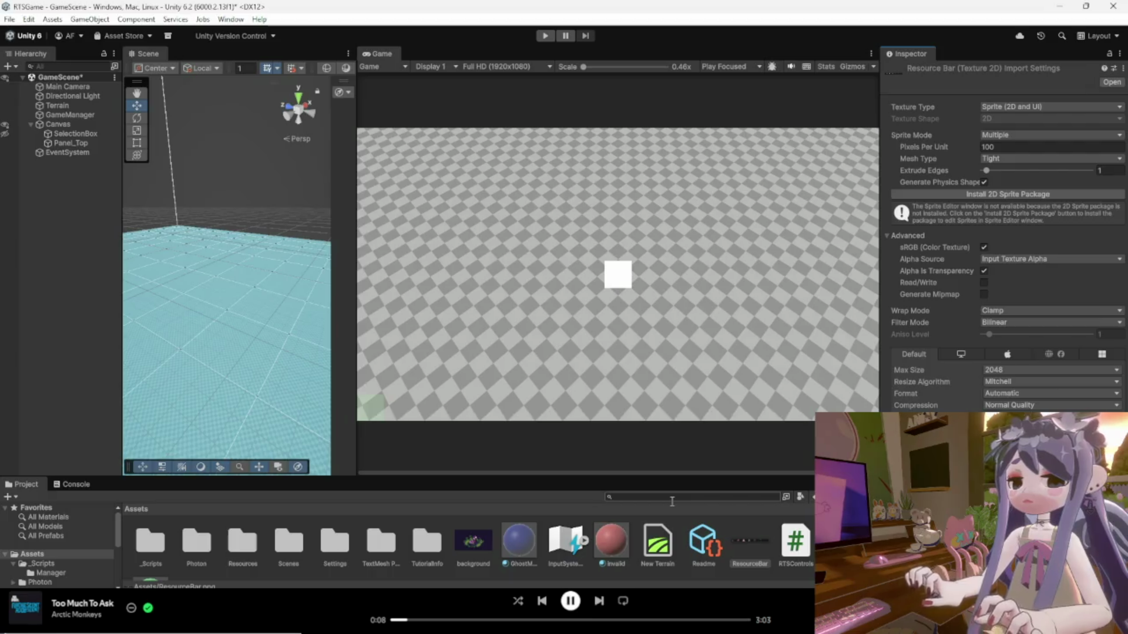
pyautogui.click(1043, 135)
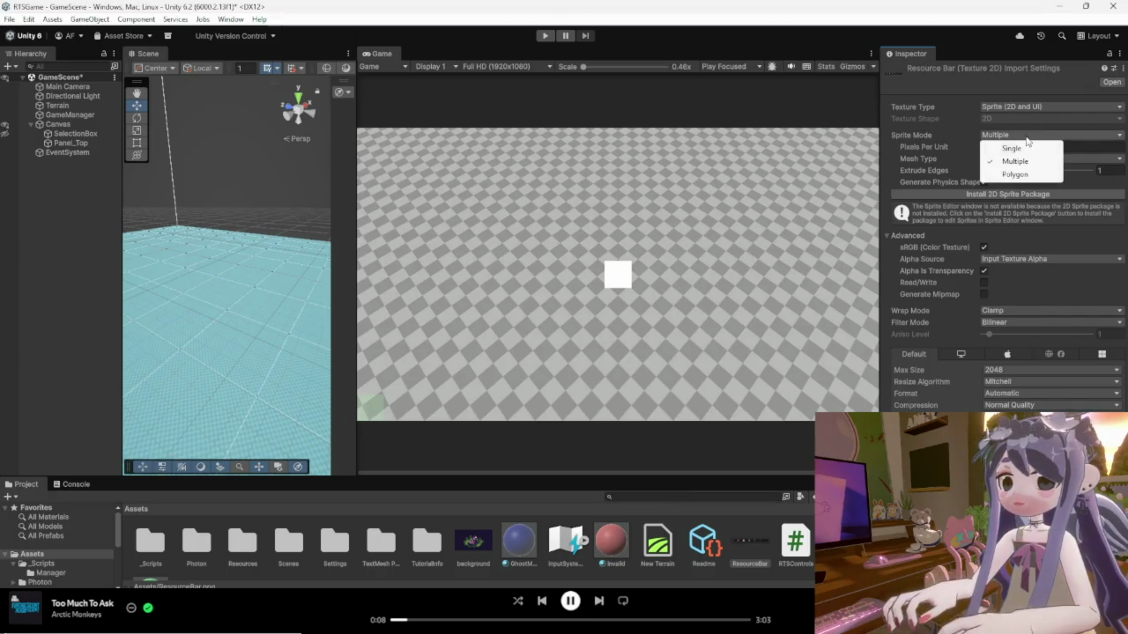
pyautogui.click(1051, 146)
pyautogui.click(1105, 447)
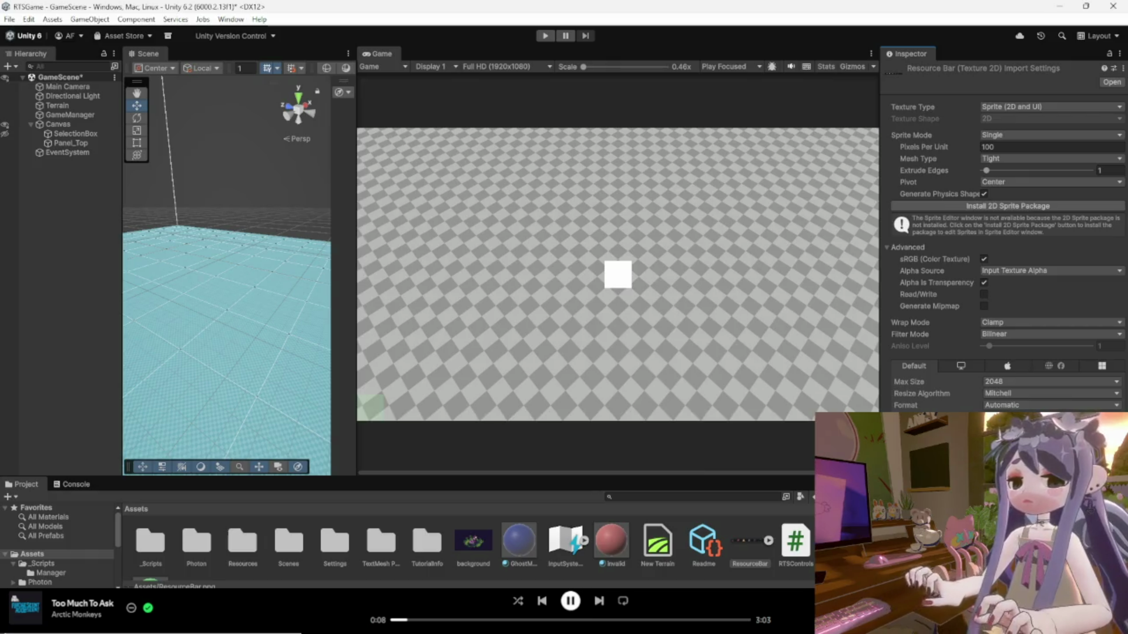
# Drop the ResourceBar sprite onto Panel_Top, creating a ResourceBar child object.
pyautogui.click(71, 143)
pyautogui.moveTo(738, 538); pyautogui.dragTo(69, 144)
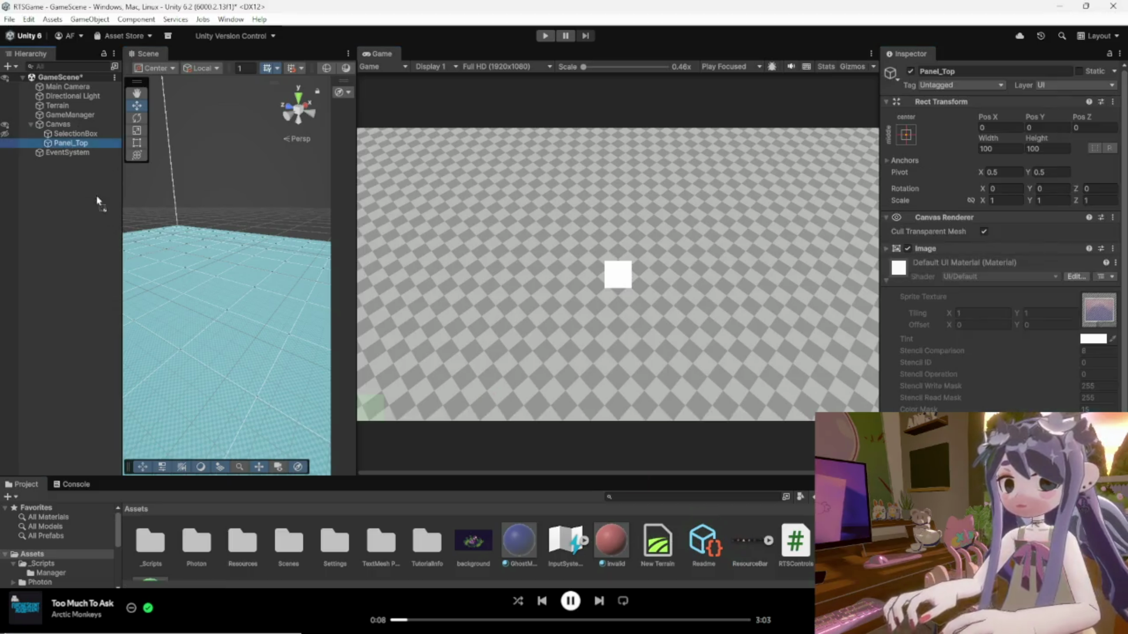
pyautogui.click(69, 144)
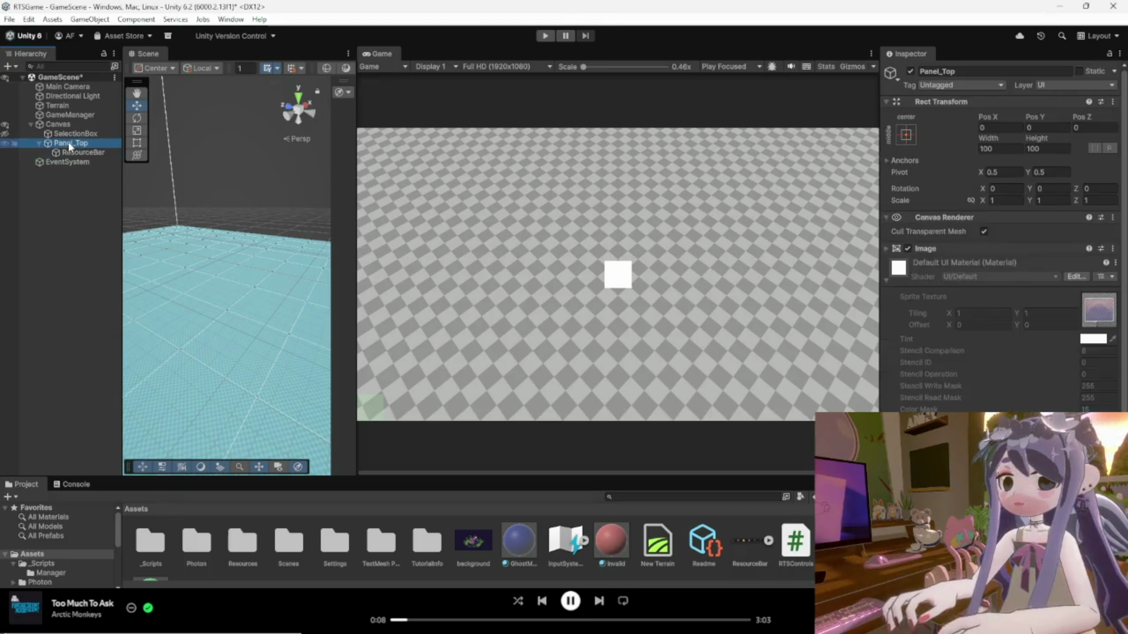
pyautogui.moveTo(73, 152); pyautogui.dragTo(75, 143)
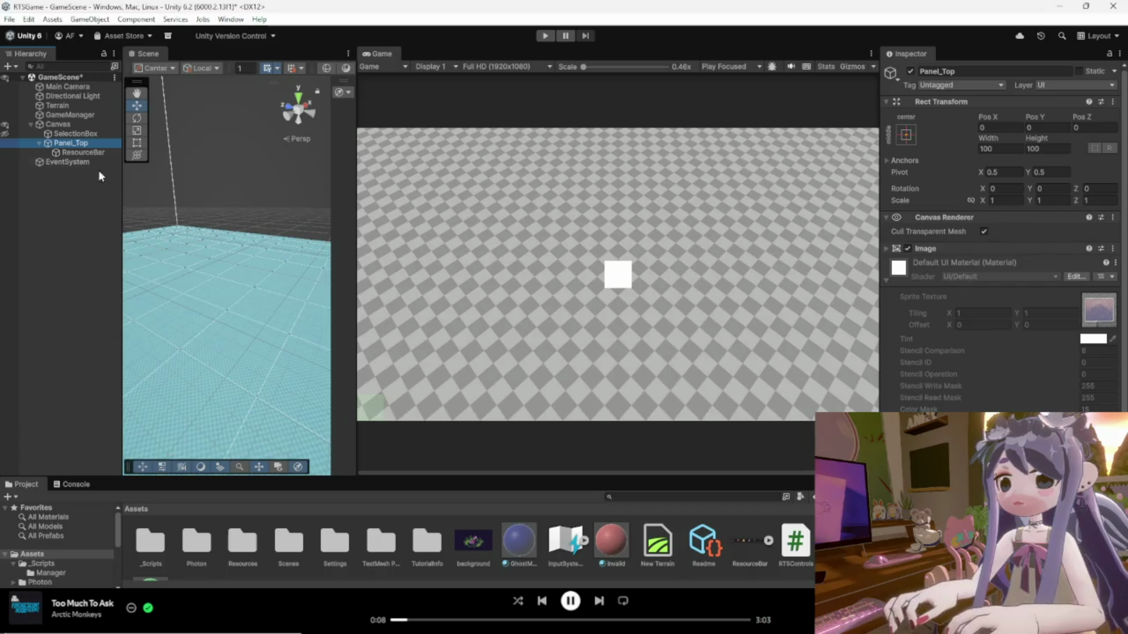
# Toggle and inspect Panel_Top's Image component options, then check the ResourceBar child.
pyautogui.click(909, 249)
pyautogui.click(908, 249)
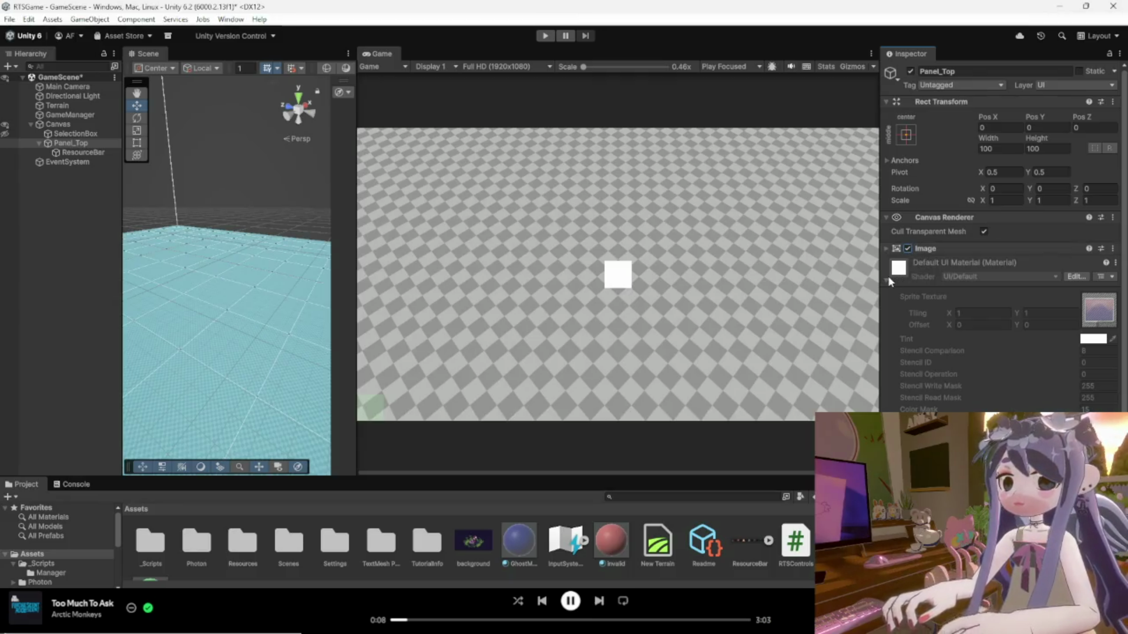
pyautogui.click(1098, 277)
pyautogui.click(1114, 249)
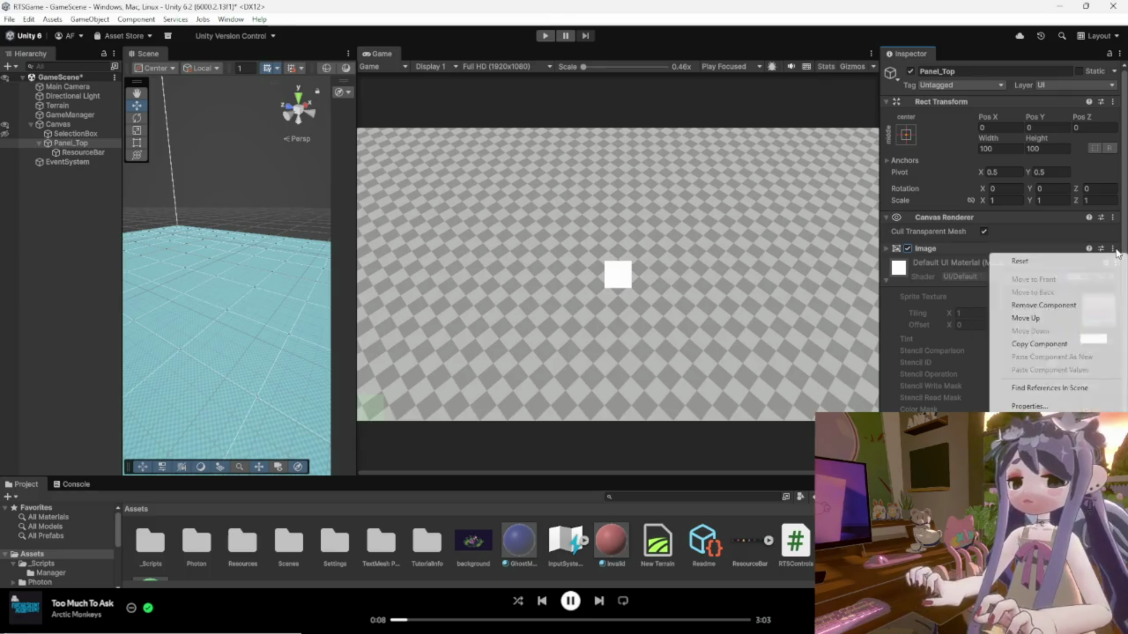
pyautogui.click(991, 246)
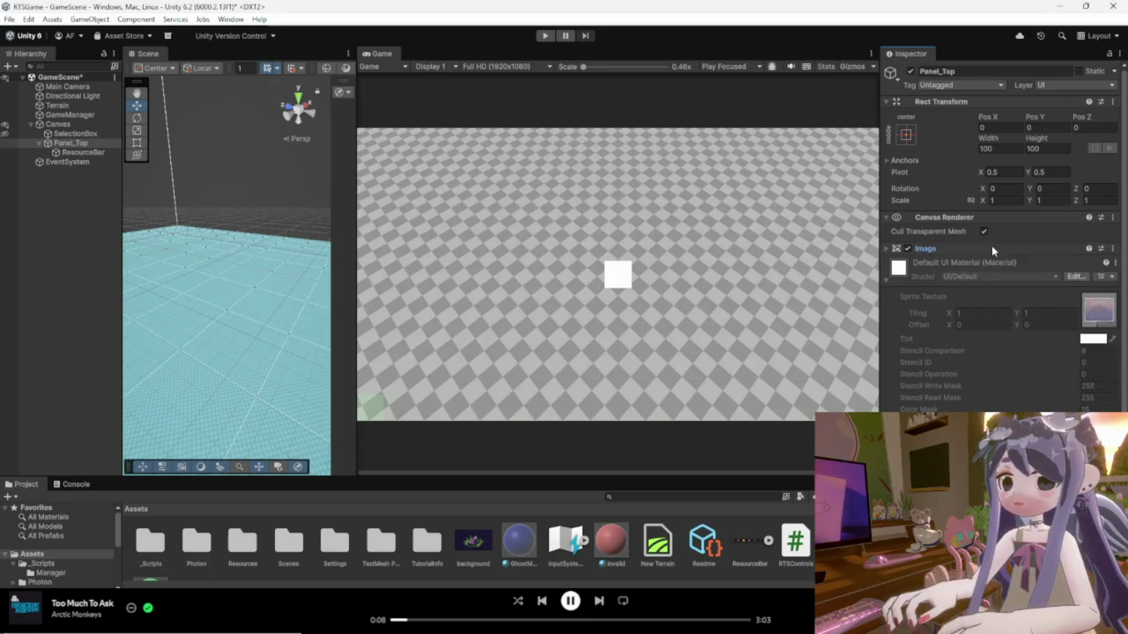
pyautogui.click(992, 246)
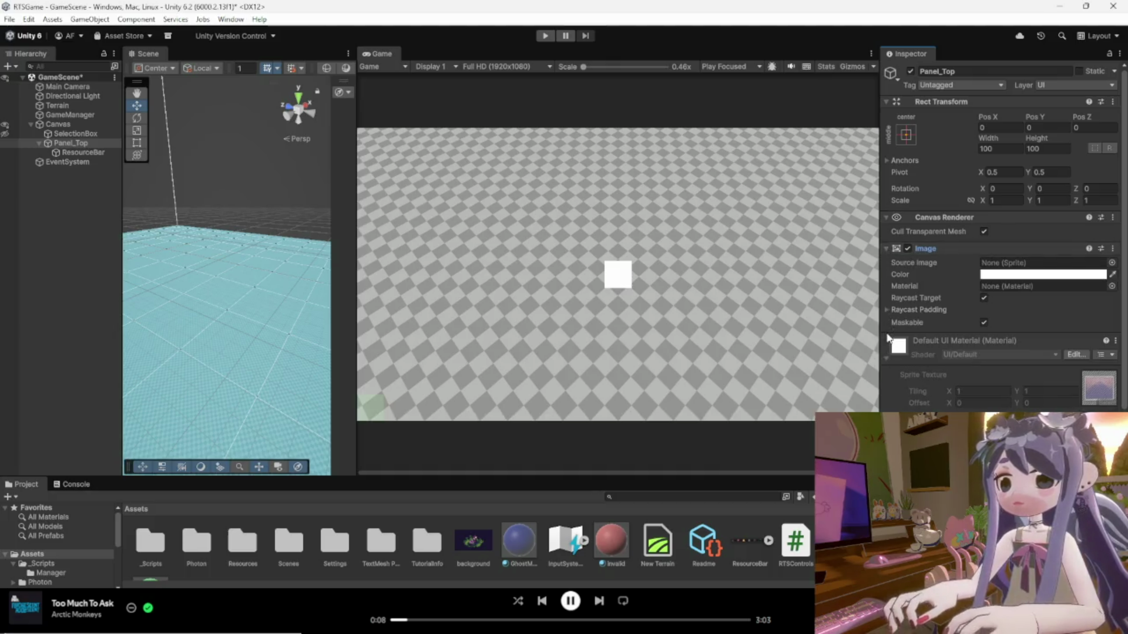
pyautogui.click(78, 154)
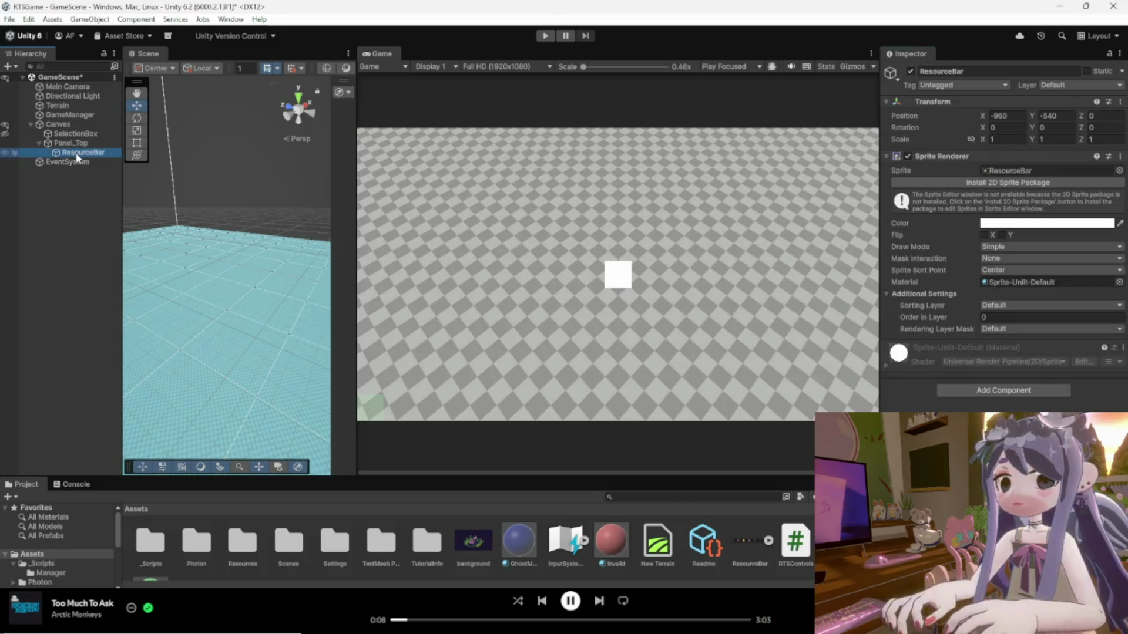
pyautogui.click(70, 144)
# Delete the ResourceBar child object from under Panel_Top.
pyautogui.rightClick(79, 153)
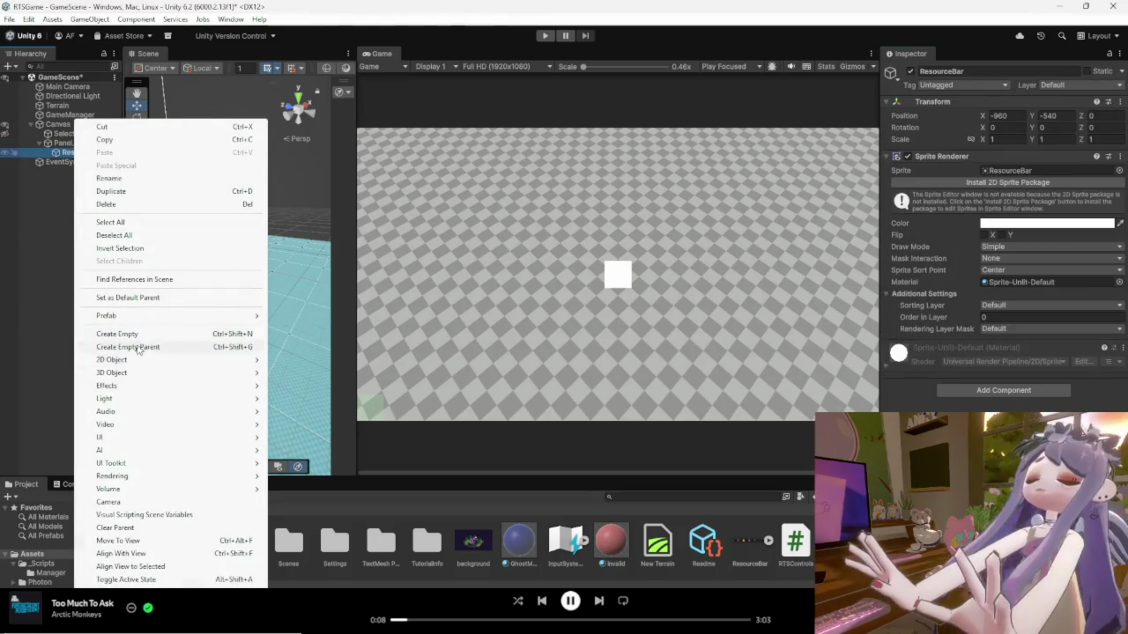
pyautogui.click(106, 204)
pyautogui.click(71, 144)
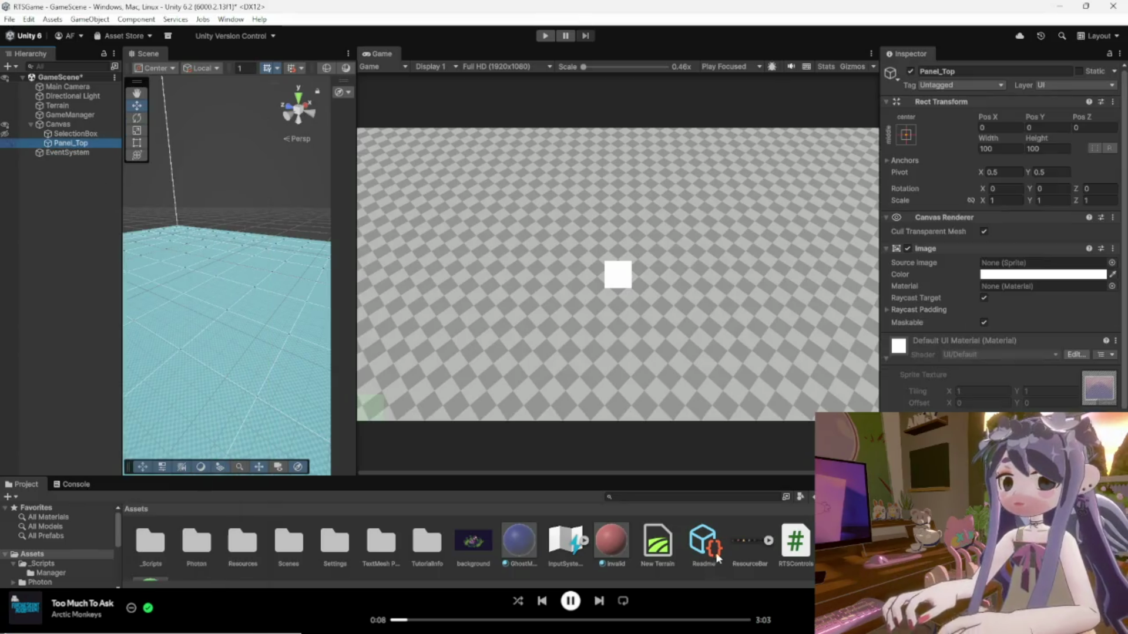
# Set ResourceBar as Panel_Top's Source Image, keeping Image Type Simple.
pyautogui.moveTo(735, 543); pyautogui.dragTo(1014, 272)
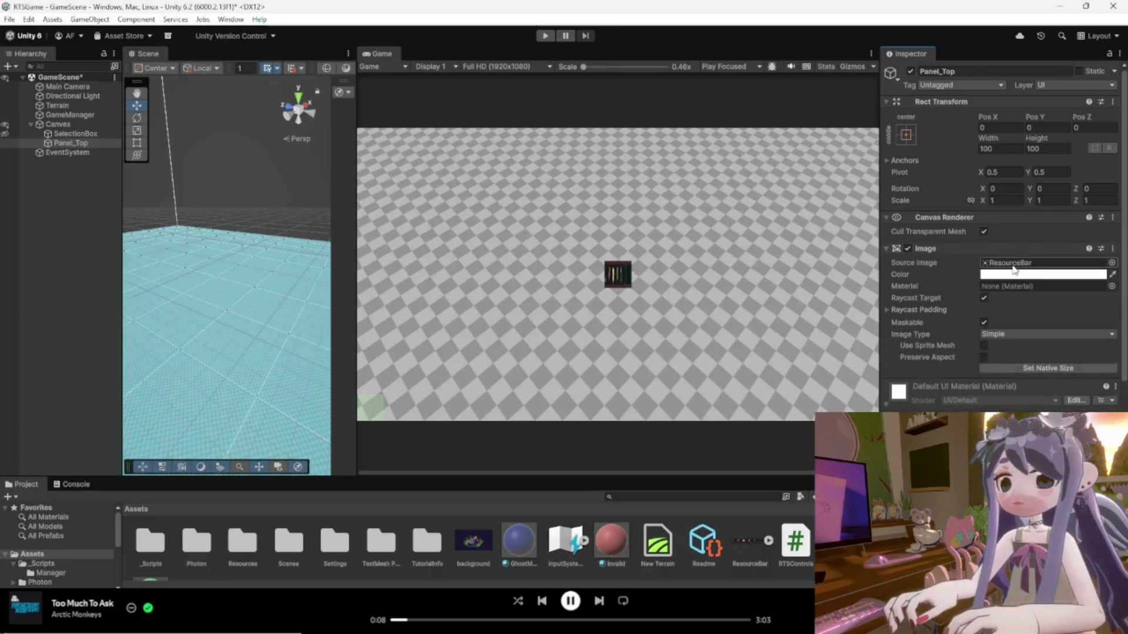
pyautogui.click(1004, 333)
pyautogui.click(1005, 340)
pyautogui.click(1005, 336)
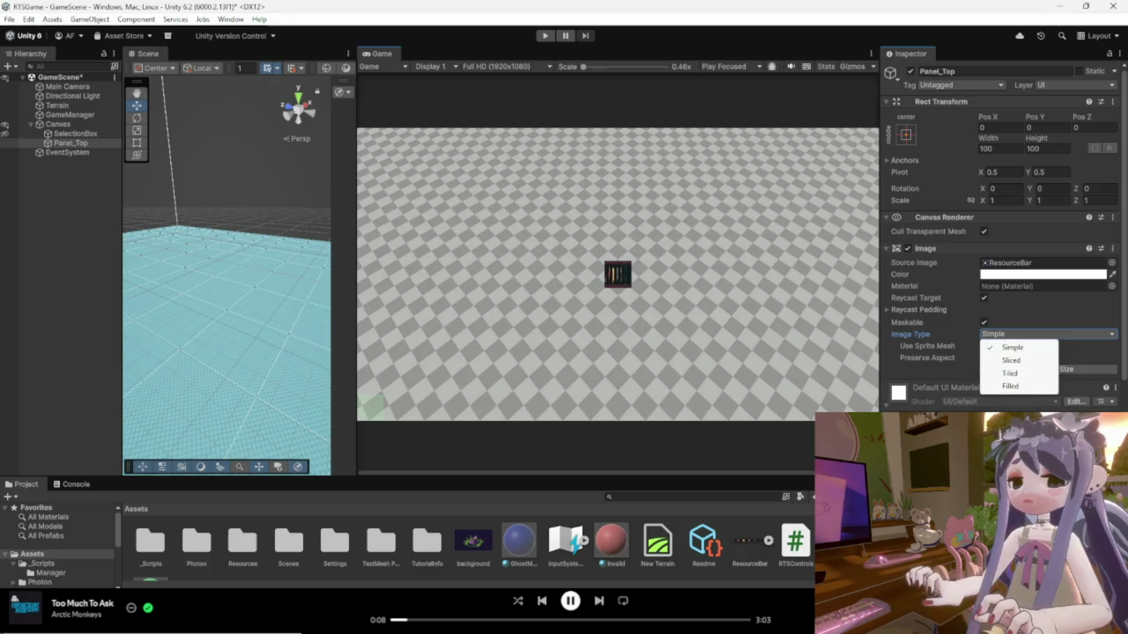
pyautogui.click(1005, 344)
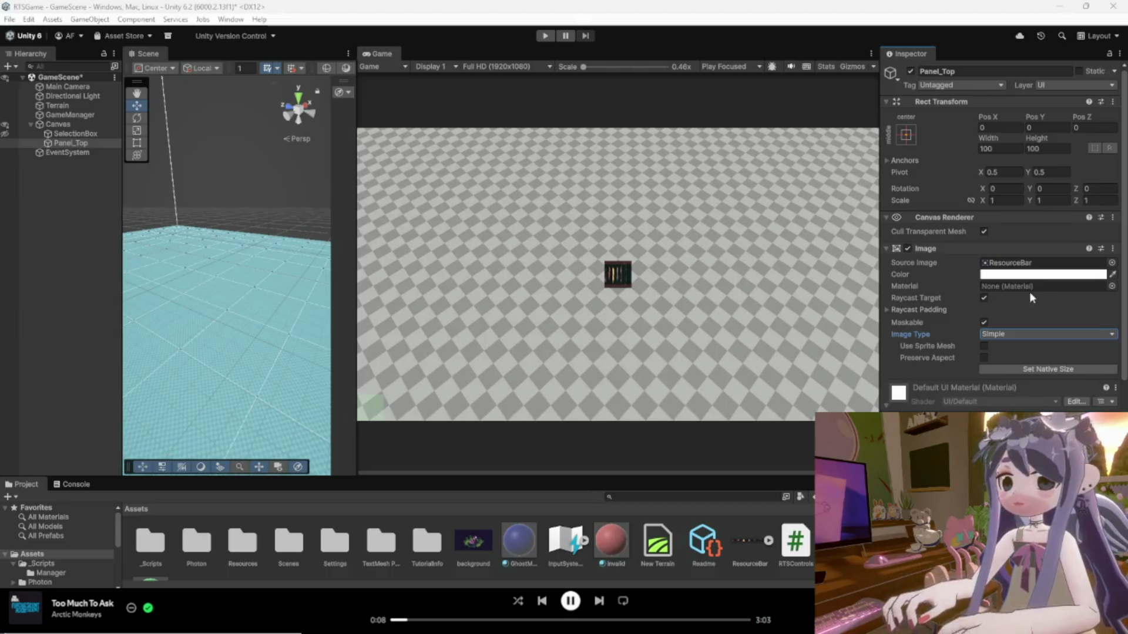
# Enable Preserve Aspect, keep Image Type Simple, and Set Native Size to 832×64.
pyautogui.click(984, 358)
pyautogui.scroll(5, 625, 279)
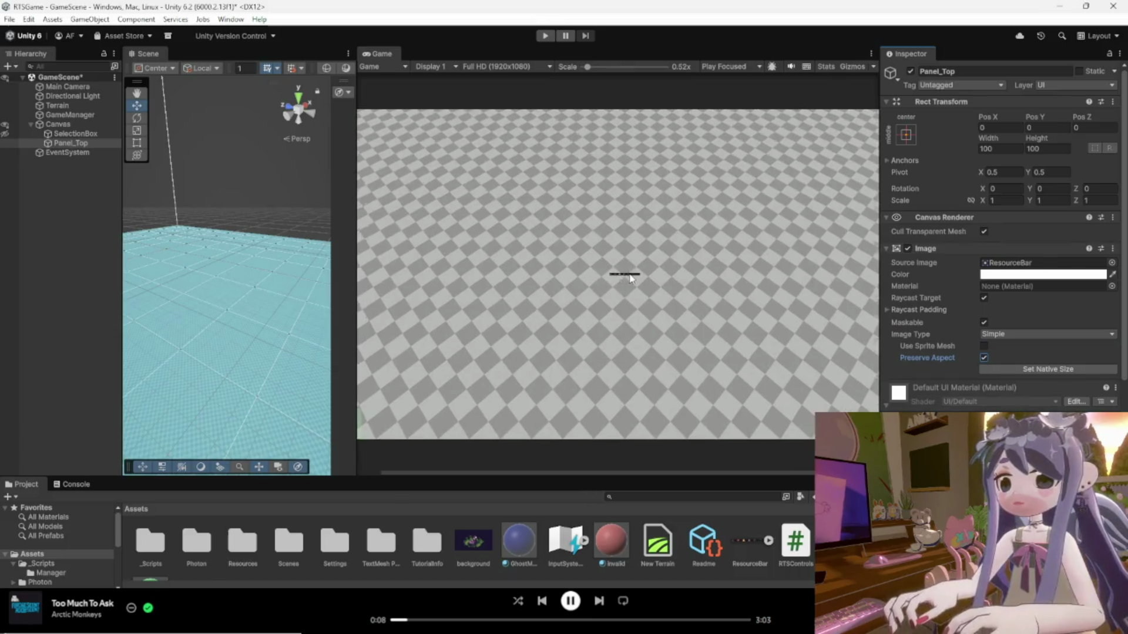
pyautogui.scroll(-4, 628, 277)
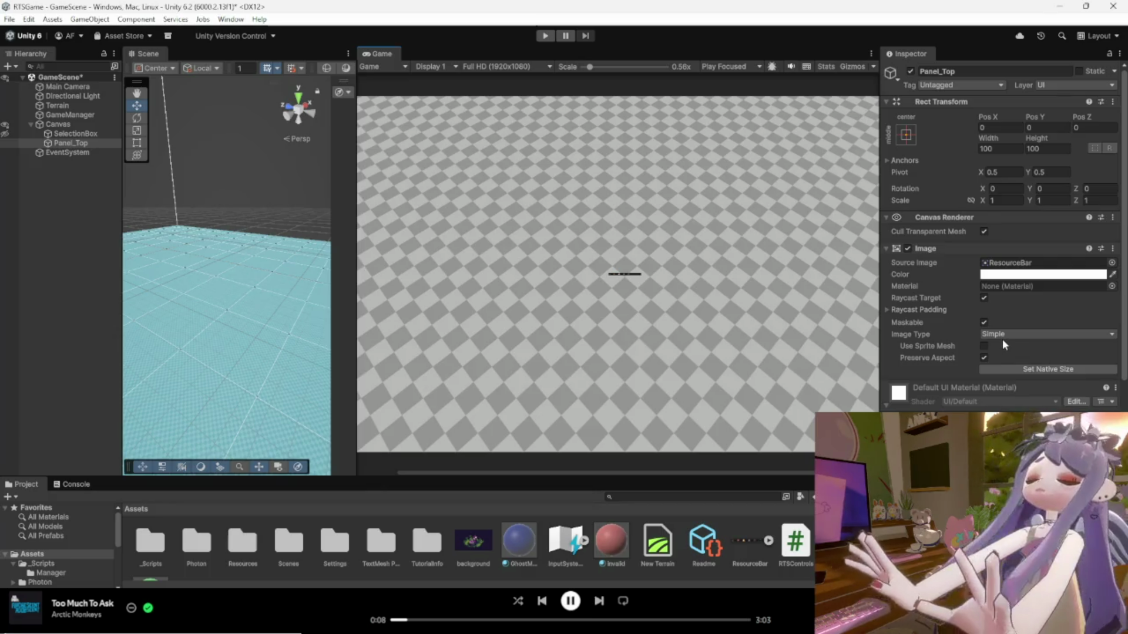
pyautogui.click(1019, 335)
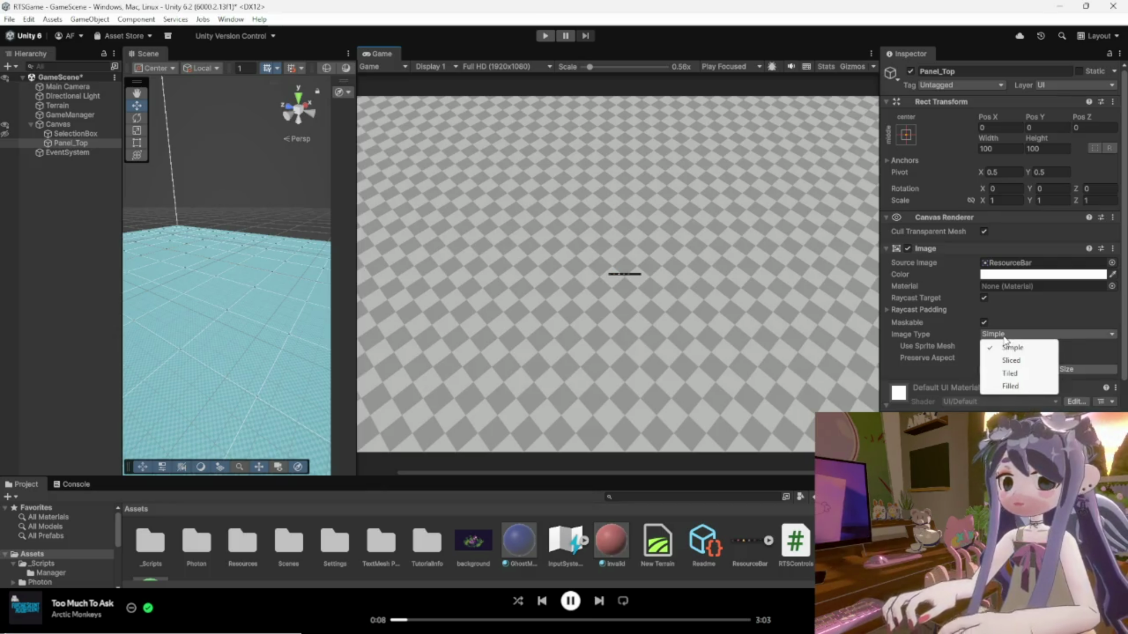
pyautogui.click(1098, 350)
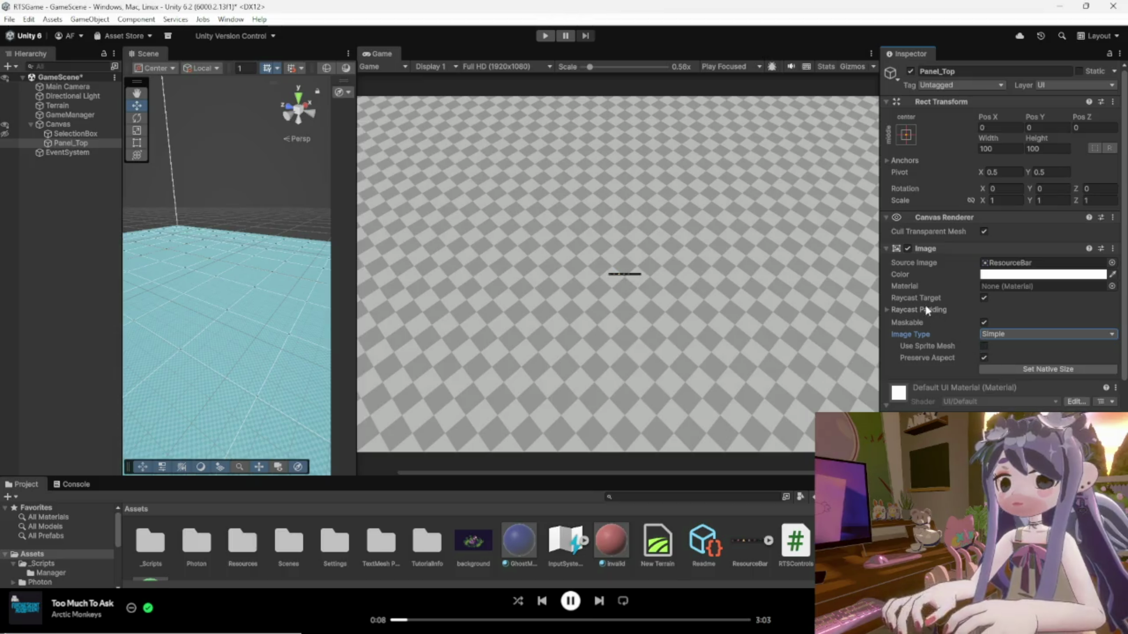
pyautogui.click(888, 311)
pyautogui.click(888, 311)
pyautogui.click(1057, 369)
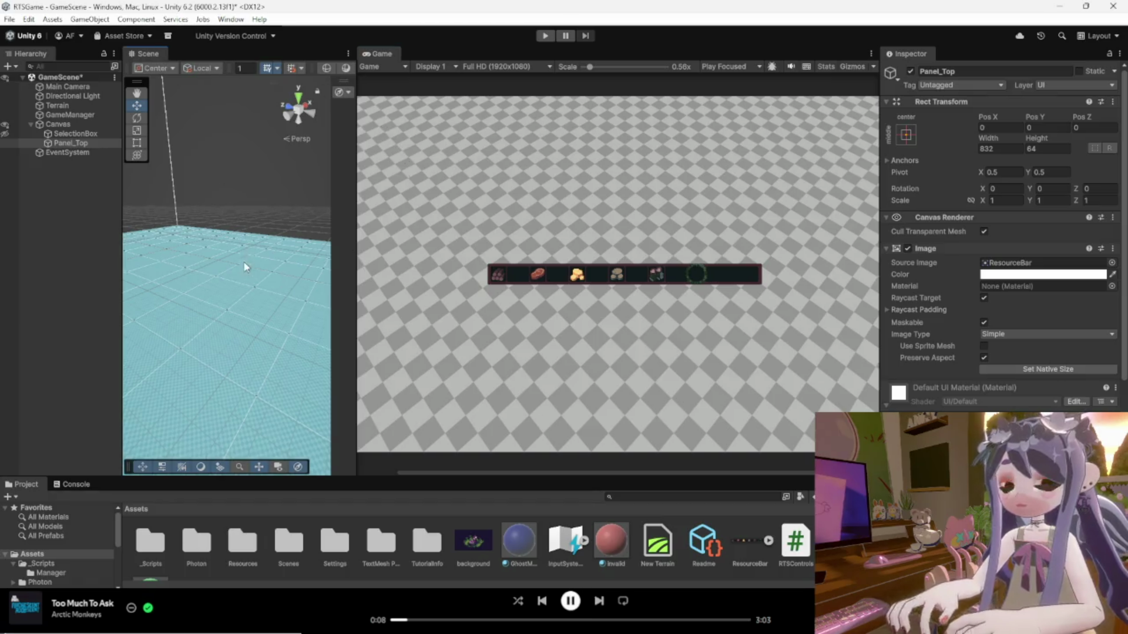
# Move Panel_Top with the Scene handles to Pos X -545, Pos Y 508, top-left.
pyautogui.doubleClick(72, 145)
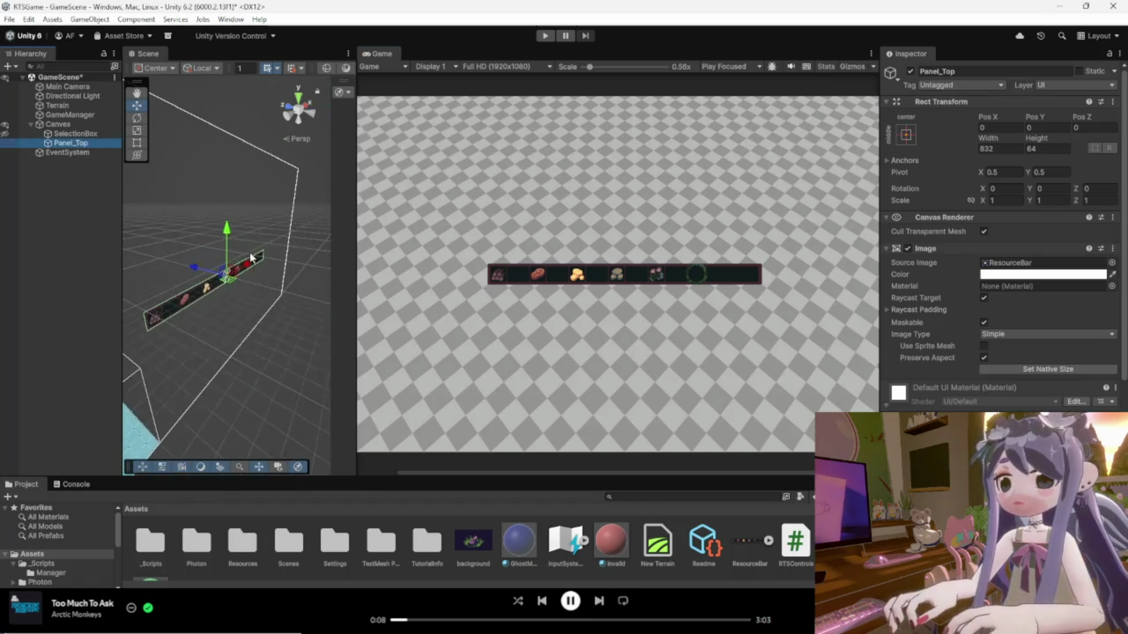
pyautogui.moveTo(261, 334)
pyautogui.mouseDown()
pyautogui.moveTo(320, 329)
pyautogui.moveTo(279, 335)
pyautogui.mouseUp()
pyautogui.moveTo(286, 246); pyautogui.dragTo(320, 92)
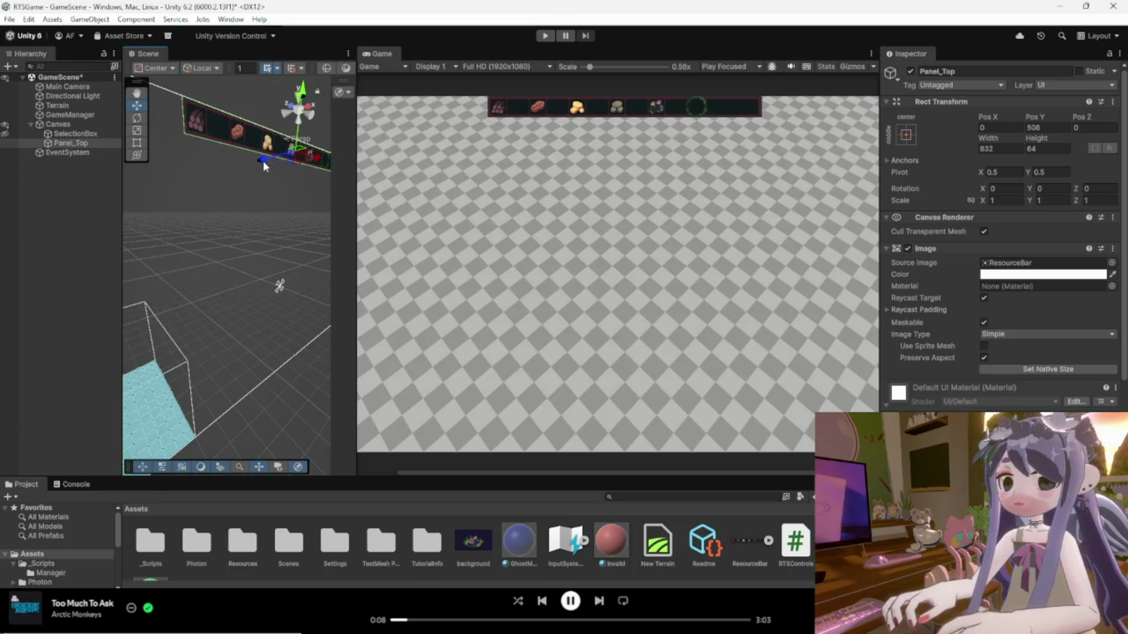
pyautogui.moveTo(310, 157); pyautogui.dragTo(232, 149)
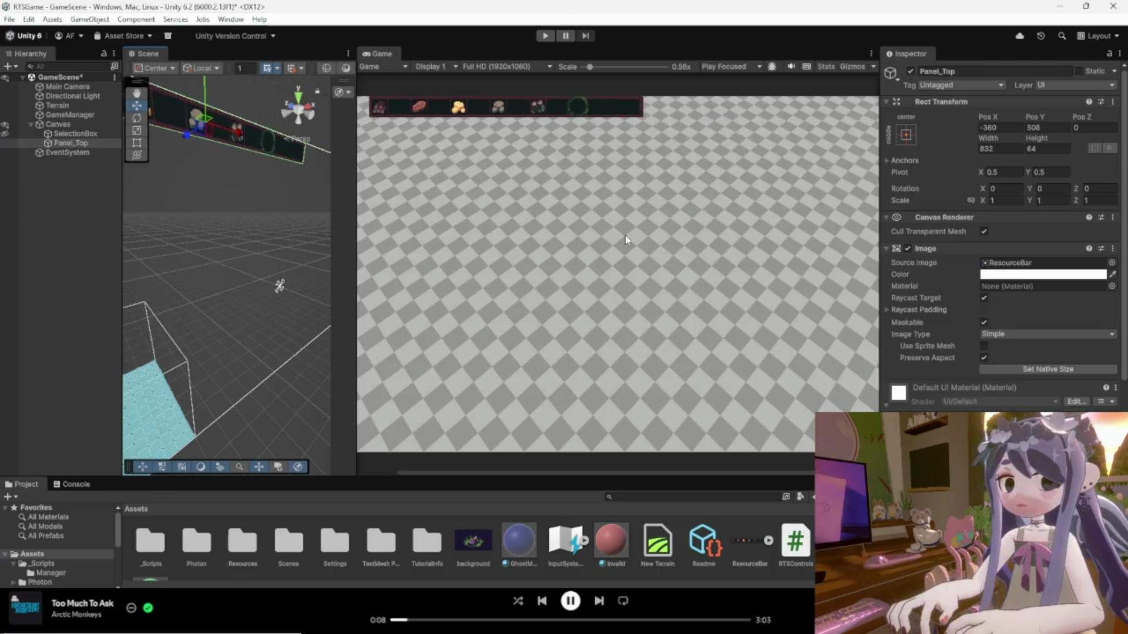
pyautogui.scroll(-2, 628, 239)
pyautogui.moveTo(276, 265)
pyautogui.mouseDown()
pyautogui.moveTo(141, 246)
pyautogui.moveTo(322, 218)
pyautogui.mouseUp()
pyautogui.moveTo(257, 188)
pyautogui.mouseDown()
pyautogui.moveTo(235, 183)
pyautogui.moveTo(265, 237)
pyautogui.mouseUp()
pyautogui.moveTo(297, 190)
pyautogui.mouseDown()
pyautogui.moveTo(267, 189)
pyautogui.moveTo(196, 243)
pyautogui.mouseUp()
pyautogui.moveTo(319, 187)
pyautogui.mouseDown()
pyautogui.moveTo(305, 179)
pyautogui.moveTo(333, 181)
pyautogui.moveTo(292, 199)
pyautogui.mouseUp()
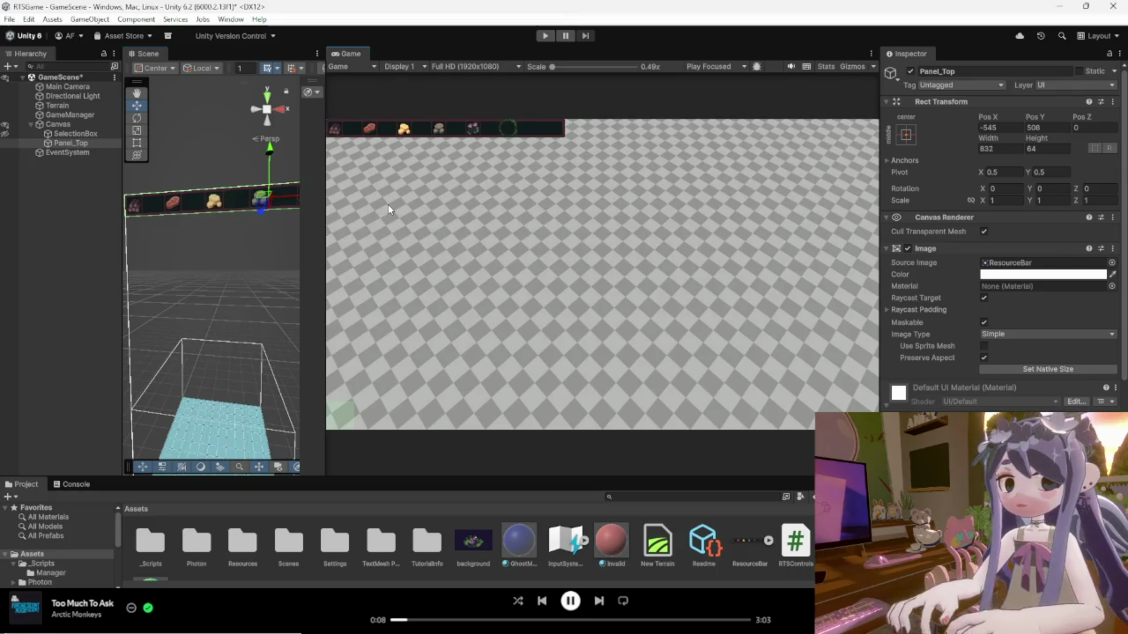
pyautogui.moveTo(234, 156)
pyautogui.mouseDown()
pyautogui.moveTo(231, 307)
pyautogui.moveTo(196, 279)
pyautogui.mouseUp()
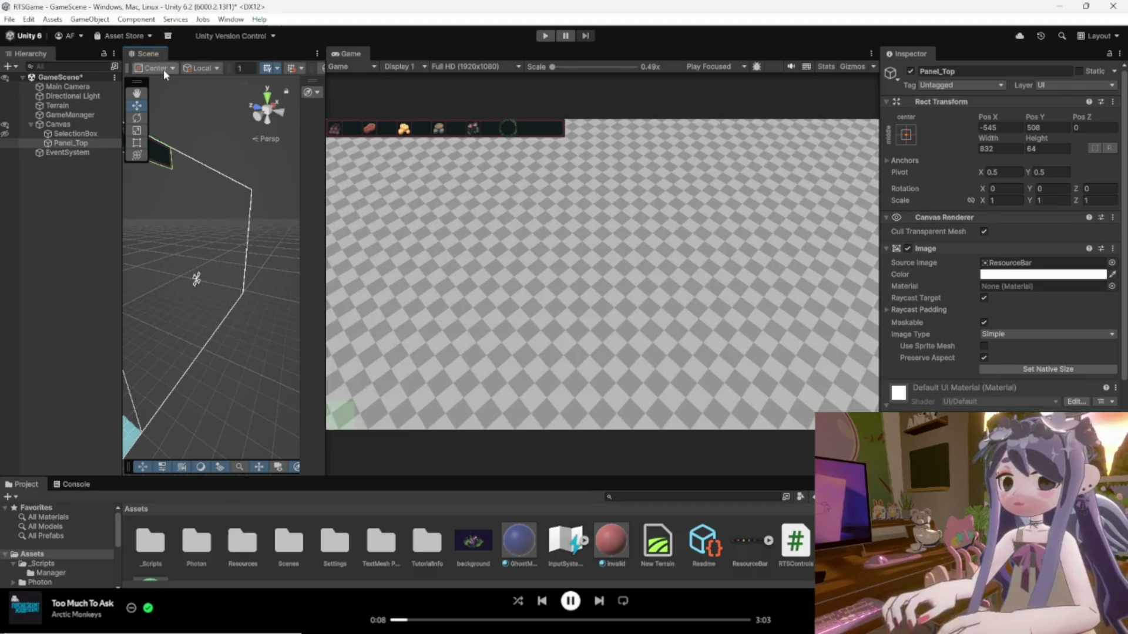
# Keep handle orientation Local and widen the Scene view beside the Game view.
pyautogui.click(163, 69)
pyautogui.click(200, 69)
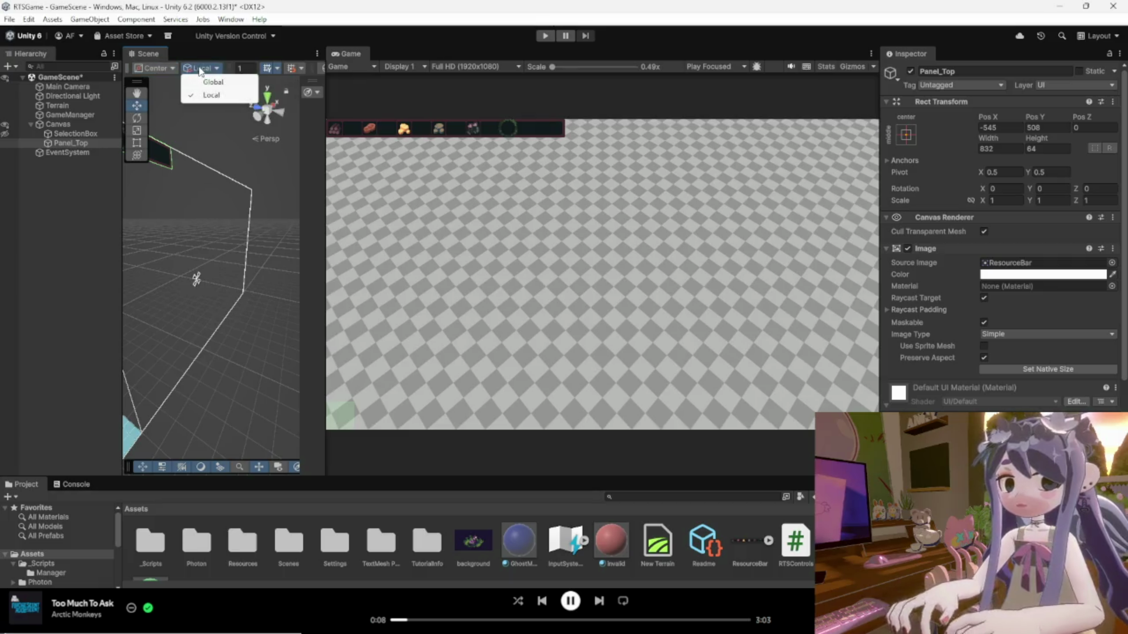
pyautogui.click(302, 115)
pyautogui.moveTo(323, 145); pyautogui.dragTo(408, 164)
# Orbit and zoom the Scene camera to frame the cyan terrain inside the canvas outline.
pyautogui.moveTo(317, 324)
pyautogui.mouseDown()
pyautogui.moveTo(125, 259)
pyautogui.moveTo(130, 436)
pyautogui.moveTo(244, 202)
pyautogui.moveTo(343, 253)
pyautogui.mouseUp()
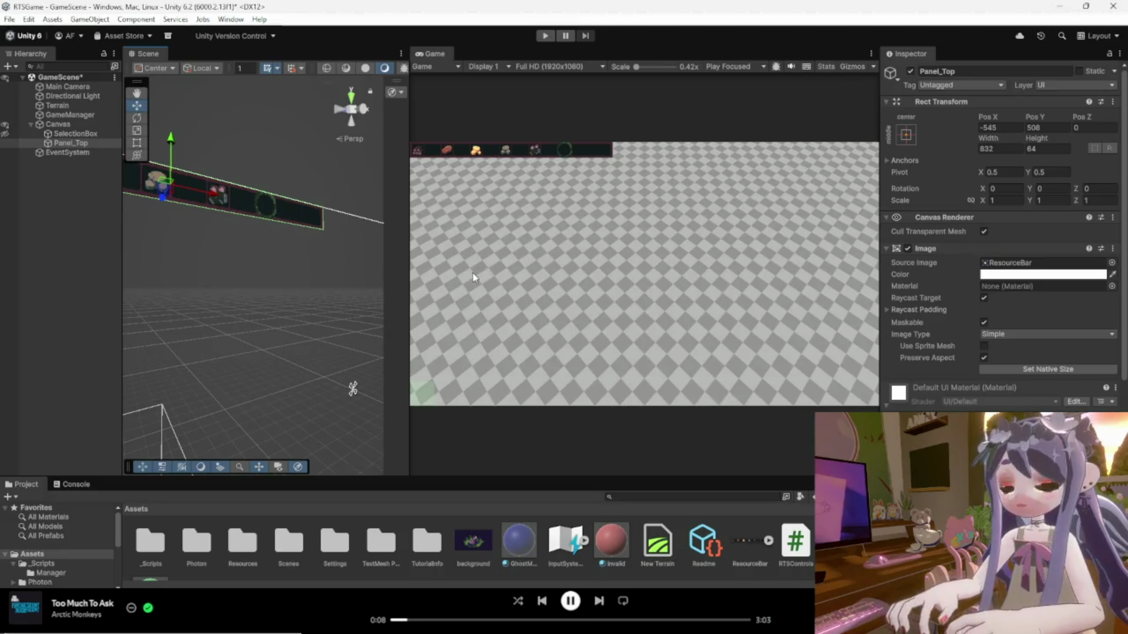
pyautogui.moveTo(329, 176)
pyautogui.mouseDown()
pyautogui.moveTo(217, 352)
pyautogui.moveTo(229, 355)
pyautogui.mouseUp()
pyautogui.scroll(5, 253, 340)
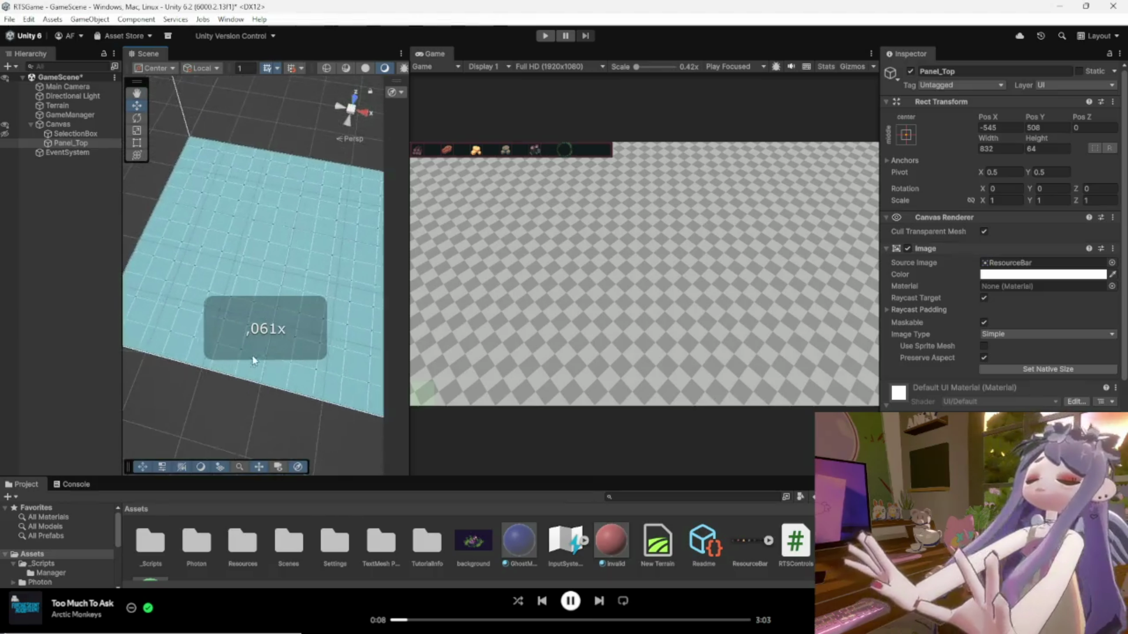
pyautogui.scroll(3, 249, 335)
pyautogui.moveTo(259, 320)
pyautogui.mouseDown()
pyautogui.moveTo(197, 252)
pyautogui.moveTo(252, 224)
pyautogui.moveTo(259, 262)
pyautogui.mouseUp()
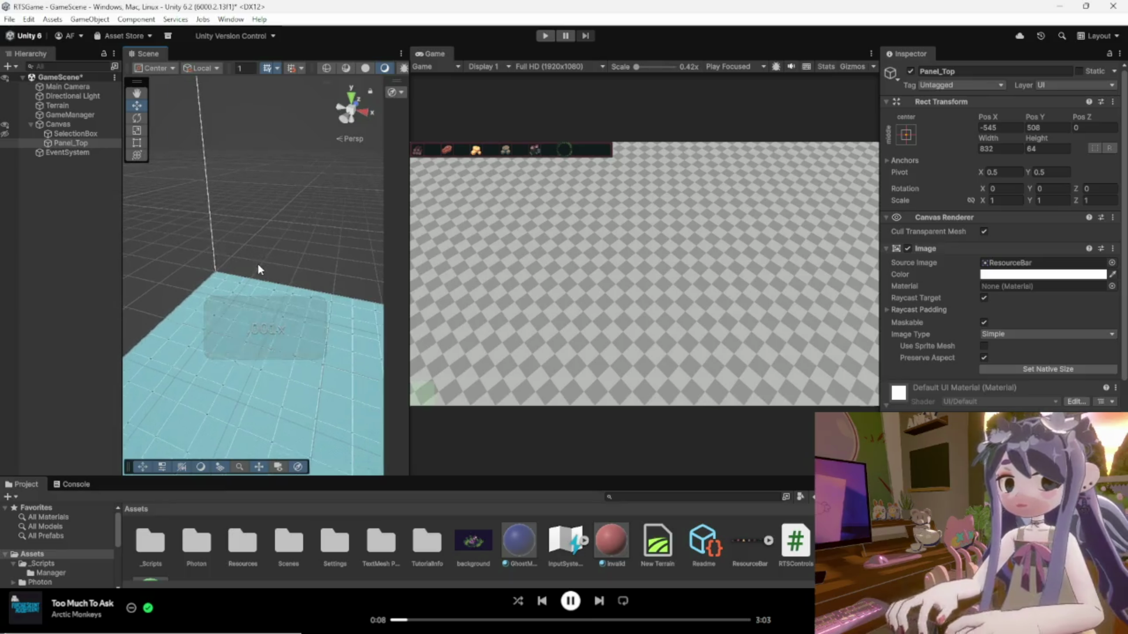
pyautogui.scroll(-5, 246, 274)
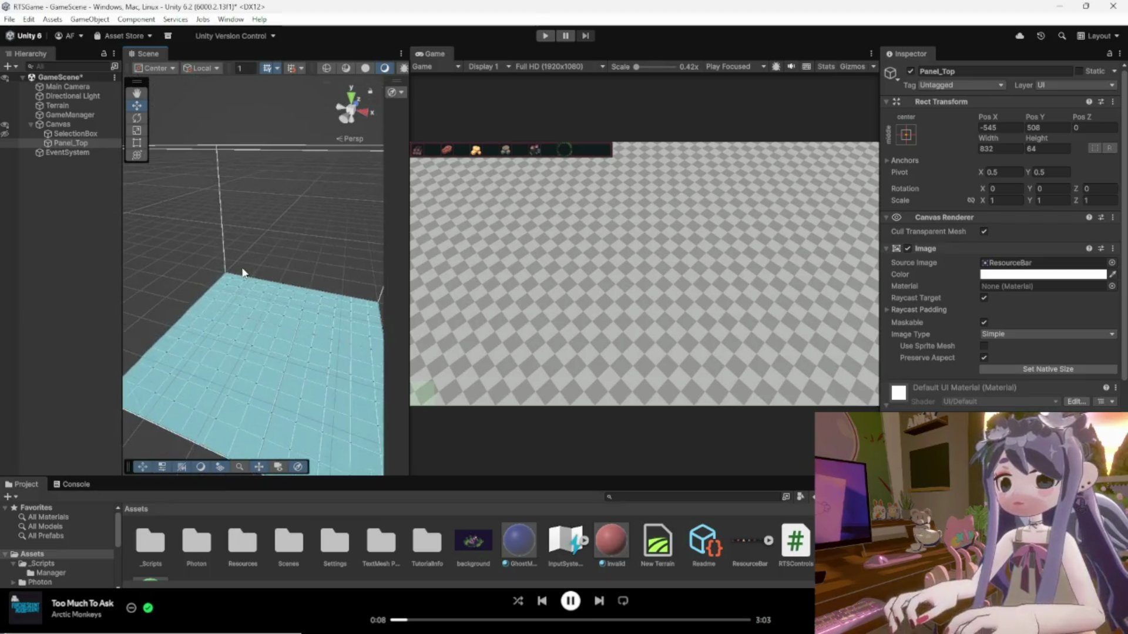
pyautogui.scroll(-3, 241, 273)
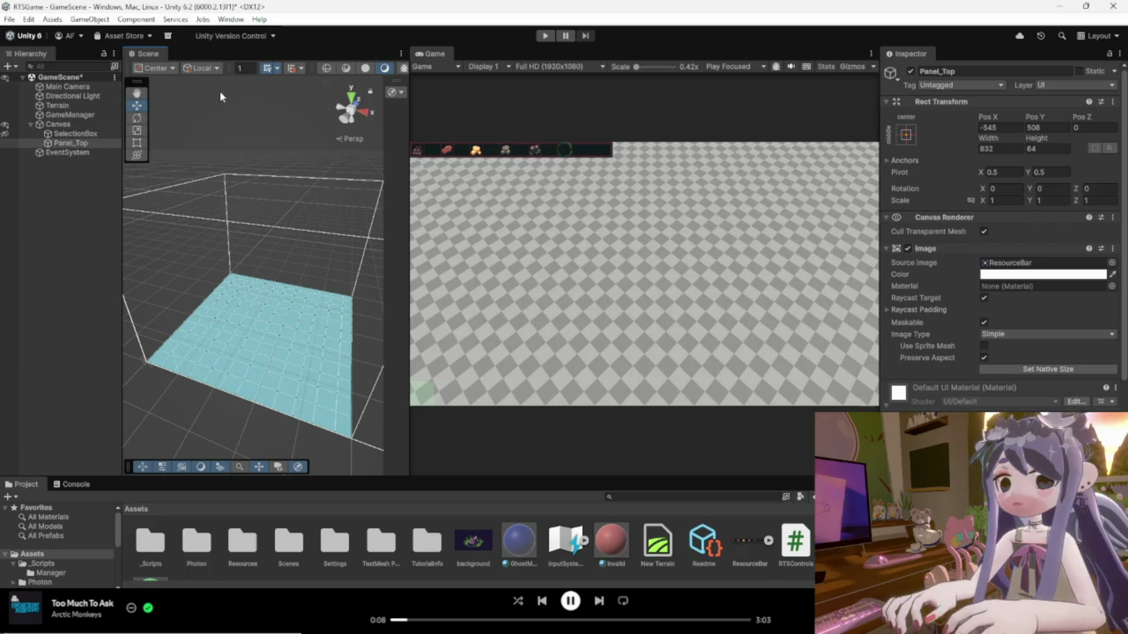
# Inspect Panel_Top, the GameScene root and the Main Camera's settings.
pyautogui.click(38, 59)
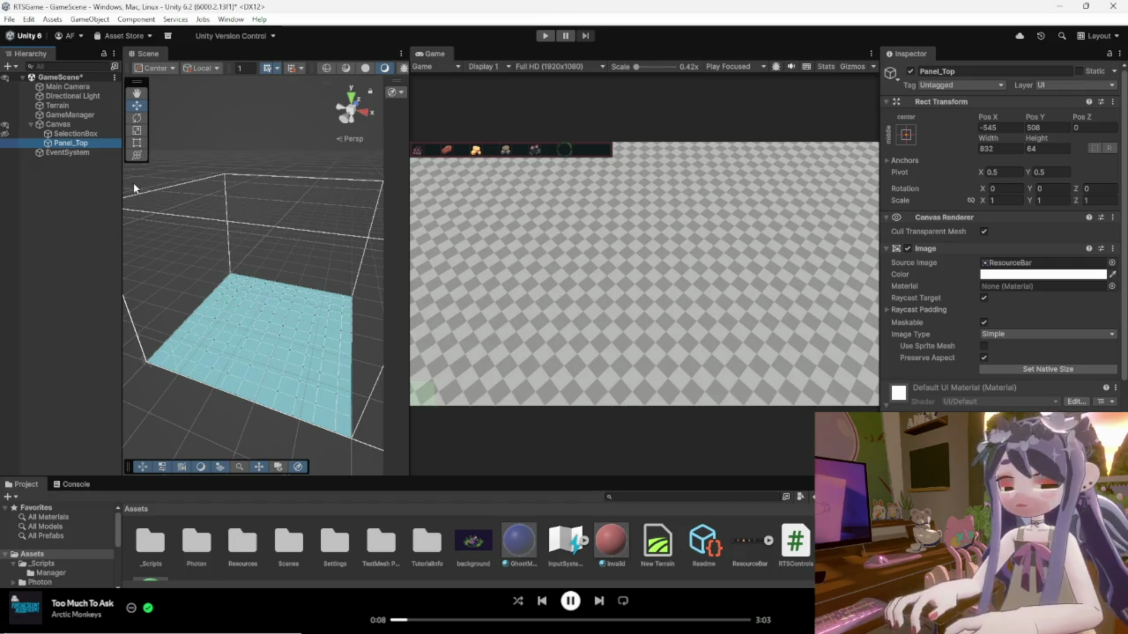
pyautogui.click(67, 79)
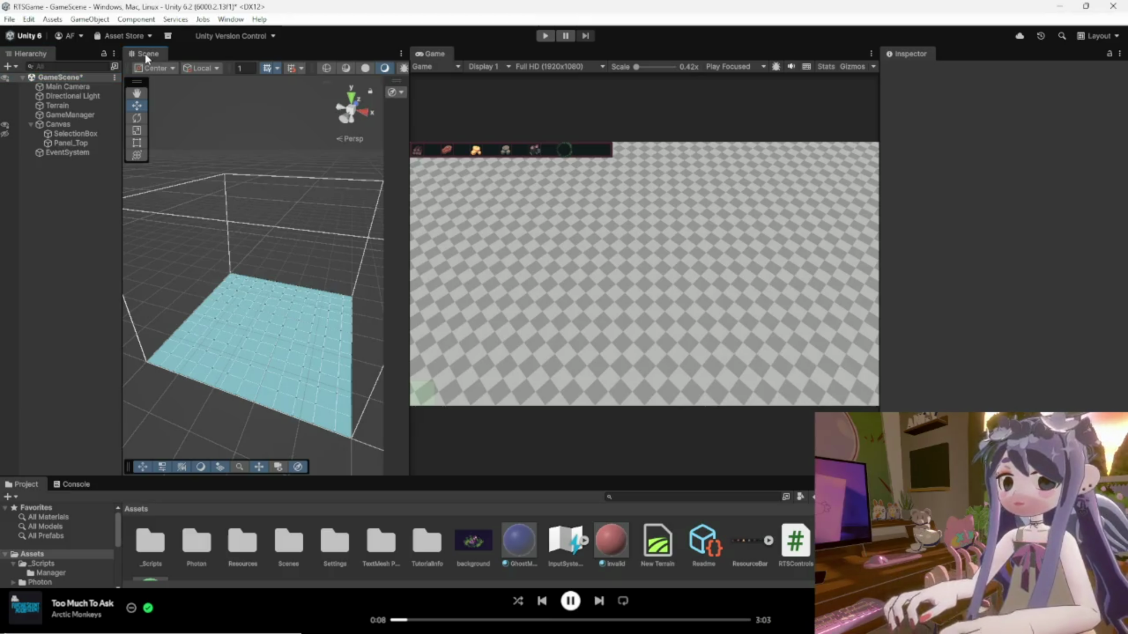
pyautogui.click(66, 87)
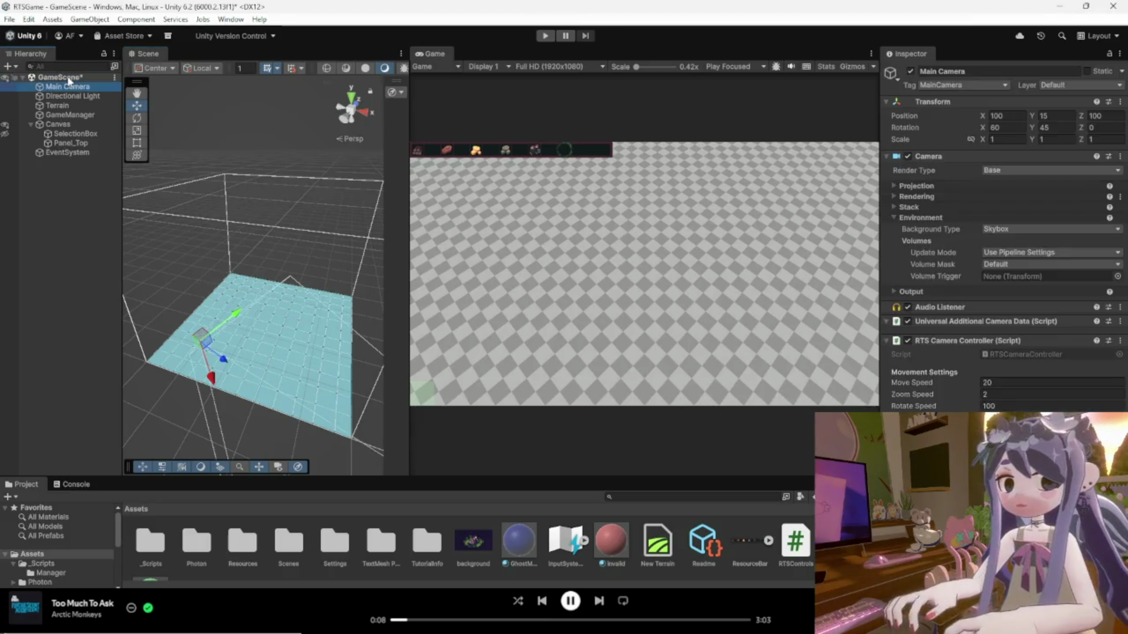
# Select Panel_Top in the Hierarchy to show its Rect Transform, then bring up its Anchor Presets.
pyautogui.click(68, 78)
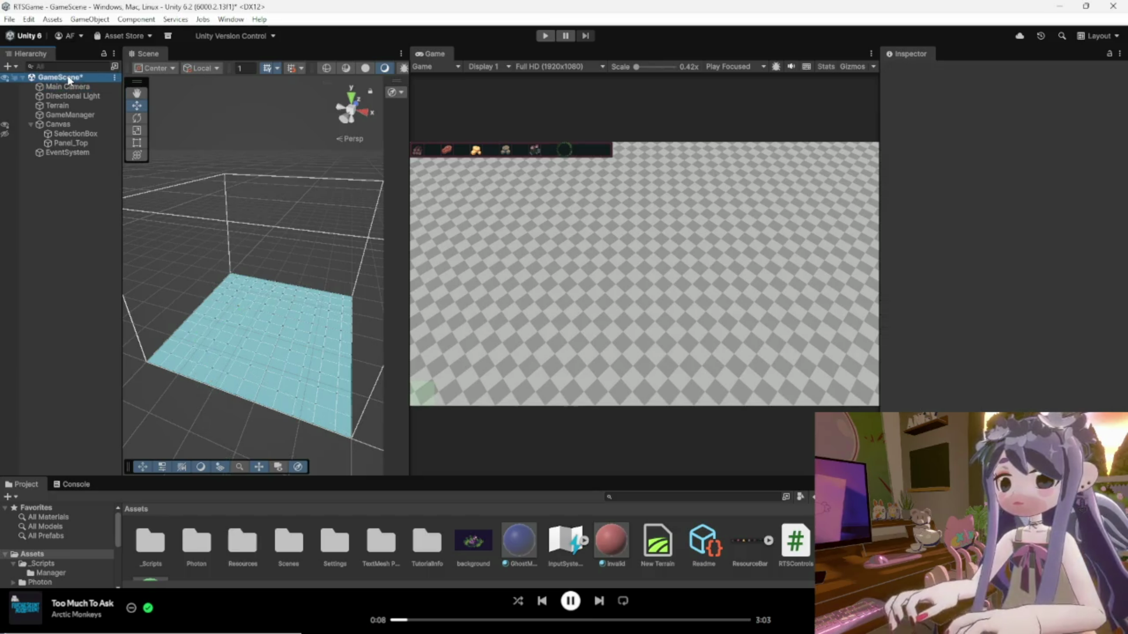
pyautogui.click(1119, 54)
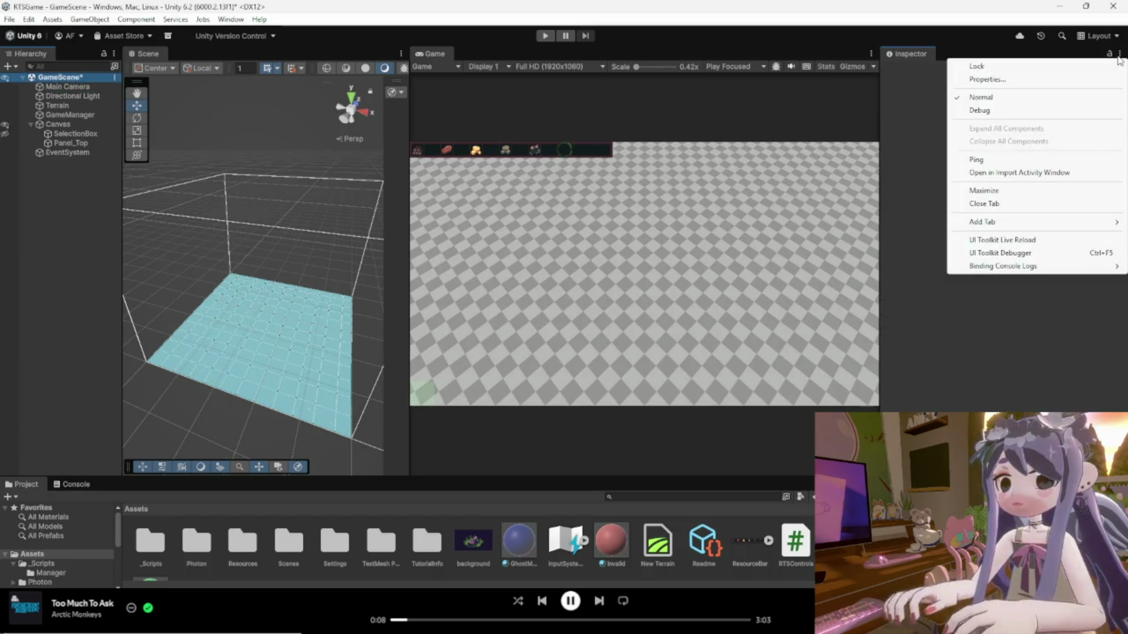
pyautogui.press('Escape')
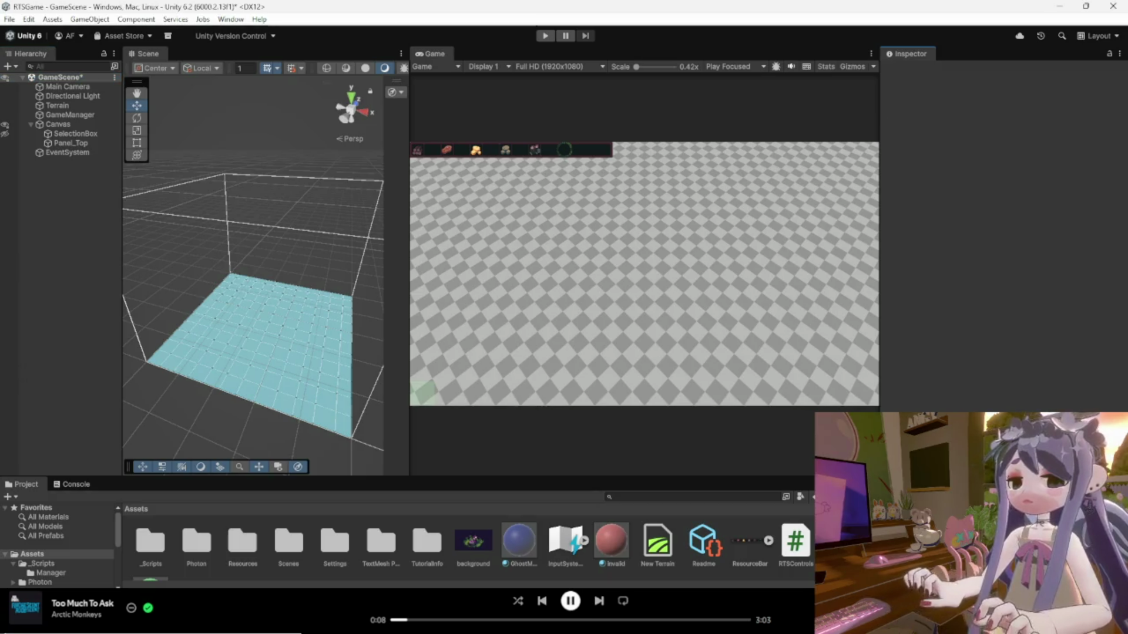
pyautogui.click(71, 143)
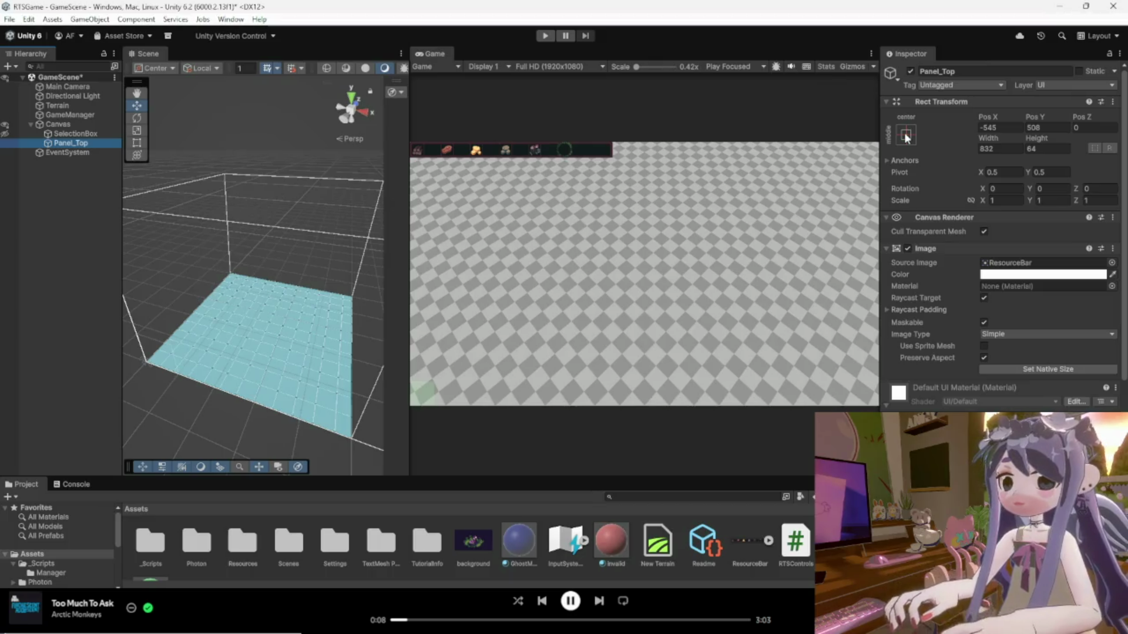
pyautogui.click(905, 132)
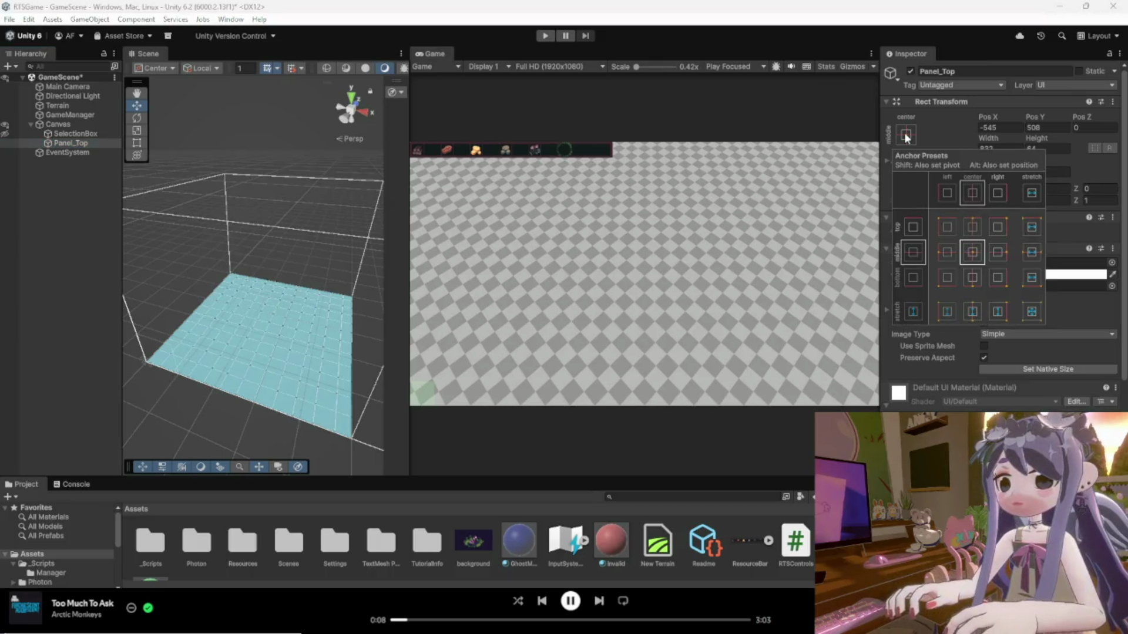
# Anchor Panel_Top to the top-left preset, placing it at Pos X 415, Pos Y -32.
pyautogui.click(949, 229)
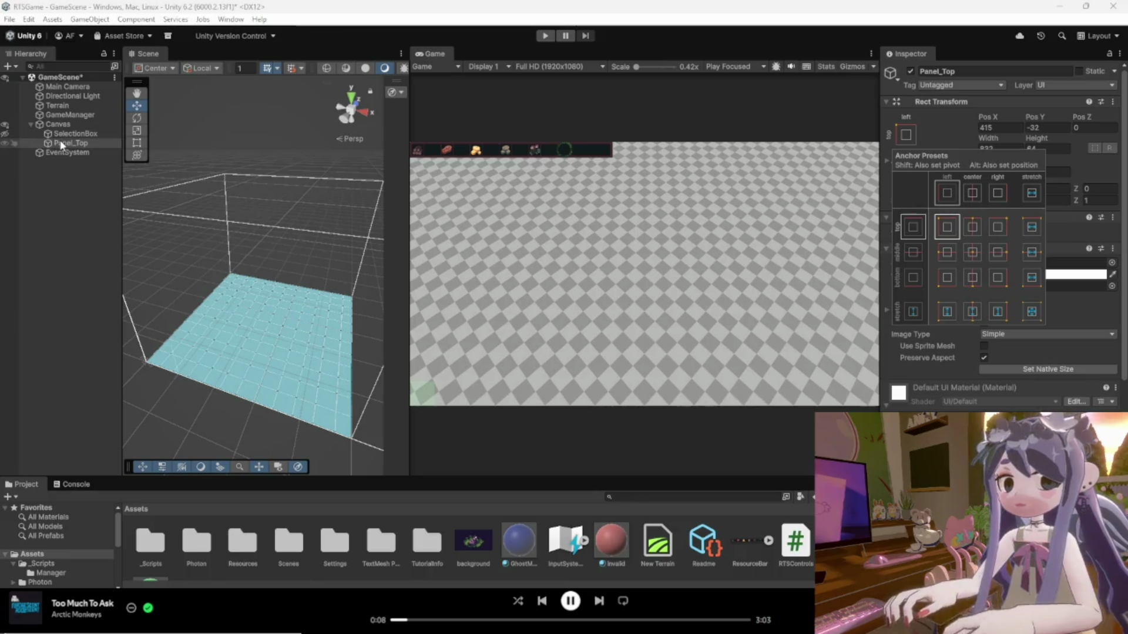
pyautogui.click(947, 129)
pyautogui.click(906, 135)
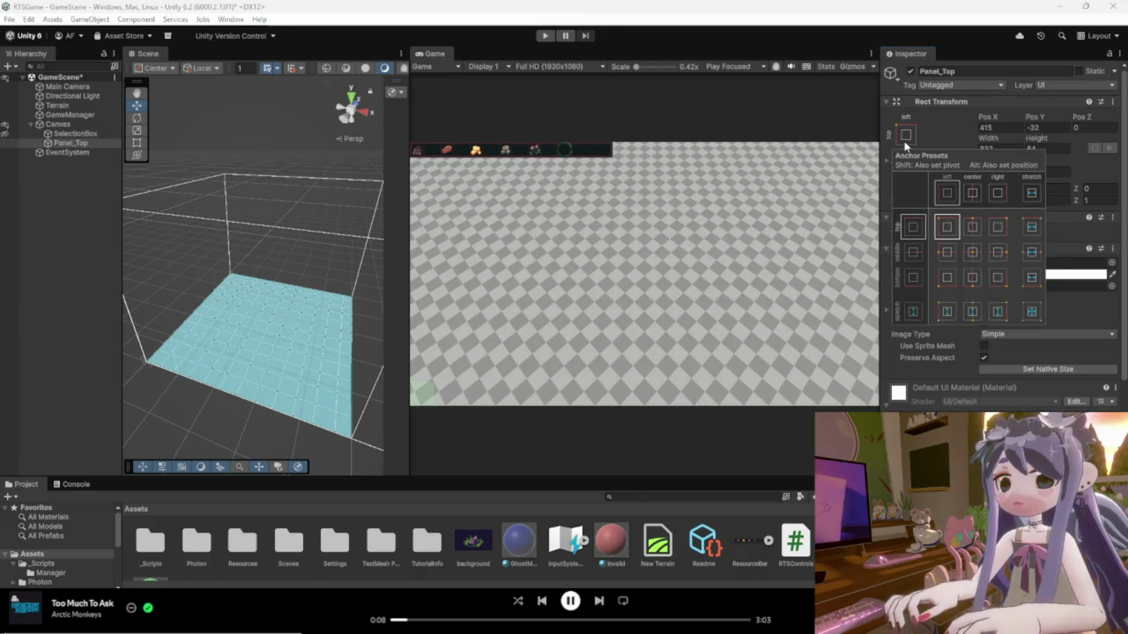
pyautogui.click(938, 126)
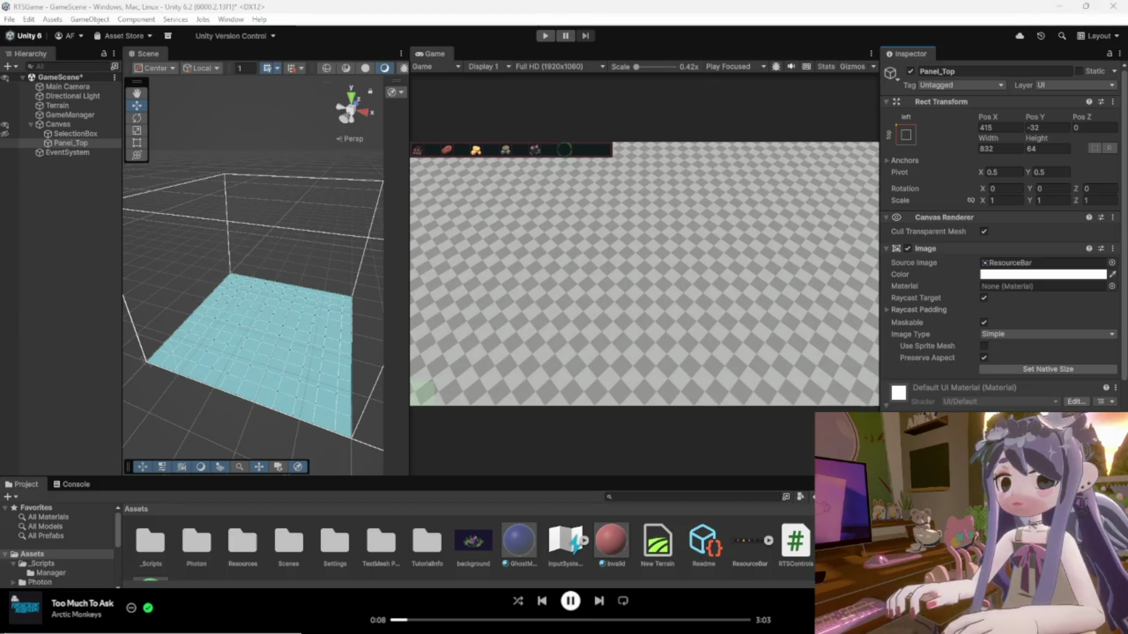
# Add a TextMeshPro Text child to Panel_Top and widen the Game view.
pyautogui.rightClick(64, 143)
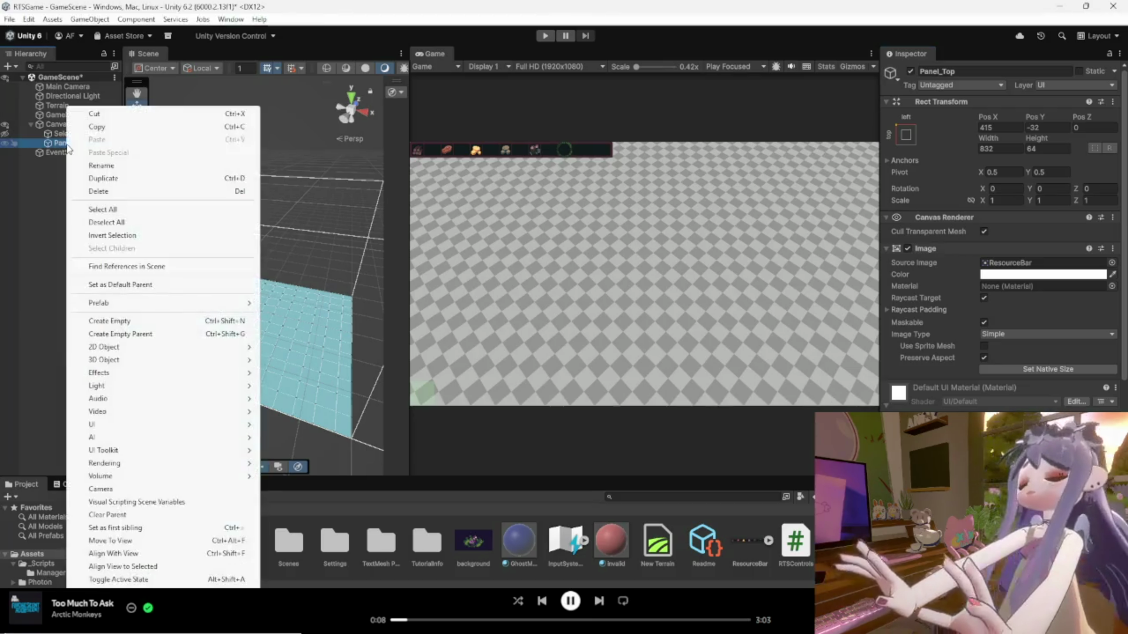
pyautogui.moveTo(164, 427)
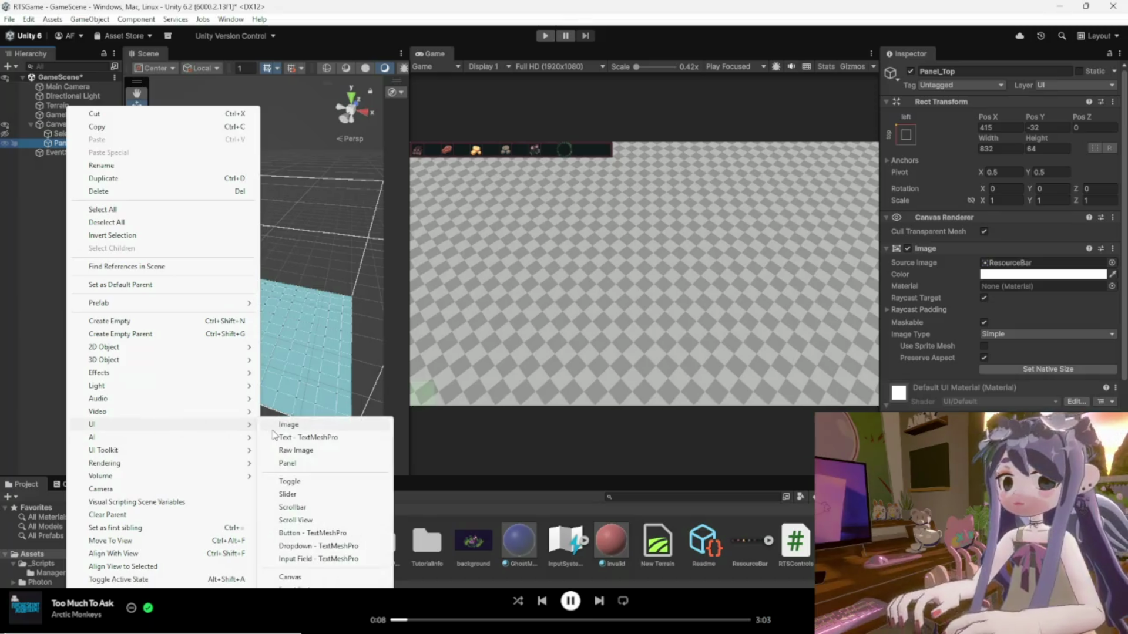
pyautogui.click(312, 438)
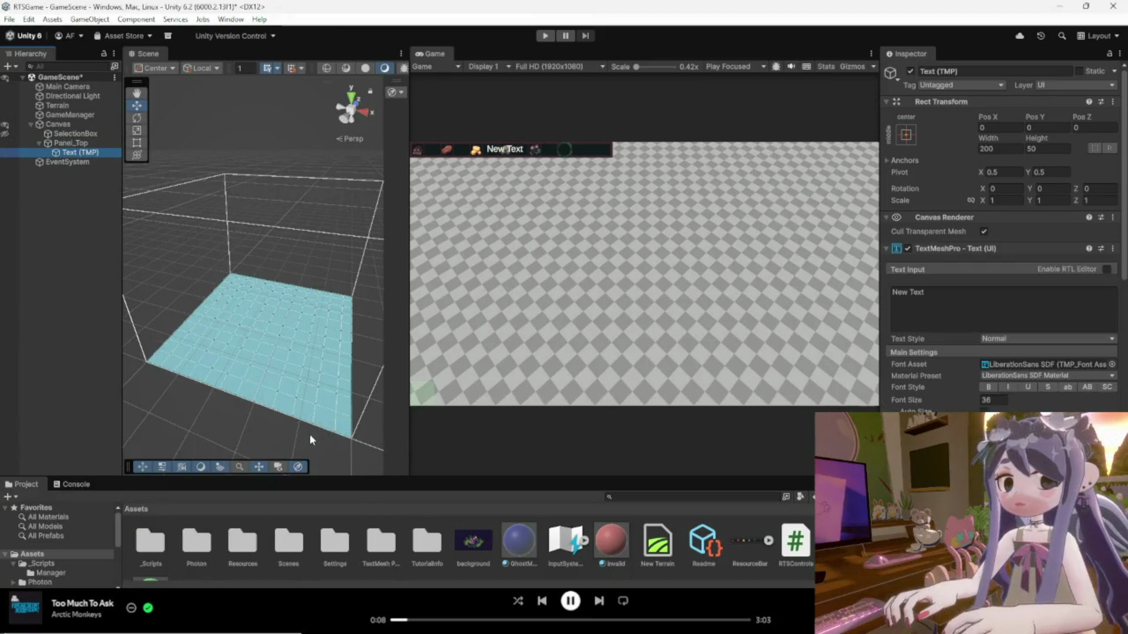
pyautogui.click(504, 151)
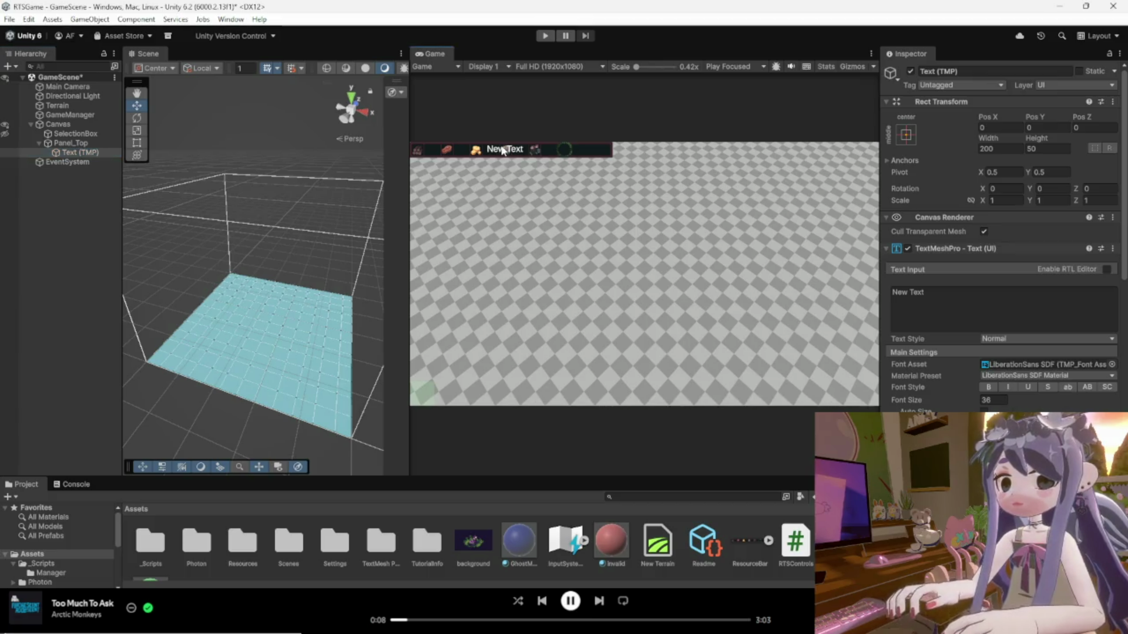
pyautogui.moveTo(410, 151); pyautogui.dragTo(393, 151)
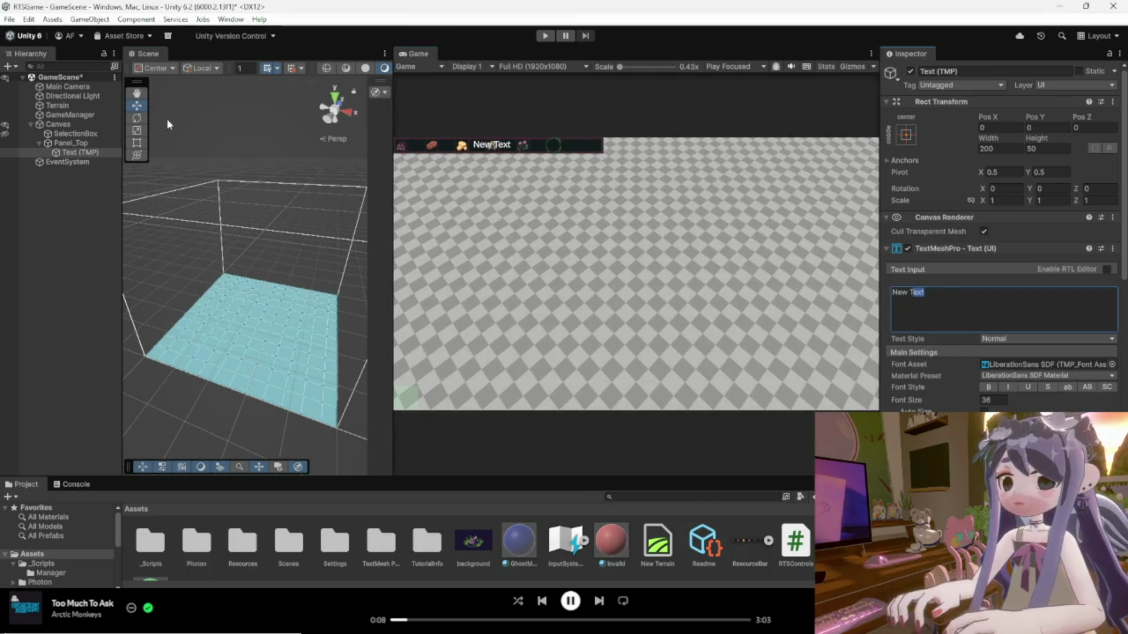
# Rename the new text object Txt_Wood and make three duplicates of it.
pyautogui.rightClick(86, 152)
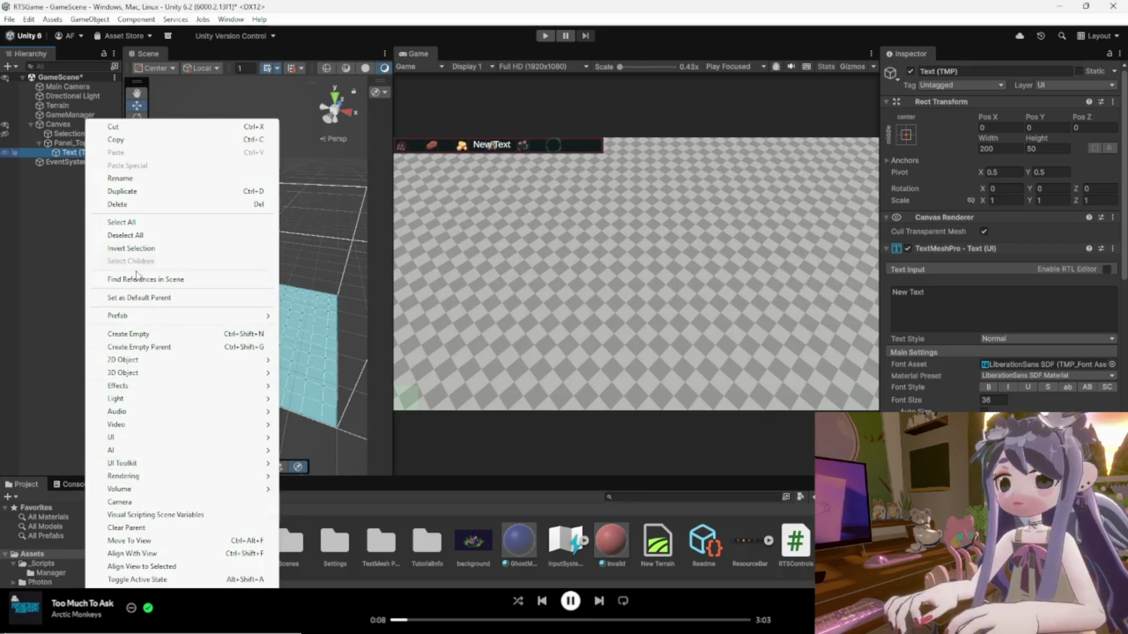
pyautogui.click(133, 179)
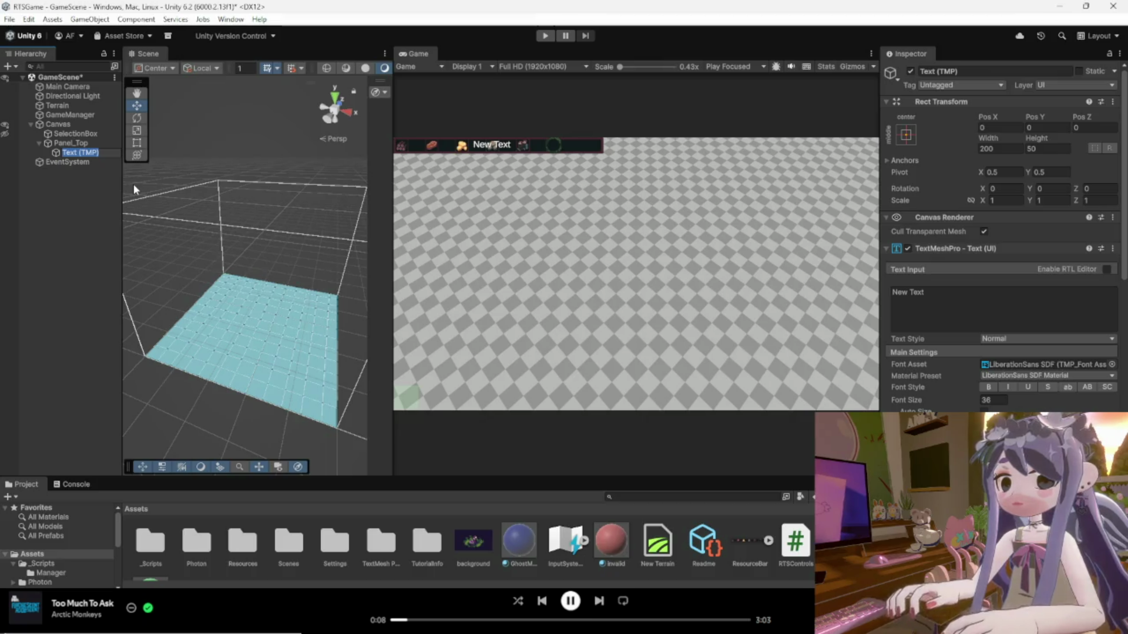
pyautogui.write('Tx')
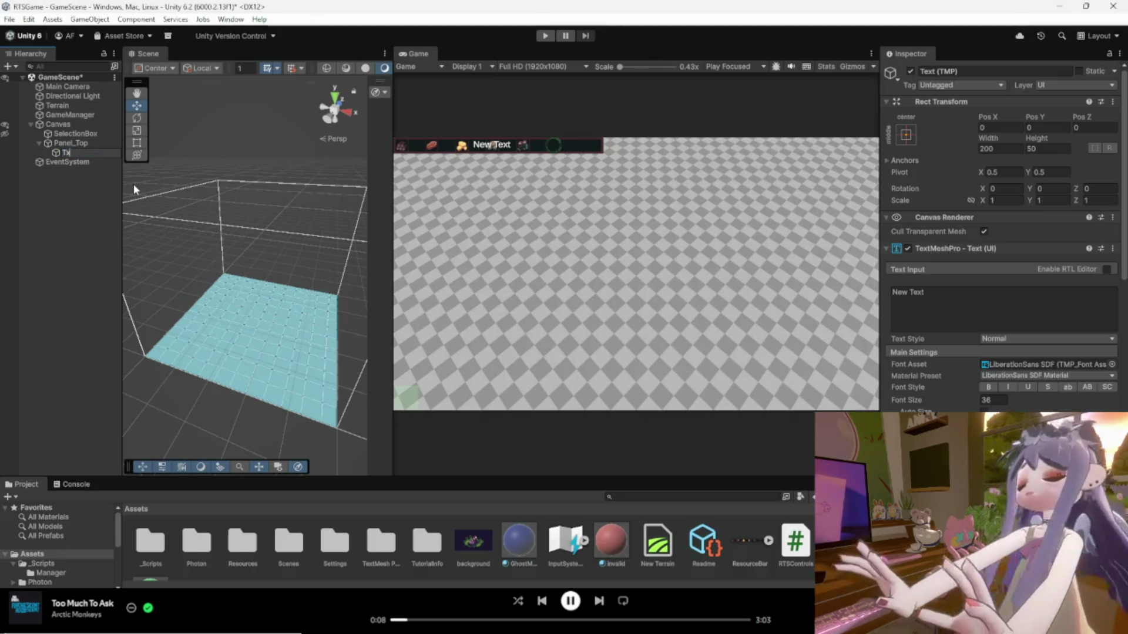
pyautogui.write('t')
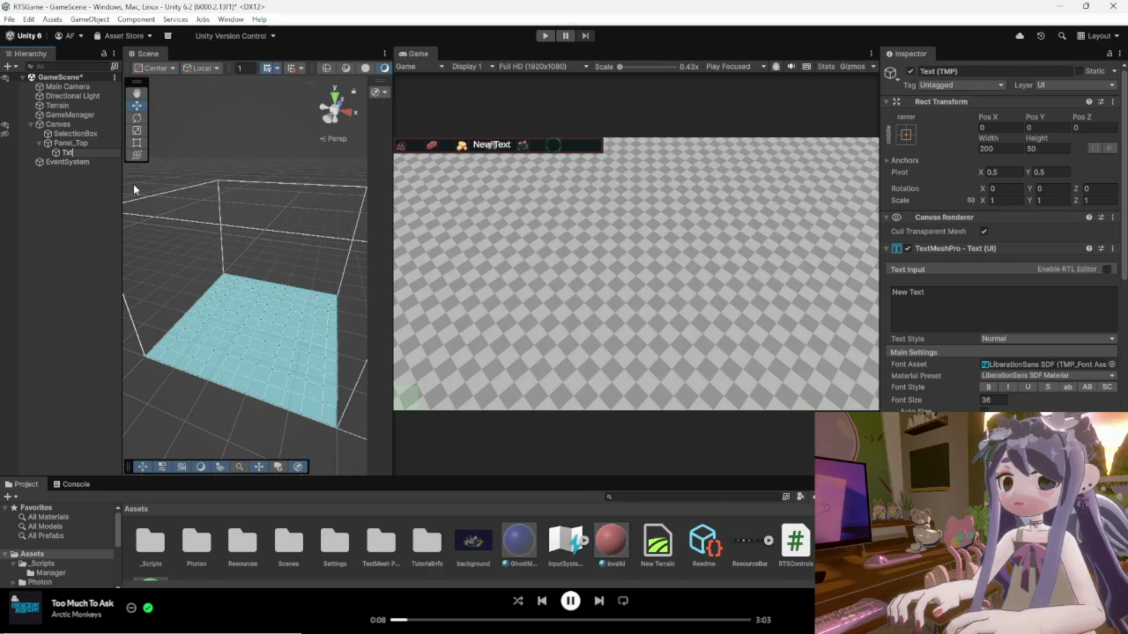
pyautogui.write('_Wood')
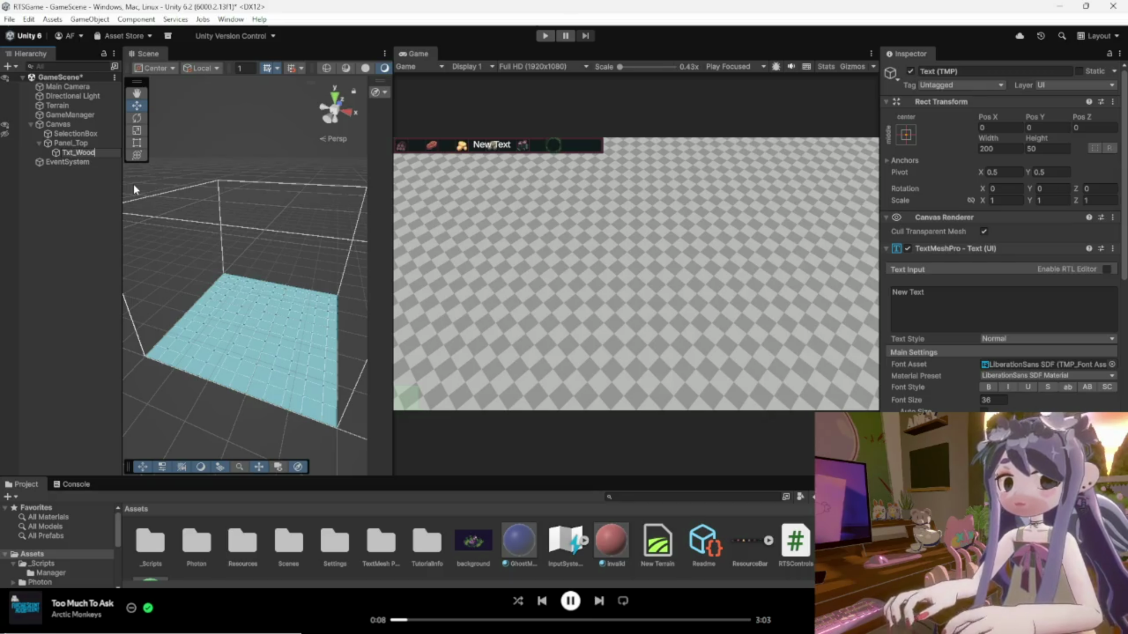
pyautogui.press('Return')
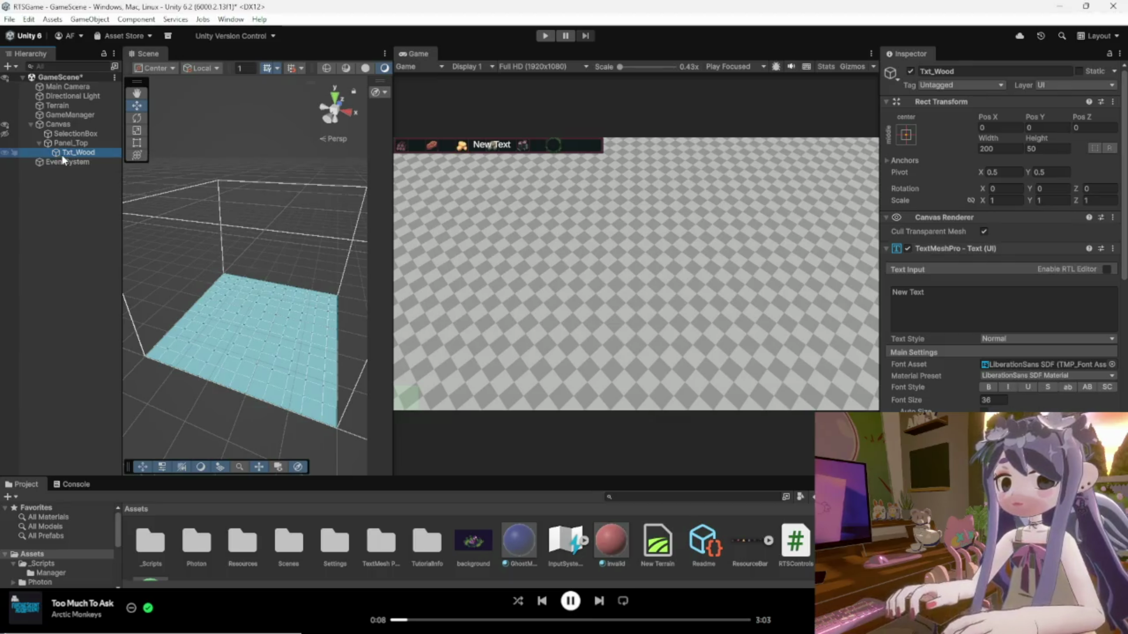
pyautogui.hotkey('ctrl', 'd')
pyautogui.hotkey('ctrl', 'd')
pyautogui.hotkey('ctrl', 'd')
pyautogui.click(95, 164)
# Rename the first two Txt_Wood copies to Txt_Food and Txt_Gold.
pyautogui.rightClick(95, 165)
pyautogui.click(143, 152)
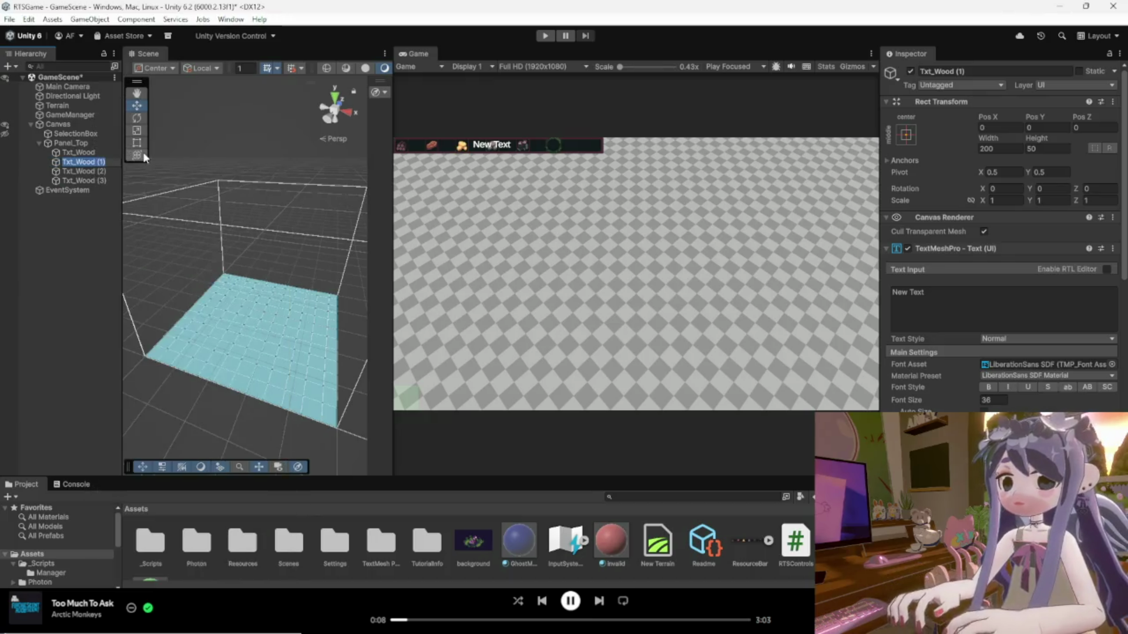
pyautogui.press('BackSpace')
pyautogui.press('BackSpace')
pyautogui.press('BackSpace')
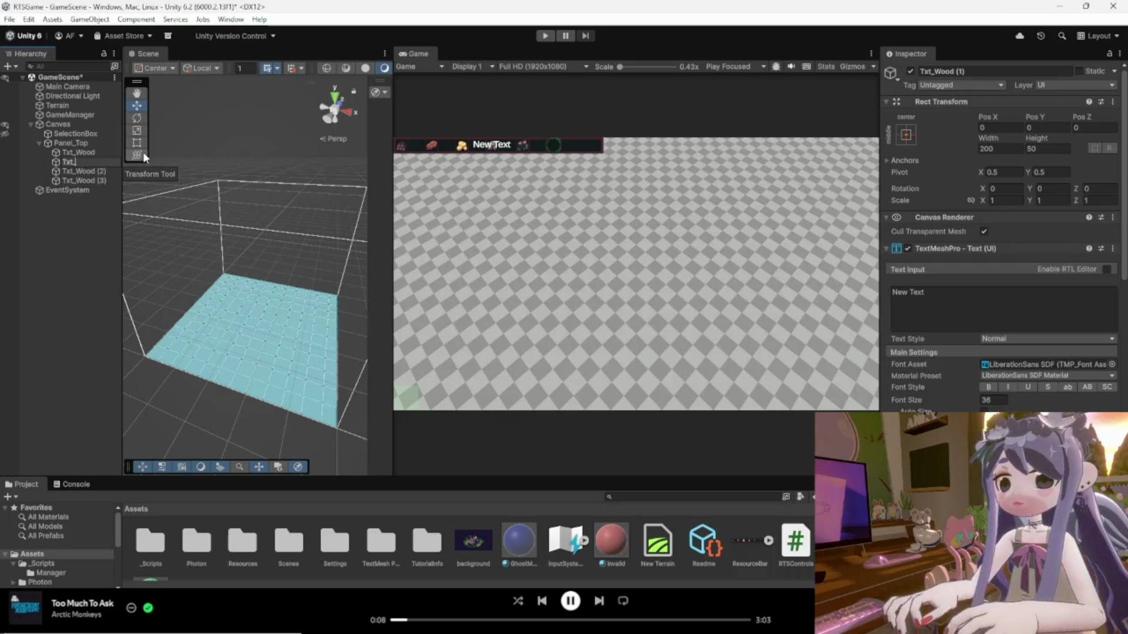
pyautogui.write('Food')
pyautogui.press('Return')
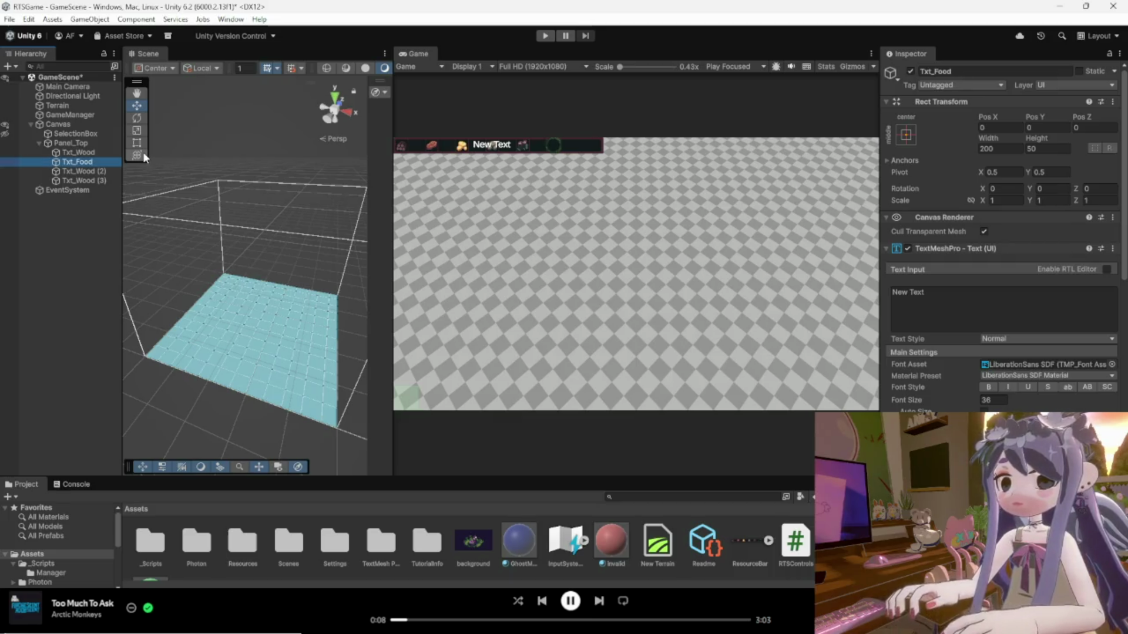
pyautogui.rightClick(106, 170)
pyautogui.moveTo(157, 469)
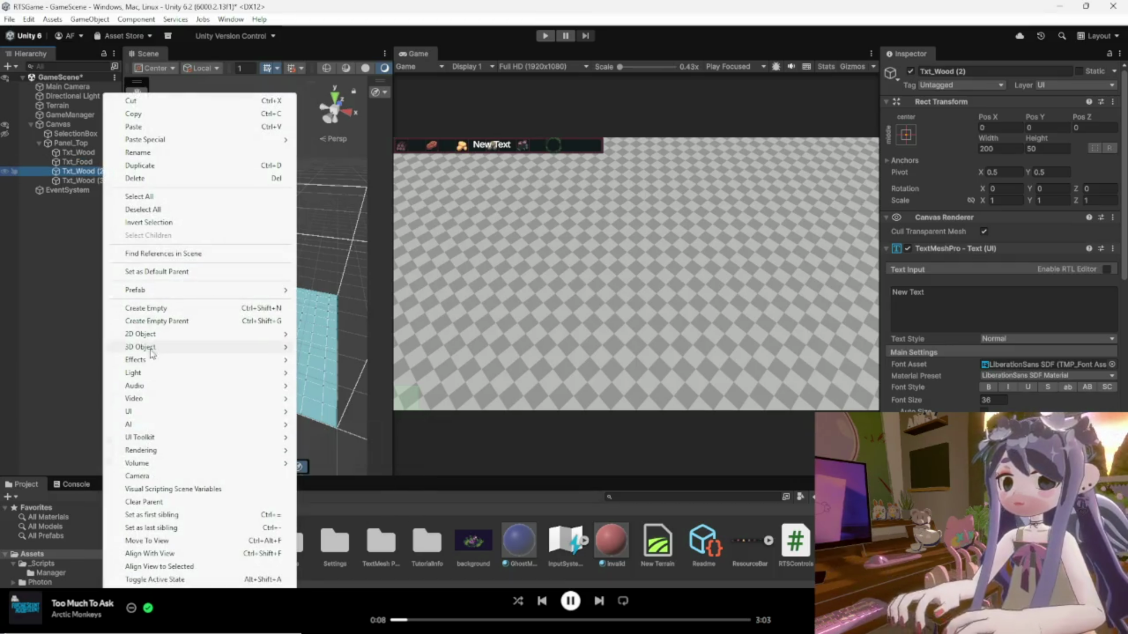
pyautogui.click(141, 152)
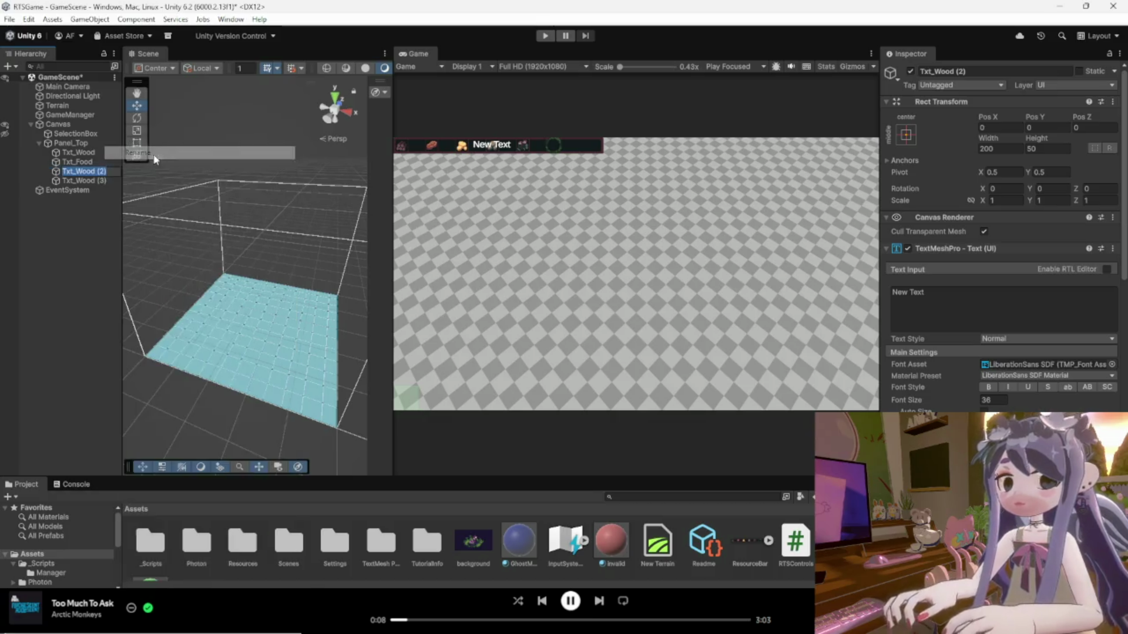
pyautogui.write('Txt_')
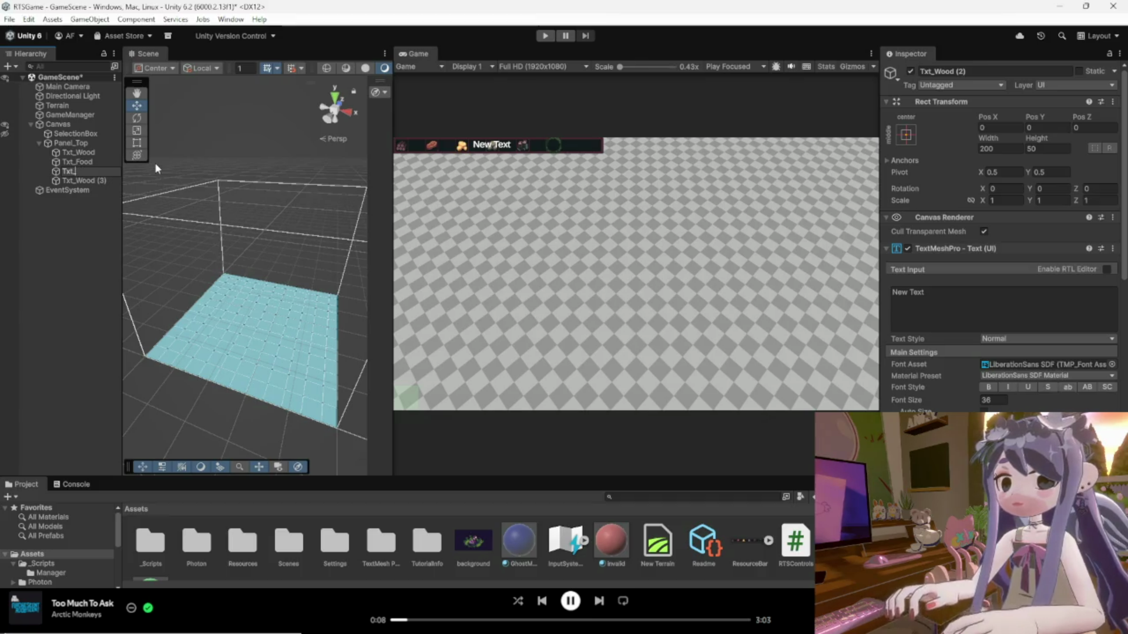
pyautogui.write('Gold')
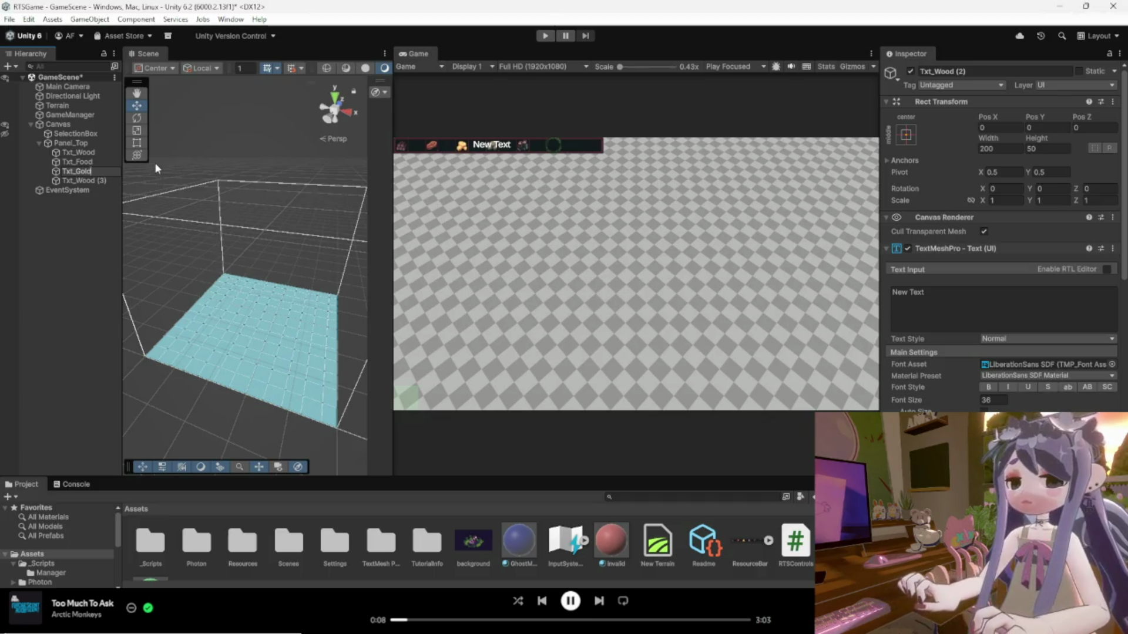
pyautogui.press('Return')
# Rename the third Txt_Wood copy to Txt_Stone.
pyautogui.rightClick(97, 180)
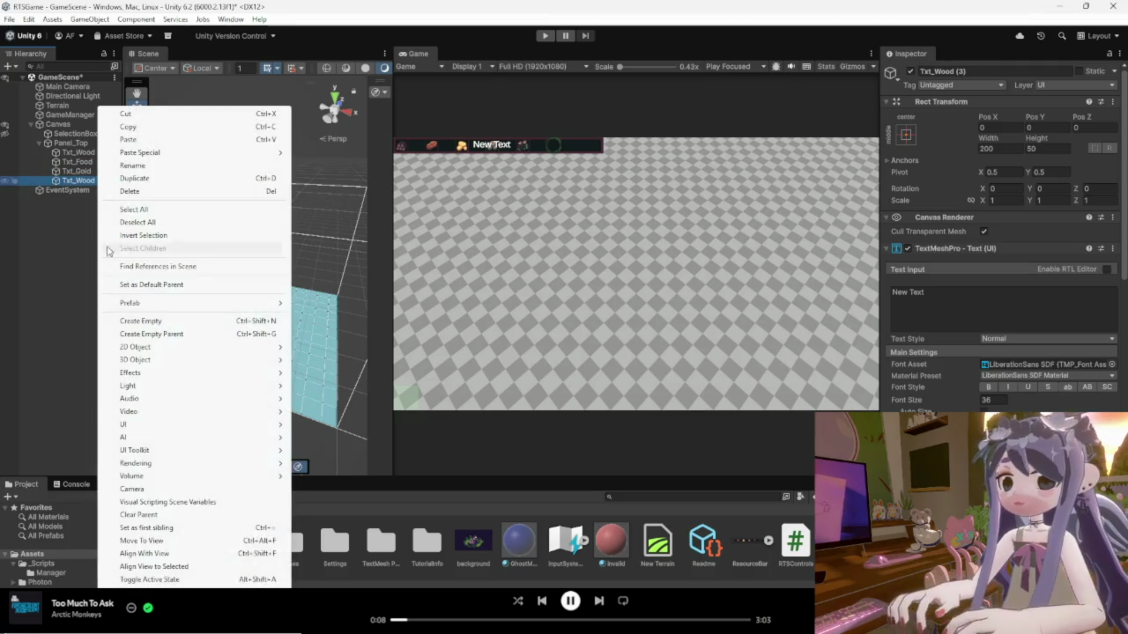
pyautogui.click(140, 165)
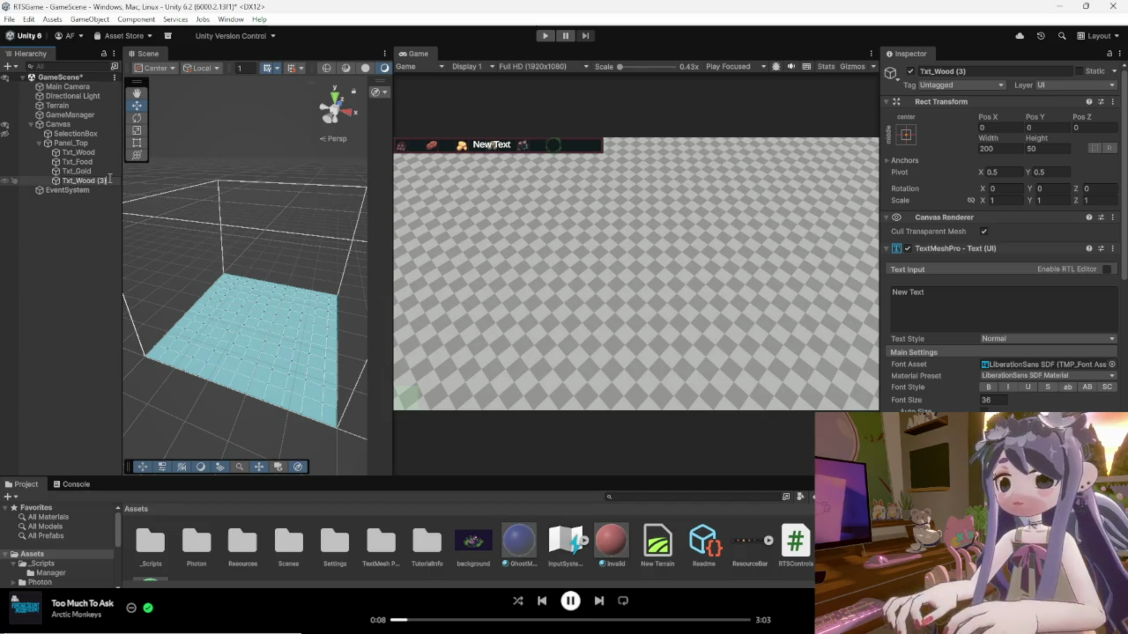
pyautogui.press('BackSpace')
pyautogui.press('BackSpace')
pyautogui.press('BackSpace')
pyautogui.press('BackSpace')
pyautogui.press('BackSpace')
pyautogui.press('BackSpace')
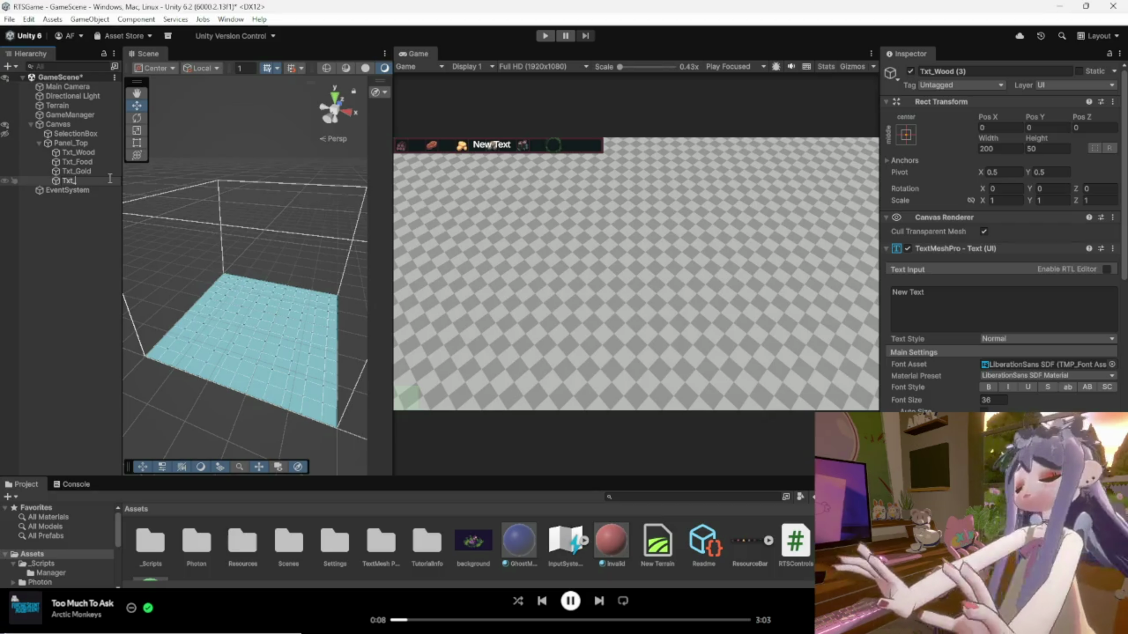
pyautogui.write('Stone')
pyautogui.press('Return')
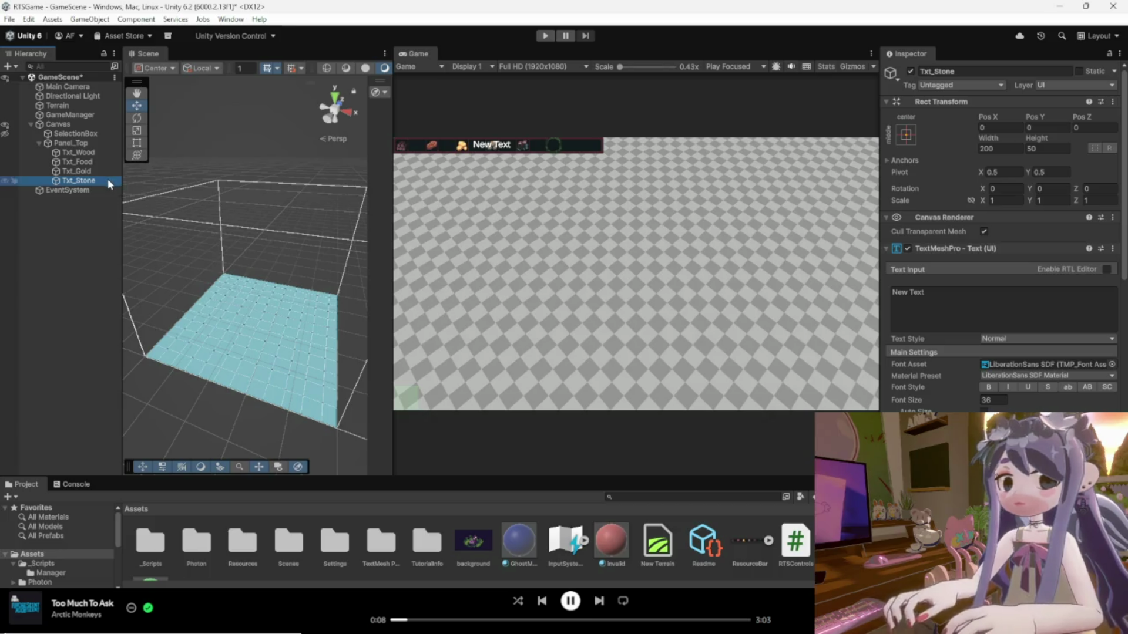
# Duplicate Txt_Stone and rename the copy Txt_Human.
pyautogui.hotkey('ctrl', 'd')
pyautogui.rightClick(94, 190)
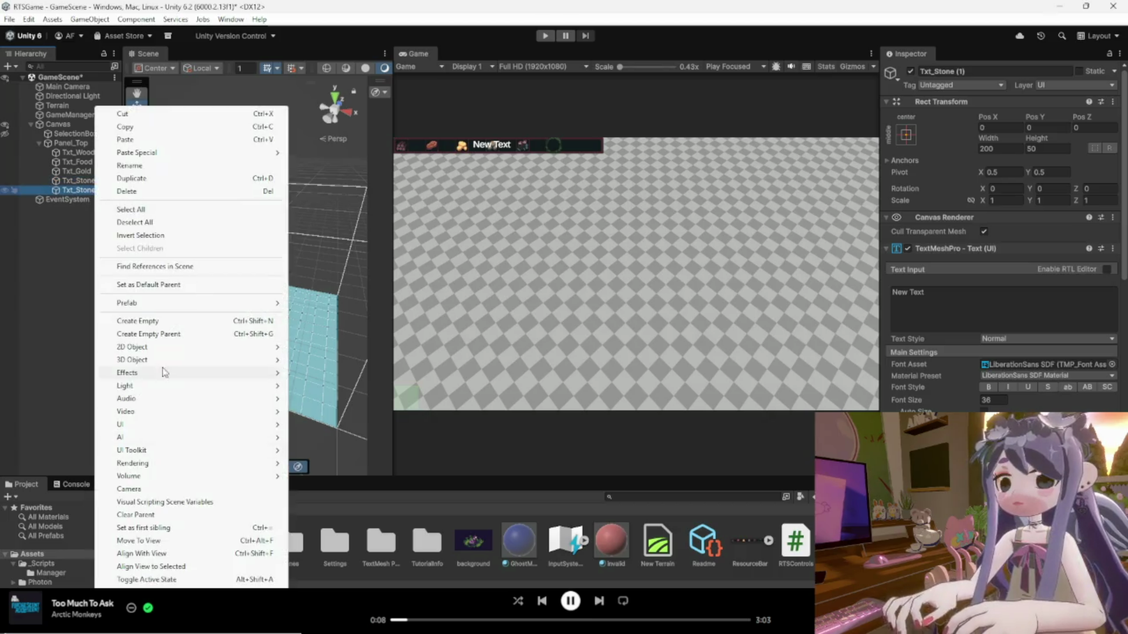
pyautogui.click(147, 166)
pyautogui.moveTo(75, 190); pyautogui.dragTo(111, 191)
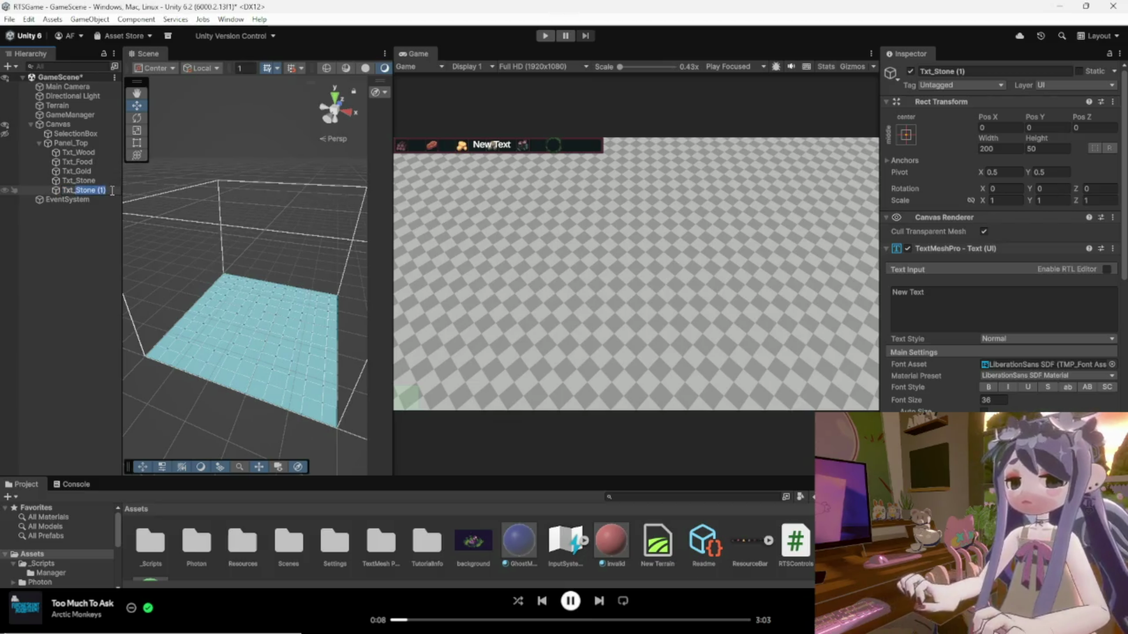
pyautogui.write('Human')
pyautogui.press('Return')
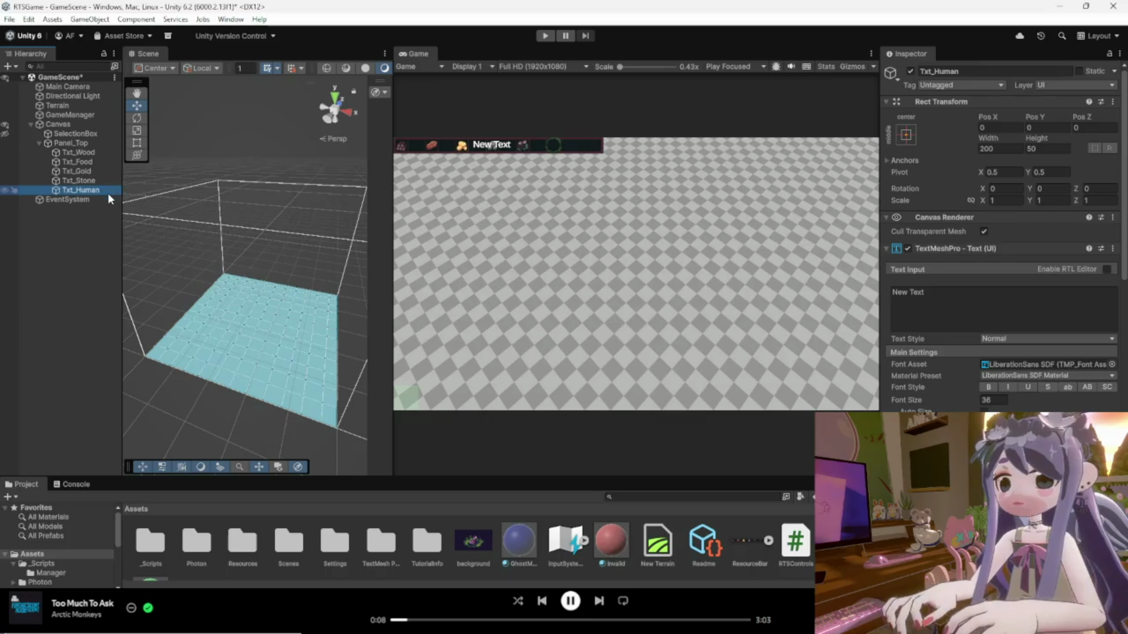
pyautogui.rightClick(107, 192)
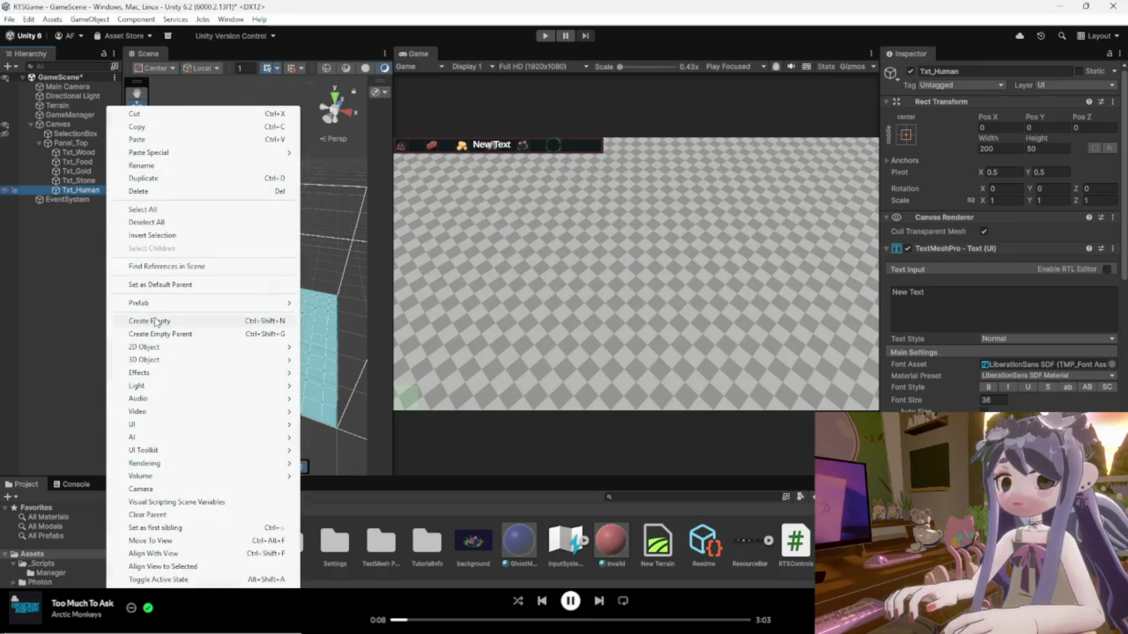
pyautogui.click(84, 192)
# Duplicate Txt_Human and rename the copy Txt_Age.
pyautogui.hotkey('ctrl', 'd')
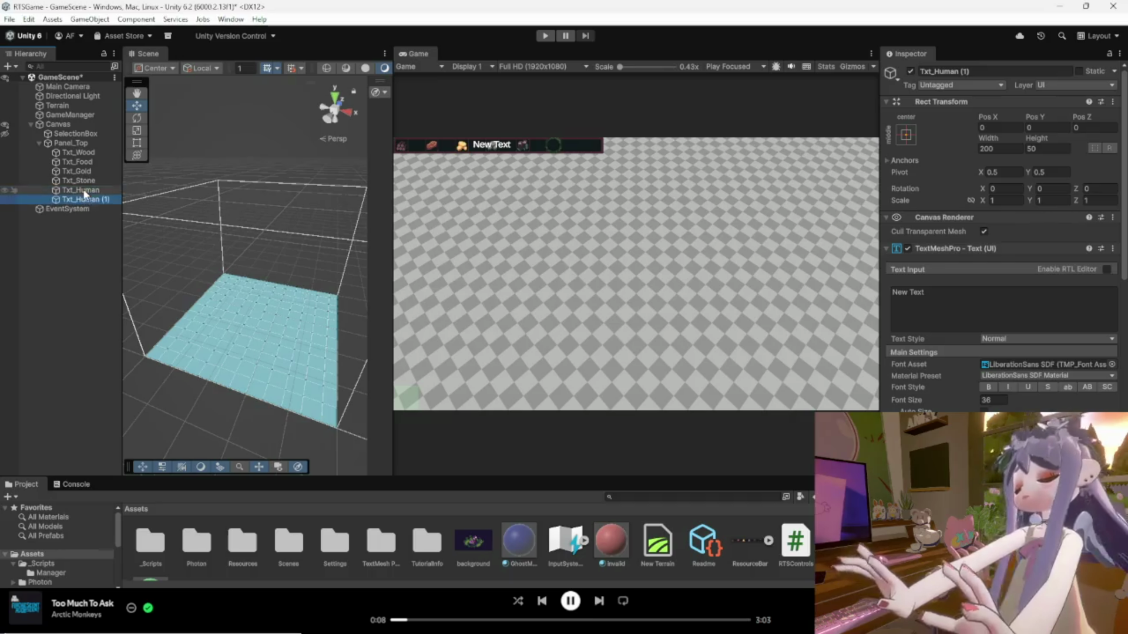
pyautogui.rightClick(88, 199)
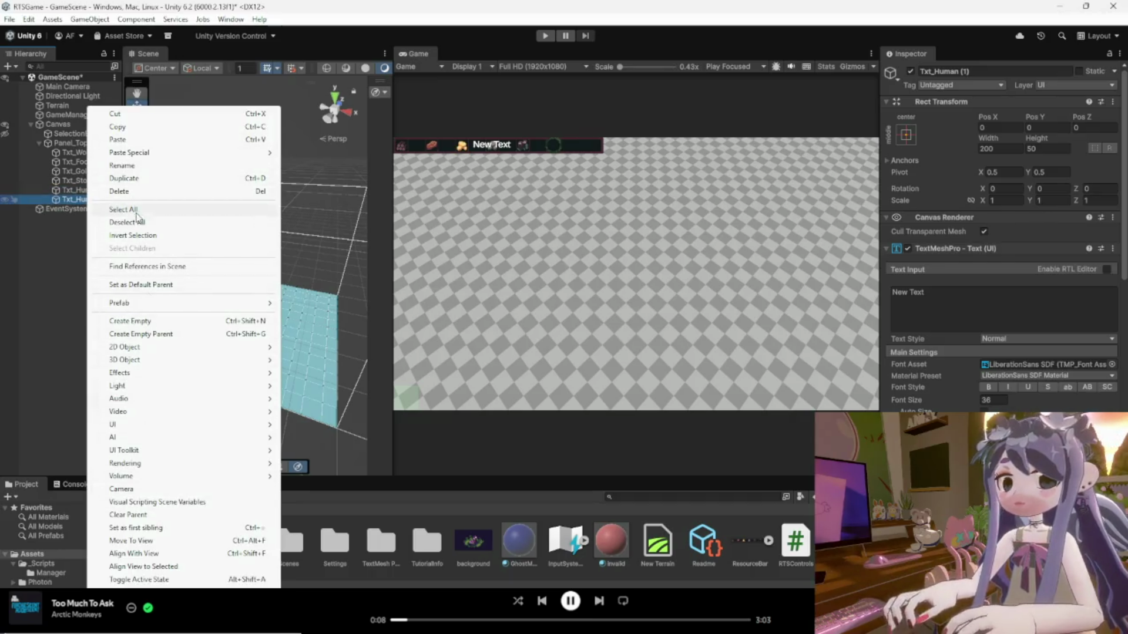
pyautogui.click(137, 165)
pyautogui.write('Txt_Human (1')
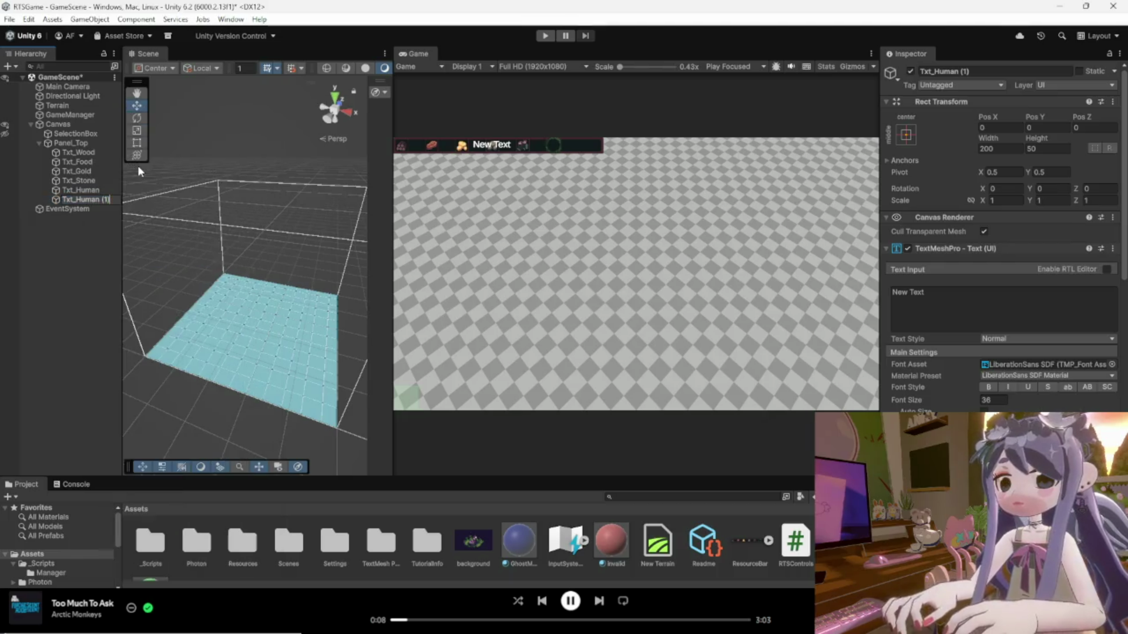
pyautogui.press('BackSpace')
pyautogui.write('Age')
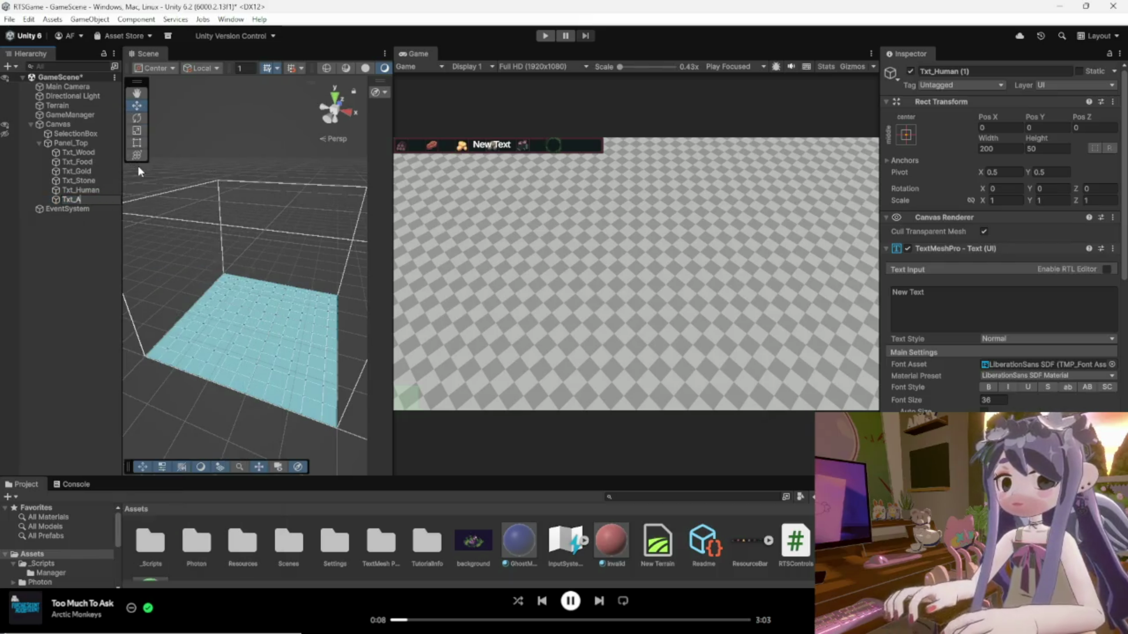
pyautogui.press('Return')
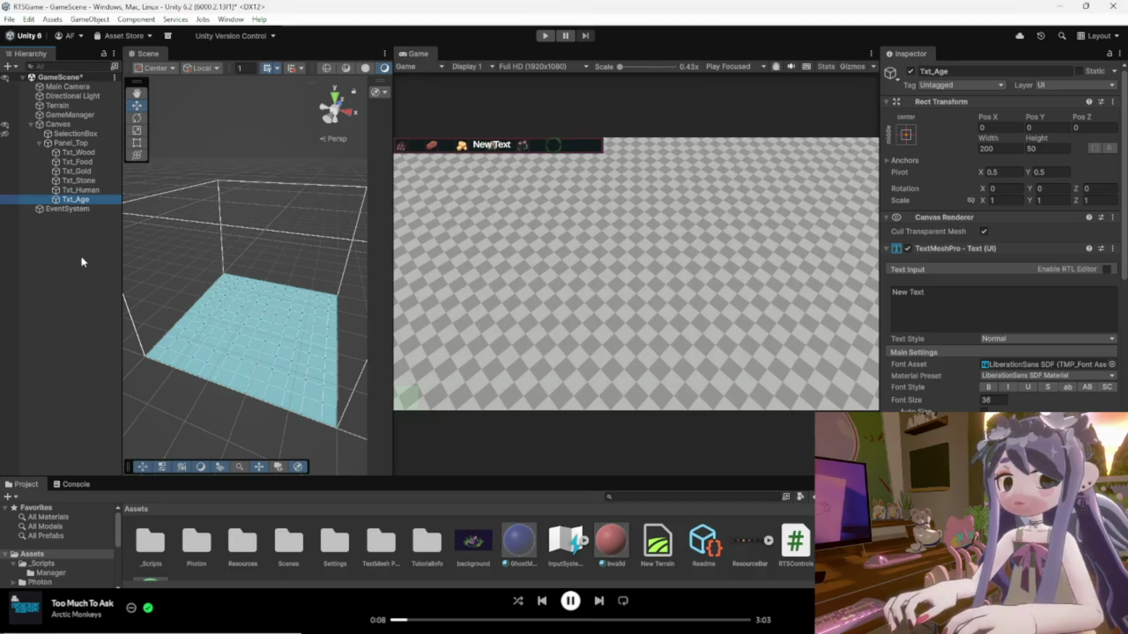
pyautogui.click(87, 153)
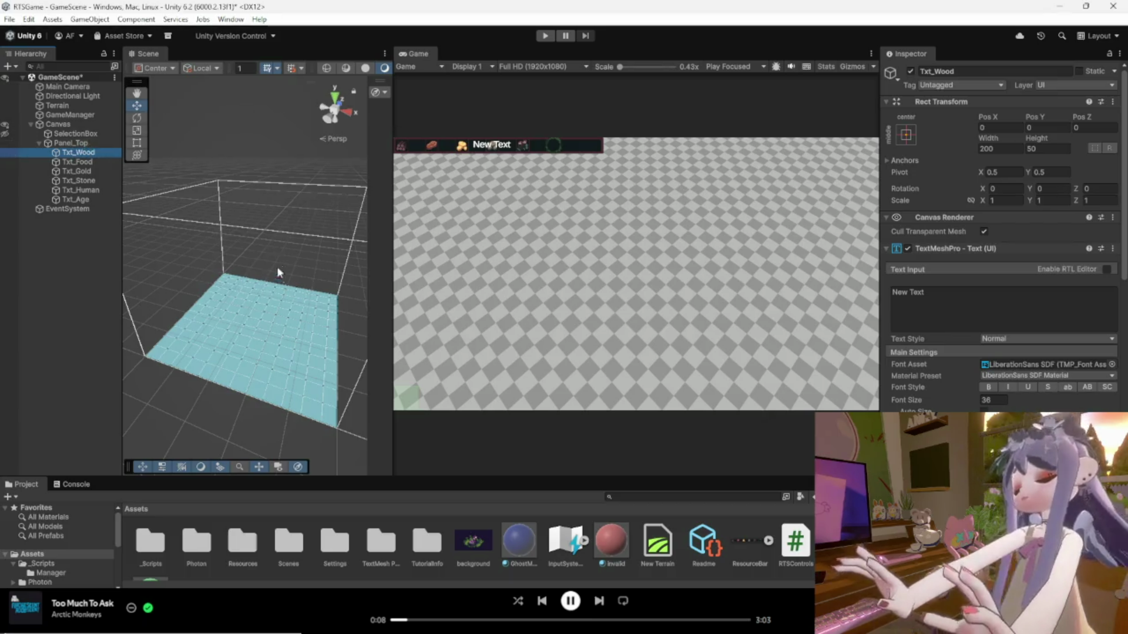
# Frame Txt_Wood in a 2D Scene view and drag it left along the bar with the Rect Tool.
pyautogui.press('f')
pyautogui.doubleClick(44, 154)
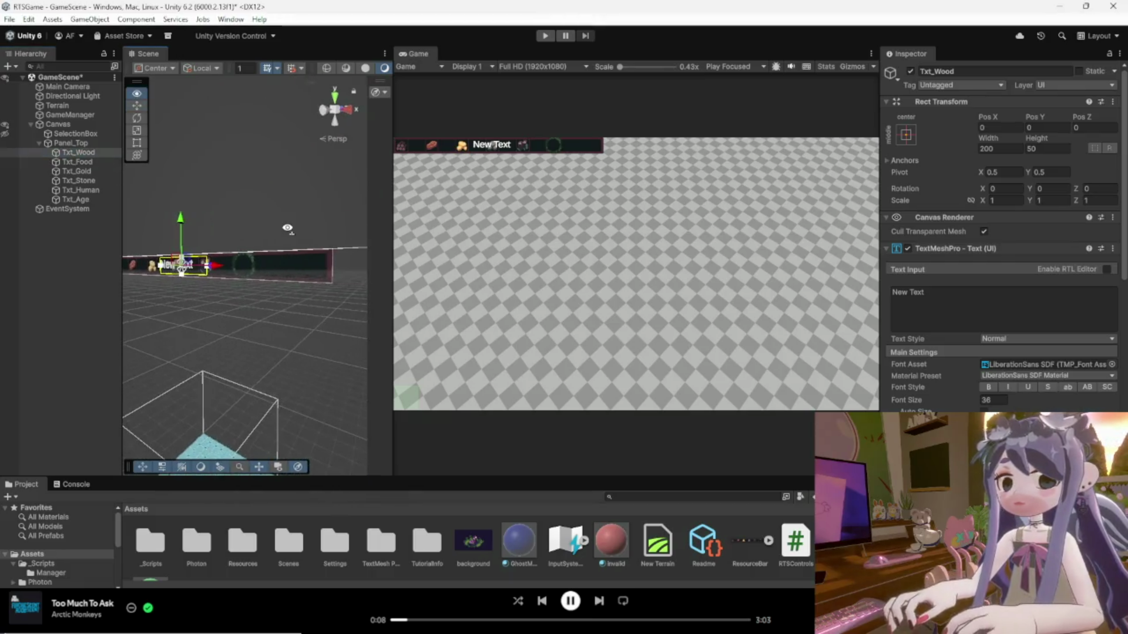
pyautogui.moveTo(392, 180); pyautogui.dragTo(736, 201)
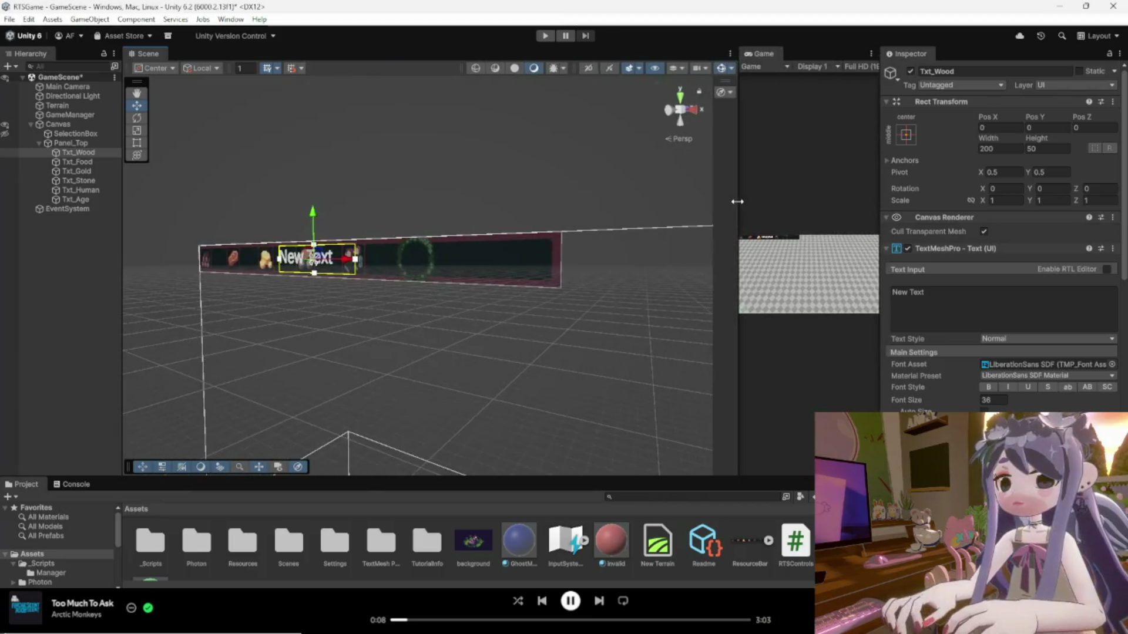
pyautogui.click(588, 68)
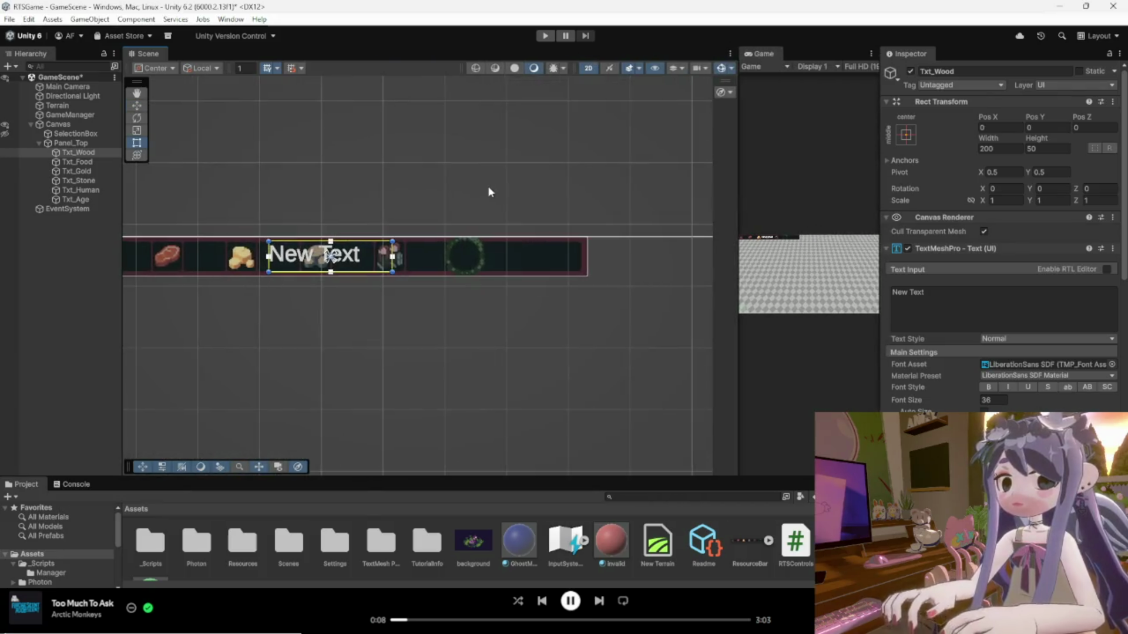
pyautogui.press('t')
pyautogui.scroll(5, 288, 238)
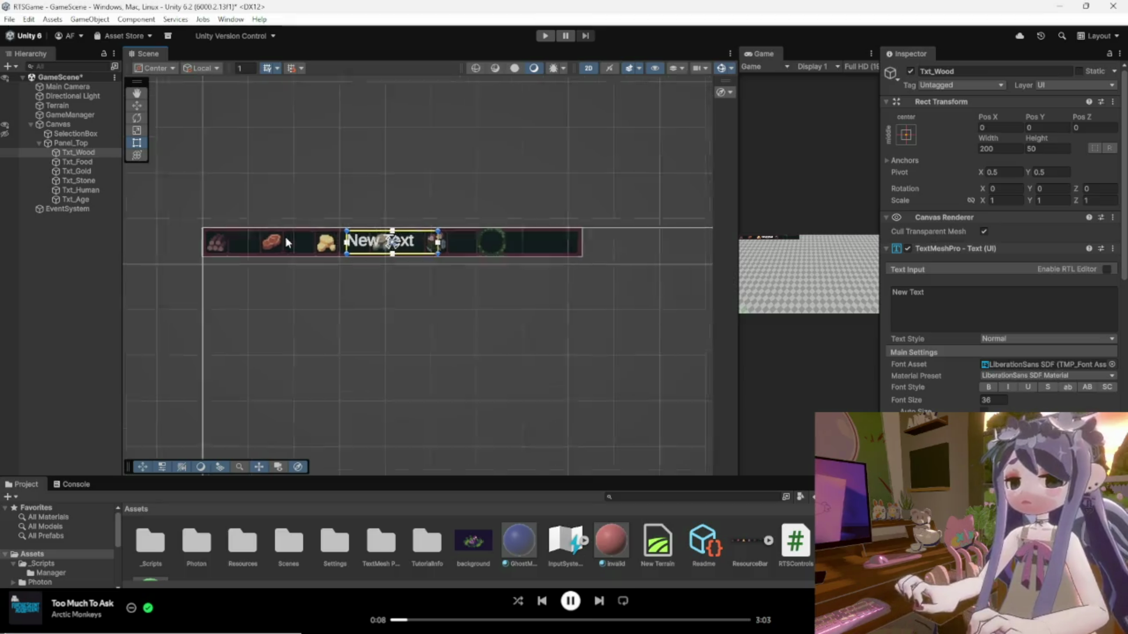
pyautogui.scroll(1, 473, 256)
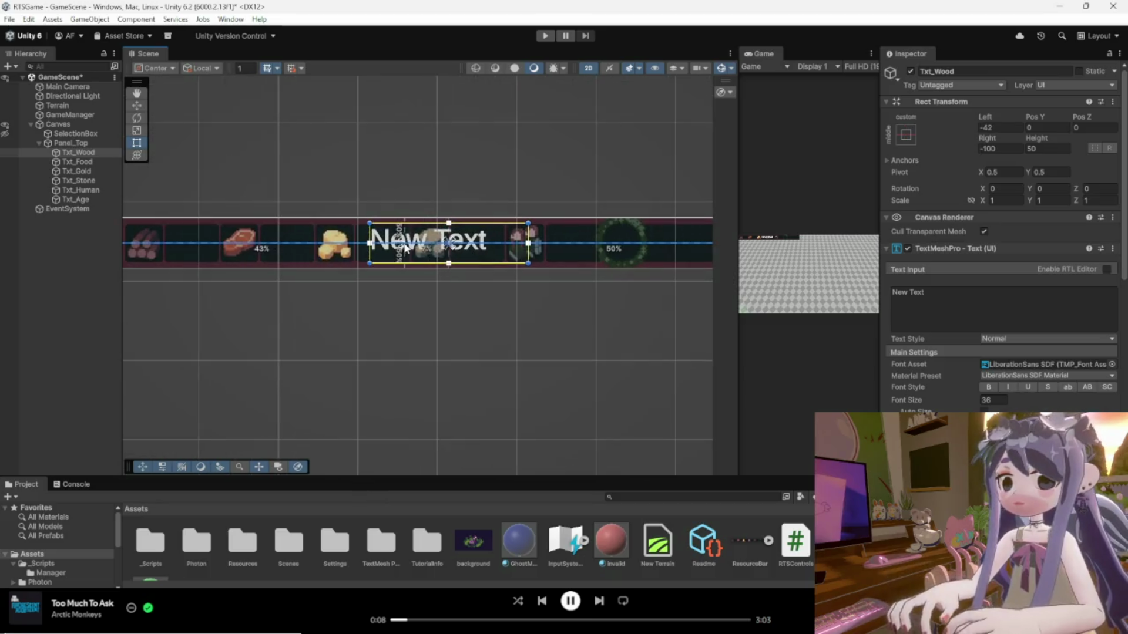
pyautogui.moveTo(448, 243); pyautogui.dragTo(236, 247)
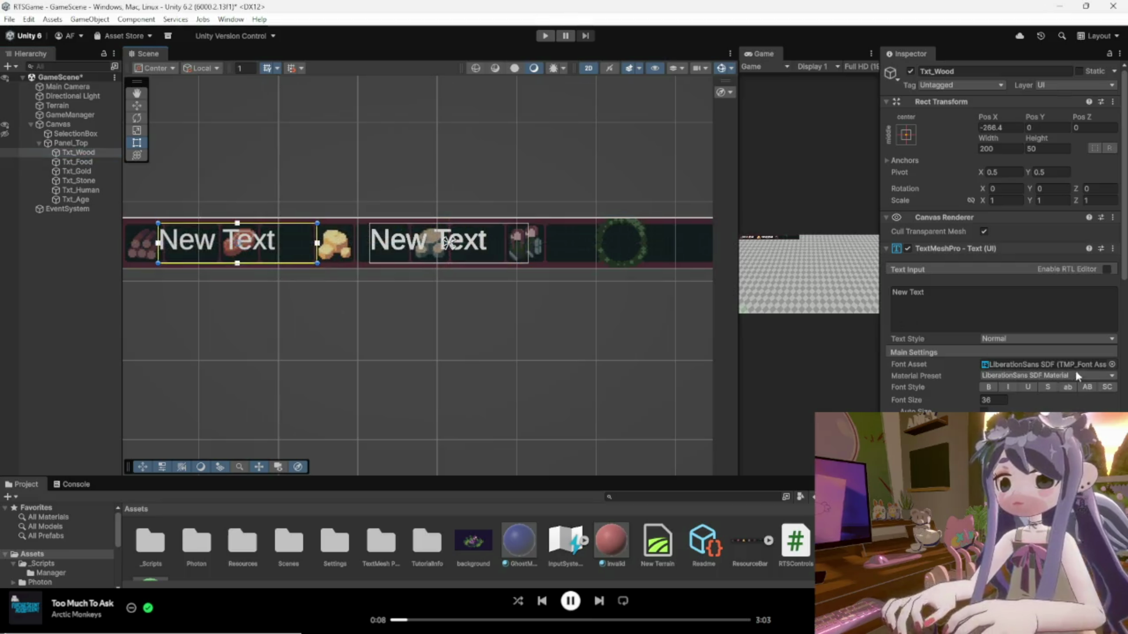
# Set Txt_Wood's Font Size to 24.
pyautogui.click(908, 299)
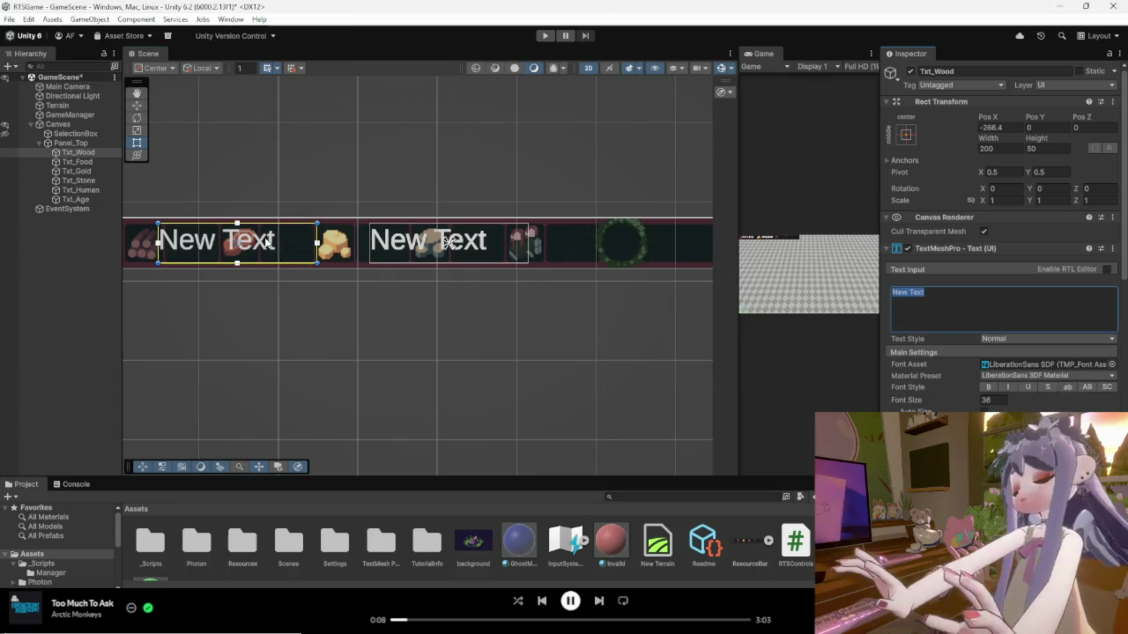
pyautogui.scroll(-1, 276, 241)
pyautogui.click(942, 402)
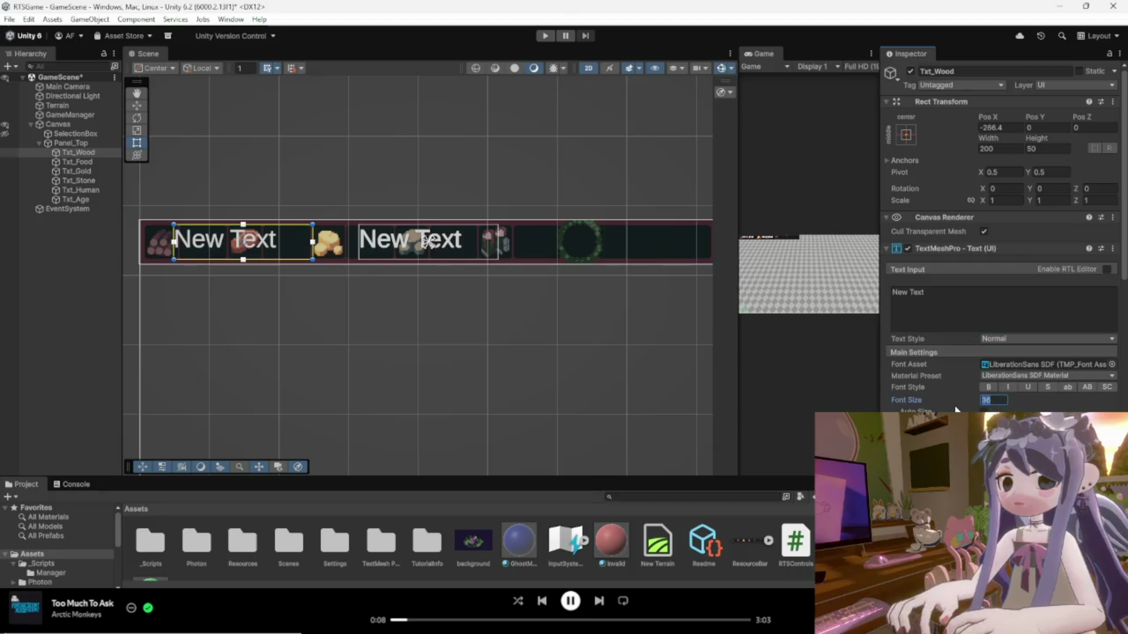
pyautogui.write('24')
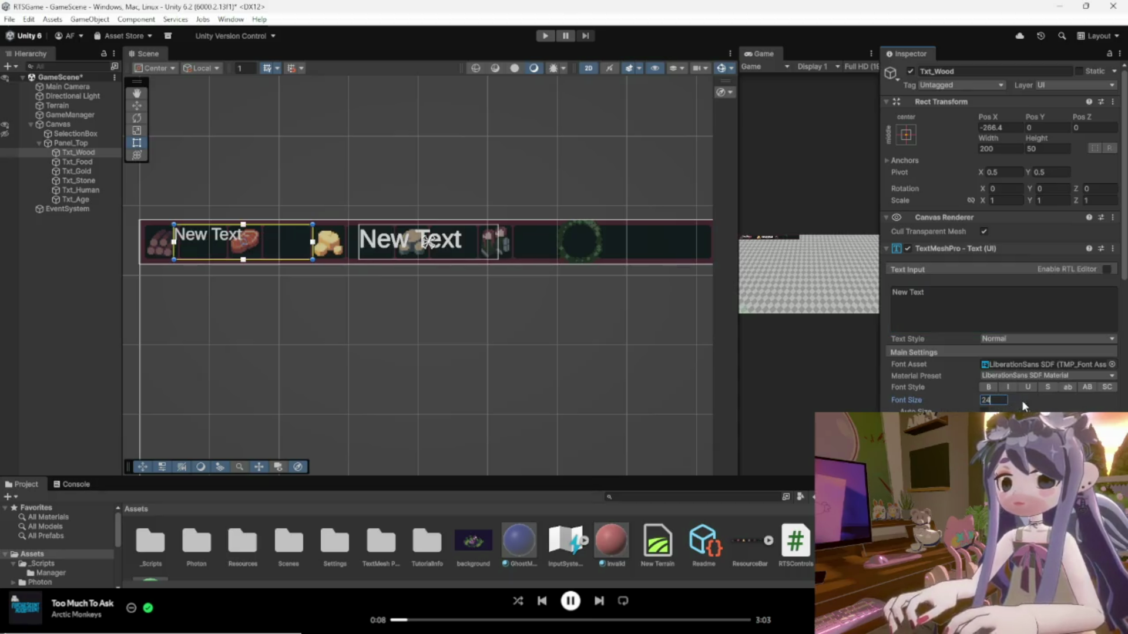
# Shrink Txt_Wood's box to about 105×34 and place it beside the wood icon.
pyautogui.moveTo(263, 245); pyautogui.dragTo(268, 249)
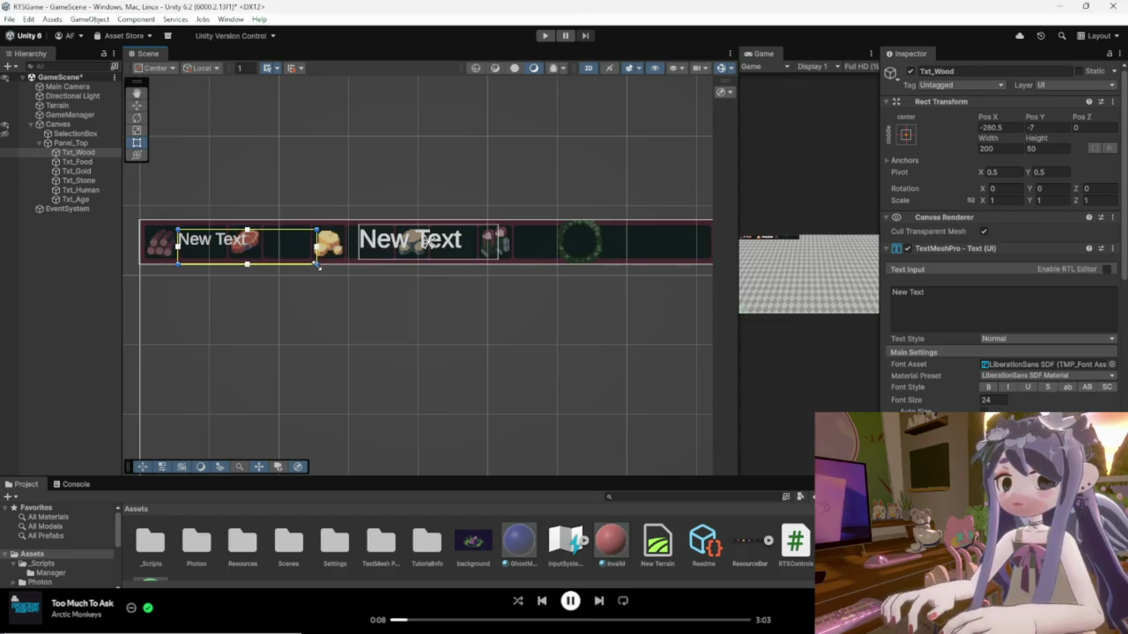
pyautogui.moveTo(317, 264)
pyautogui.mouseDown()
pyautogui.moveTo(230, 263)
pyautogui.moveTo(233, 254)
pyautogui.mouseUp()
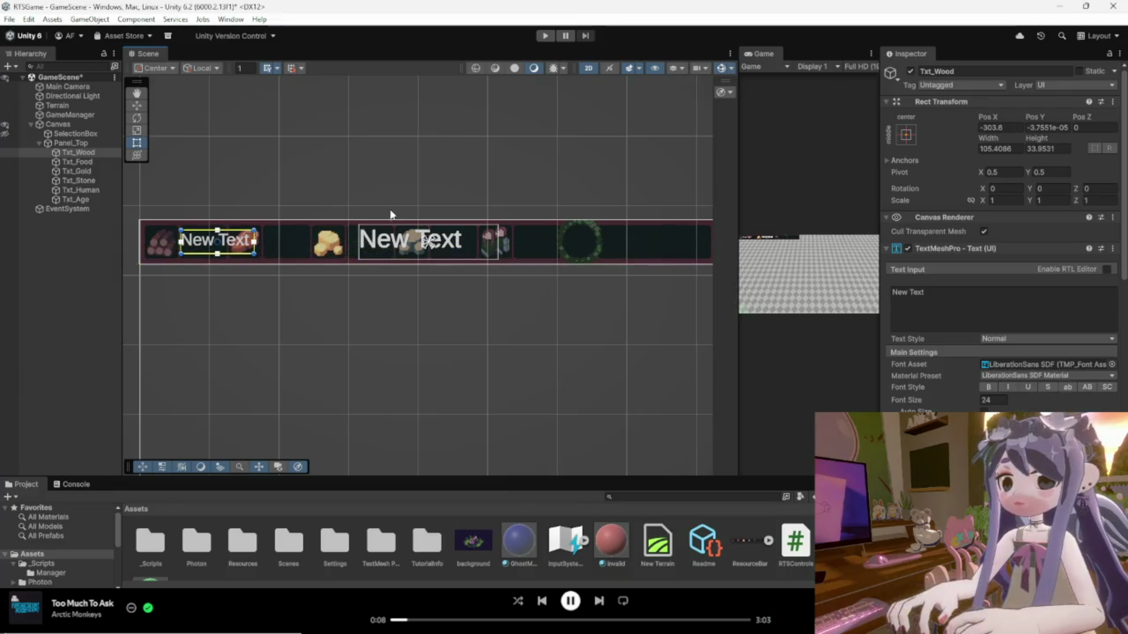
pyautogui.scroll(-6, 388, 215)
pyautogui.scroll(5, 358, 254)
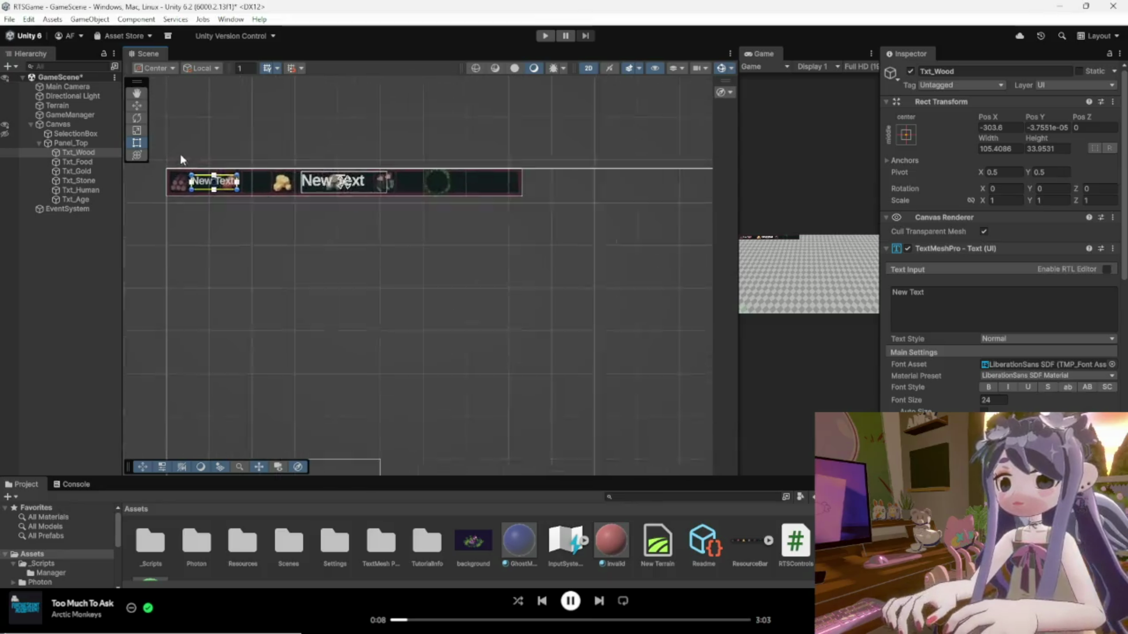
pyautogui.scroll(8, 174, 164)
pyautogui.moveTo(258, 218); pyautogui.dragTo(289, 227)
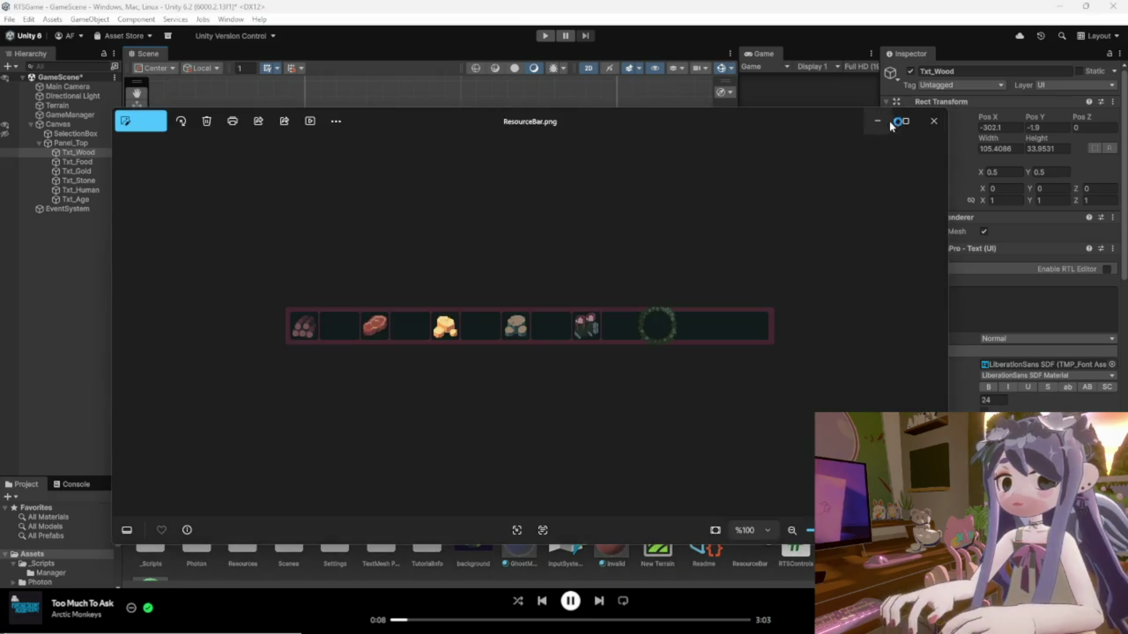
pyautogui.click(905, 120)
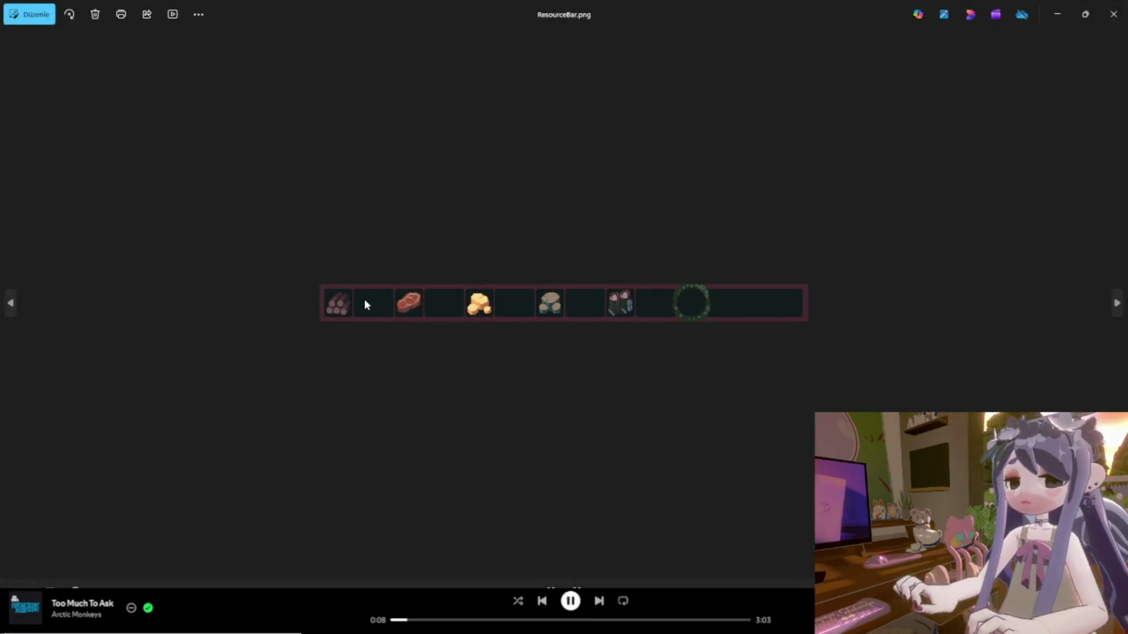
pyautogui.scroll(3, 363, 302)
pyautogui.scroll(-3, 249, 313)
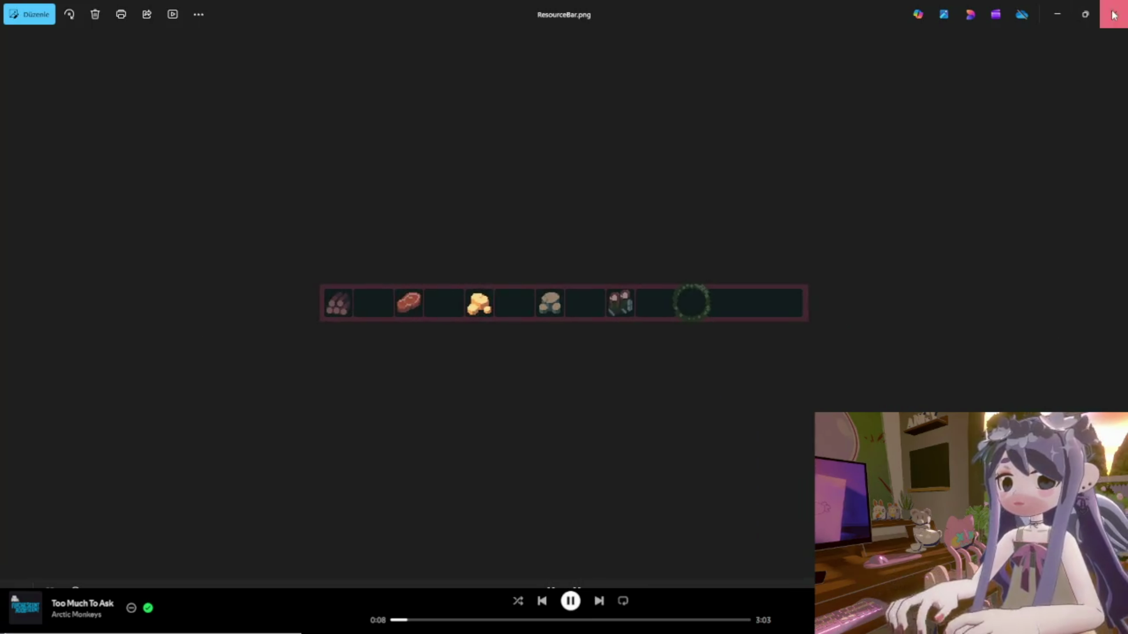
pyautogui.click(1113, 14)
# Enter 6000 as the wood counter's Text Input.
pyautogui.click(1001, 401)
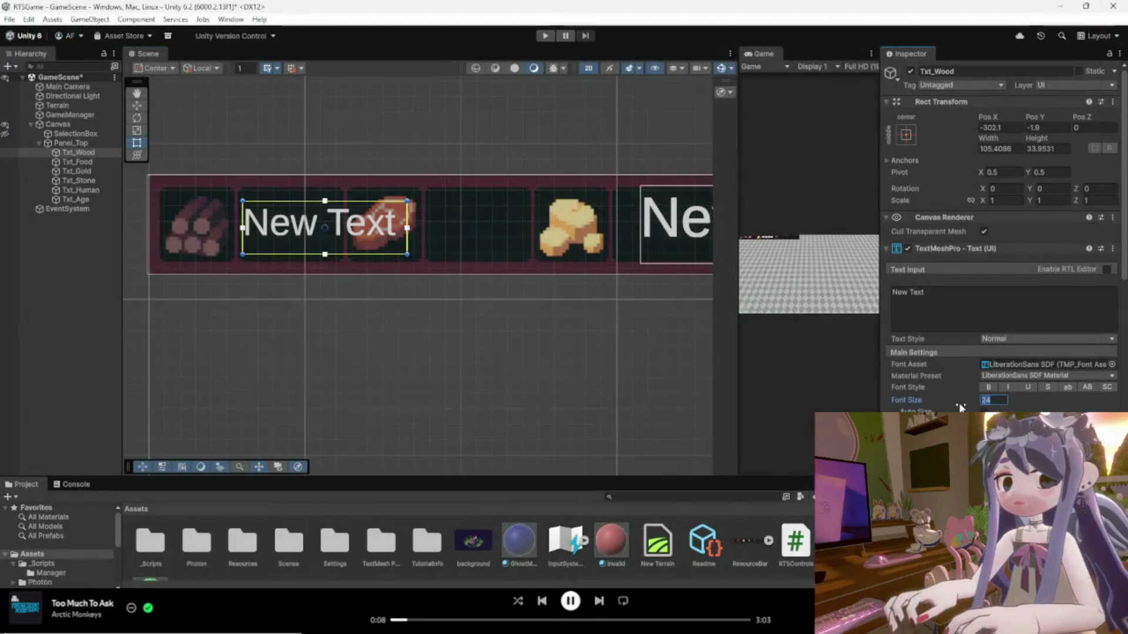
pyautogui.click(344, 230)
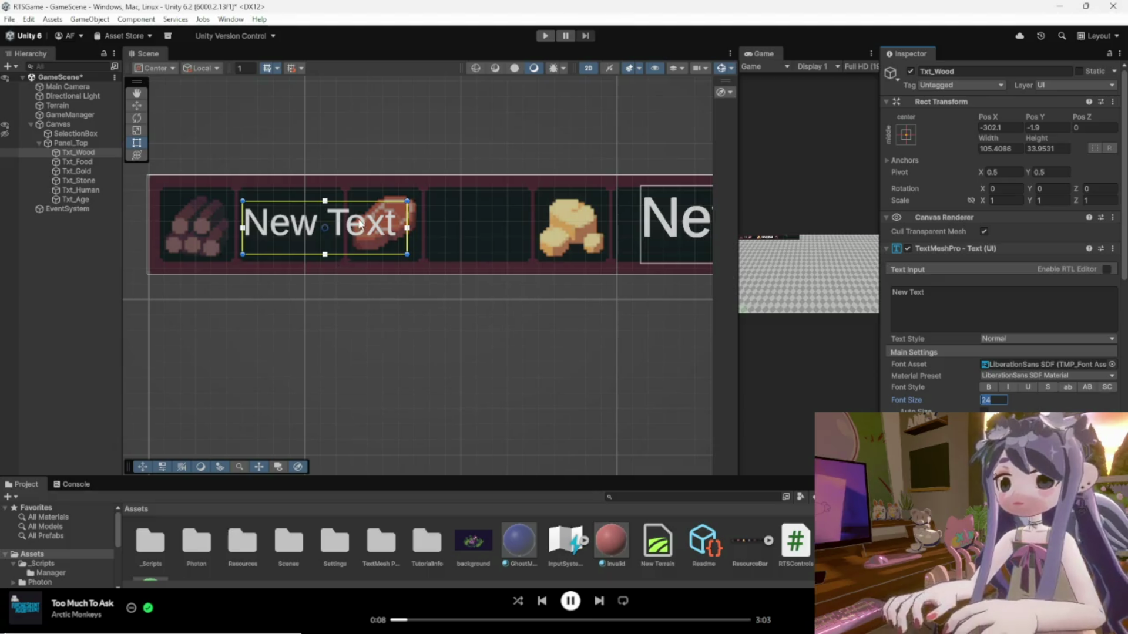
pyautogui.click(356, 237)
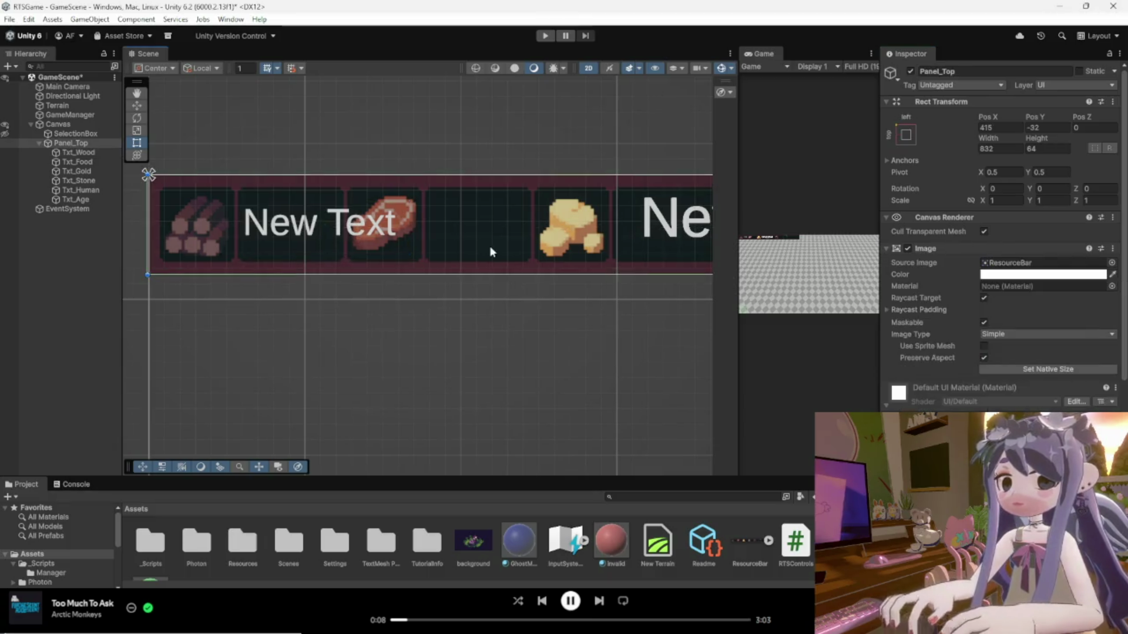
pyautogui.click(352, 235)
pyautogui.click(352, 235)
pyautogui.click(973, 332)
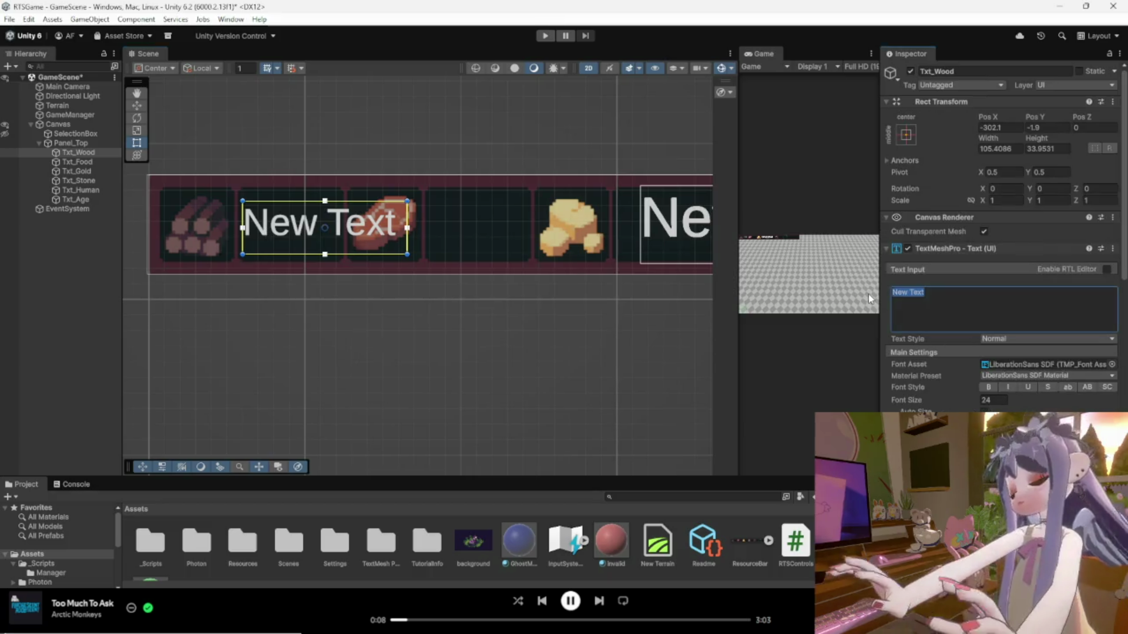
pyautogui.write('6000')
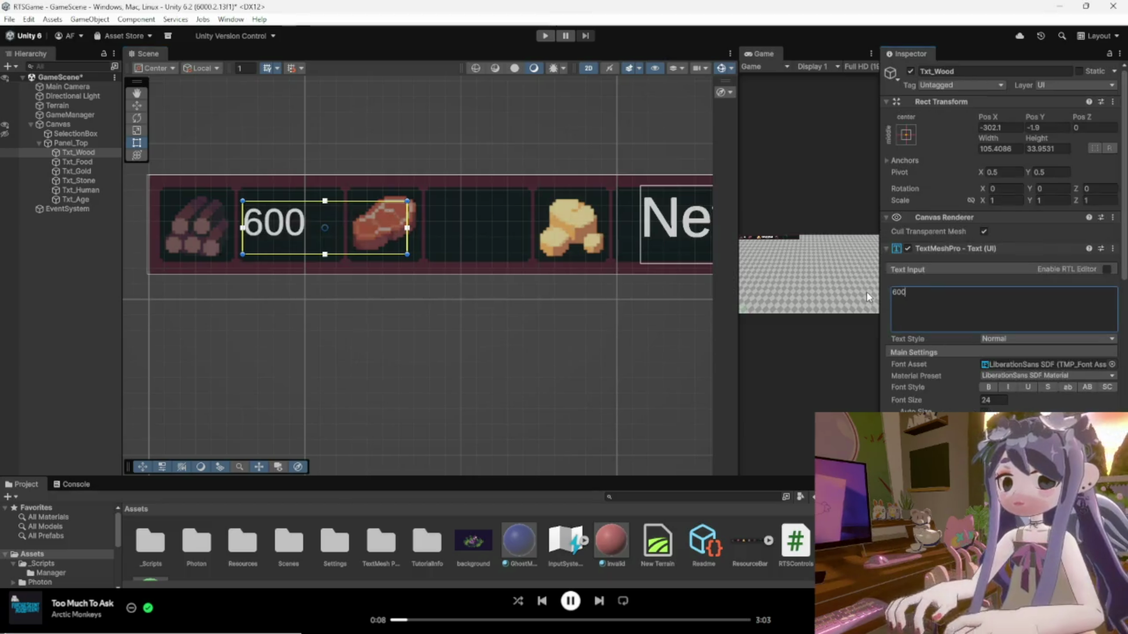
pyautogui.click(333, 281)
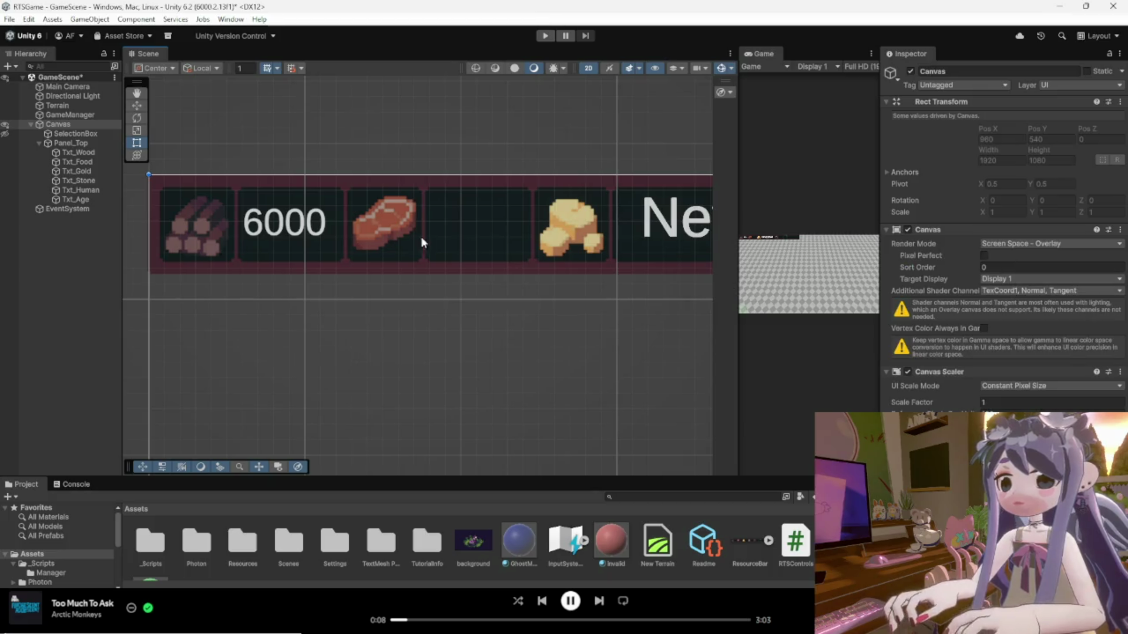
# Change the wood counter's text to 9999.
pyautogui.click(244, 222)
pyautogui.click(624, 255)
pyautogui.click(313, 234)
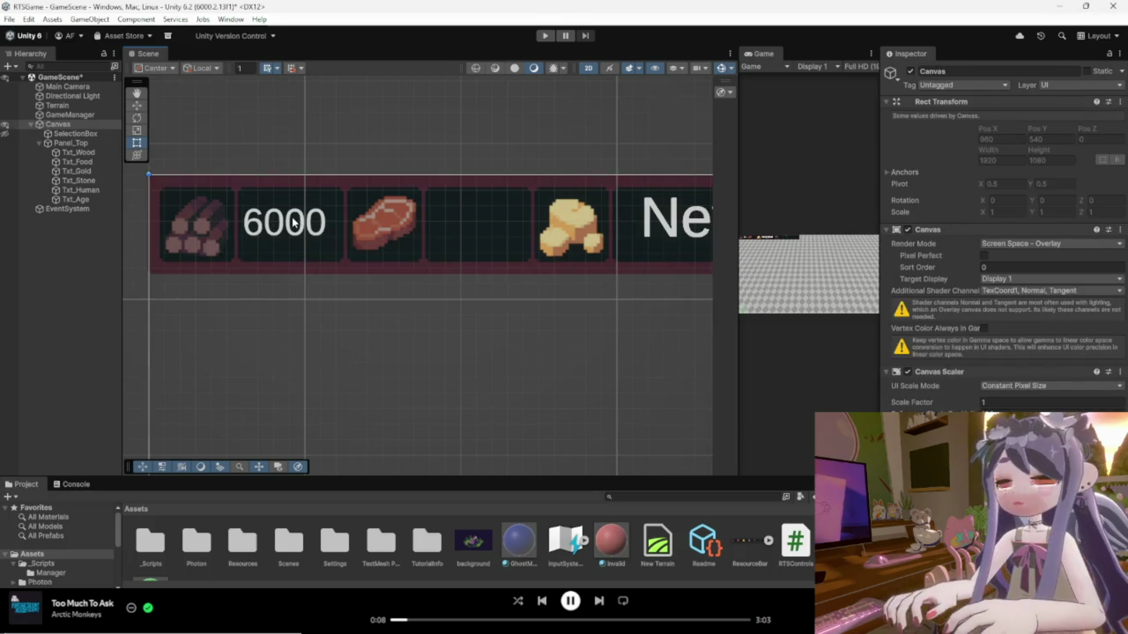
pyautogui.click(313, 234)
pyautogui.click(929, 298)
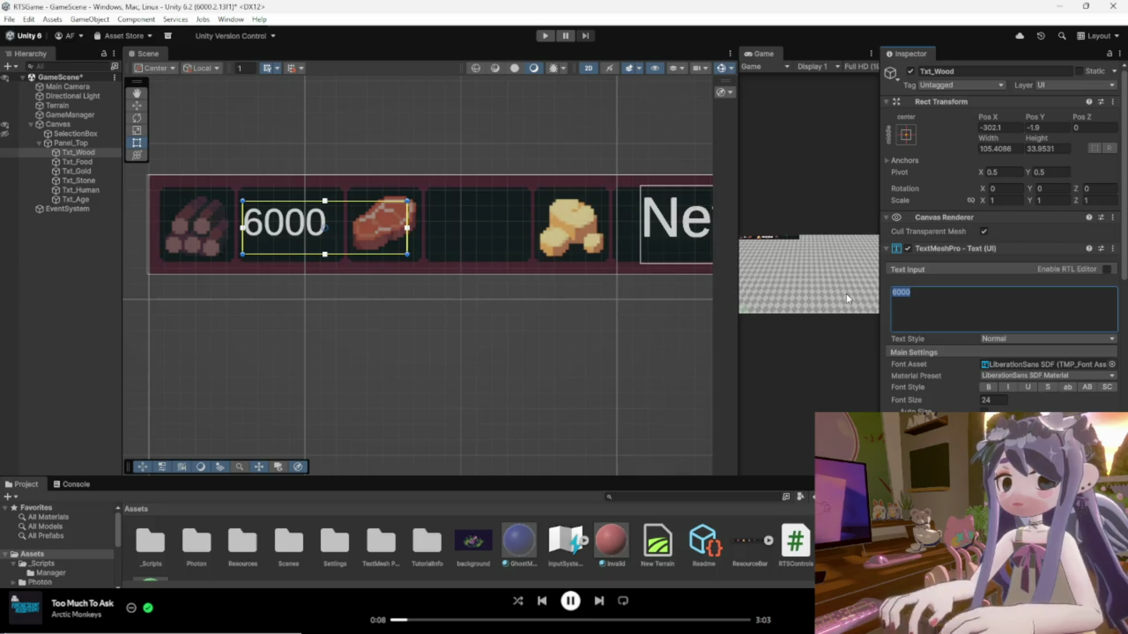
pyautogui.write('9999')
pyautogui.click(390, 276)
# Resize the 9999 wood counter's box to about 67×34 using its right-edge handle.
pyautogui.click(304, 228)
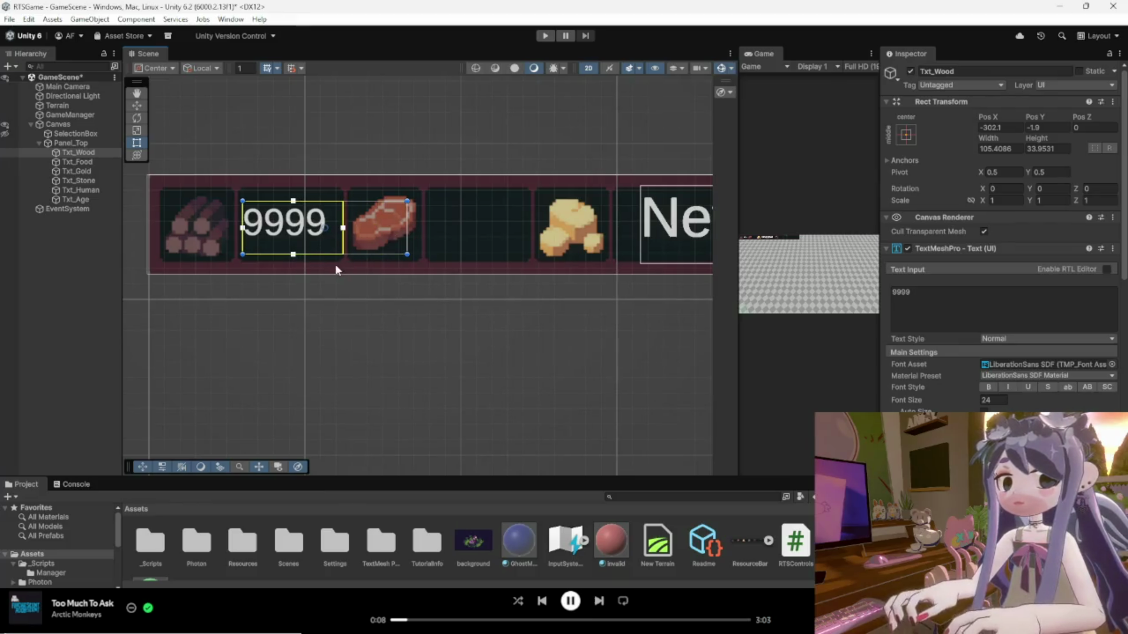
pyautogui.click(303, 229)
pyautogui.click(303, 229)
pyautogui.click(407, 253)
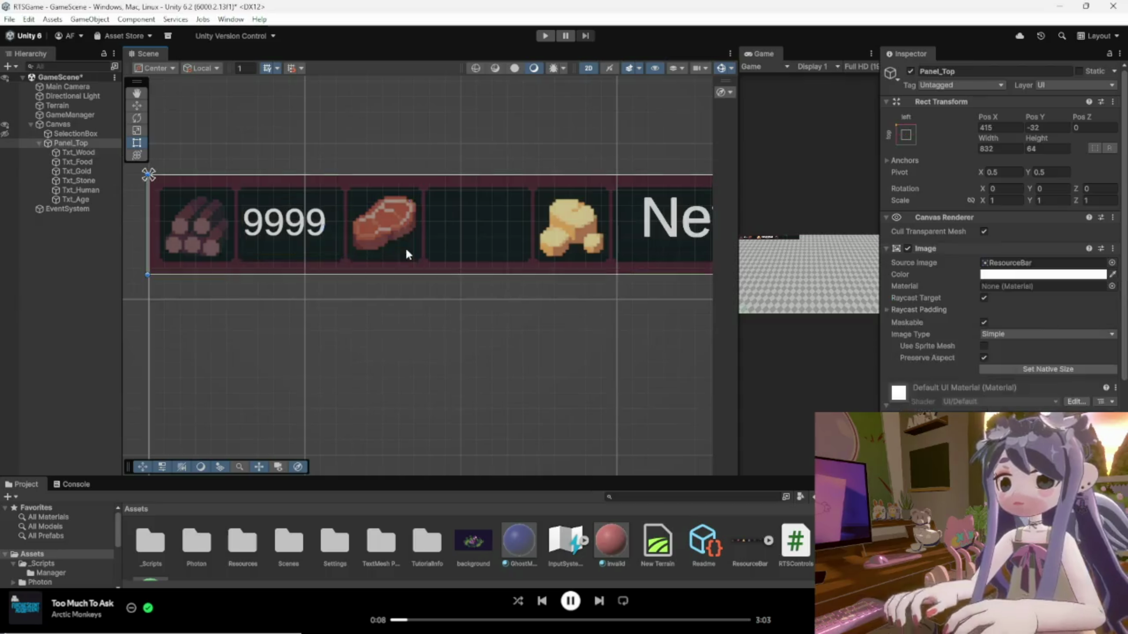
pyautogui.click(325, 229)
pyautogui.moveTo(378, 227)
pyautogui.mouseDown()
pyautogui.moveTo(409, 230)
pyautogui.moveTo(396, 254)
pyautogui.moveTo(341, 252)
pyautogui.mouseUp()
pyautogui.click(388, 288)
pyautogui.scroll(-3, 389, 277)
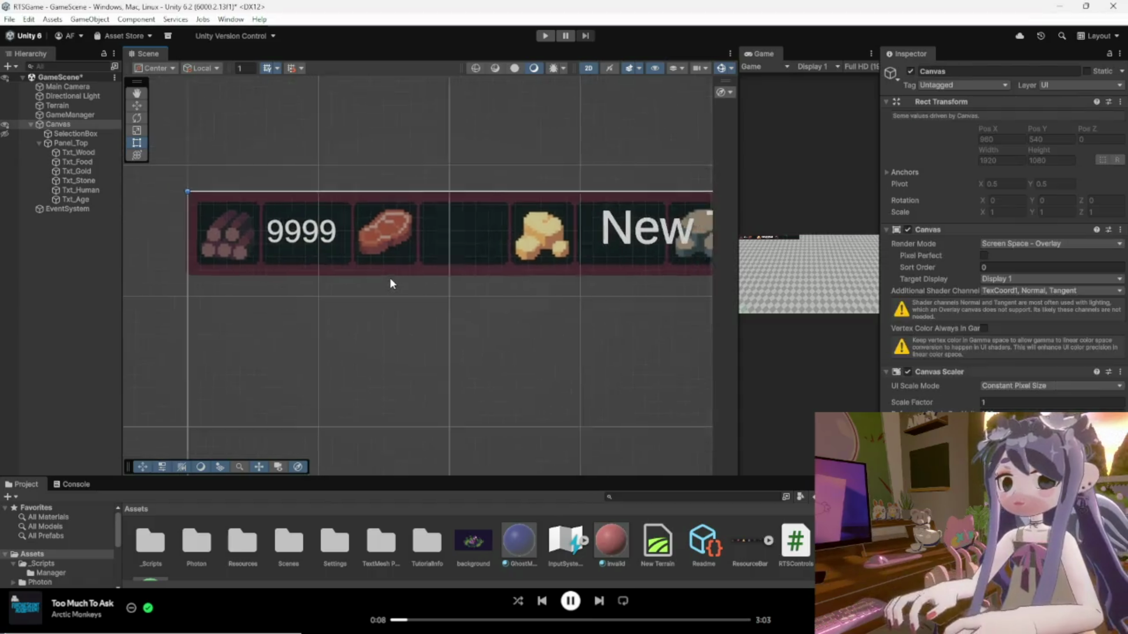
# Set Txt_Food's Font Size to 24, undoing an accidental move.
pyautogui.click(86, 153)
pyautogui.click(77, 162)
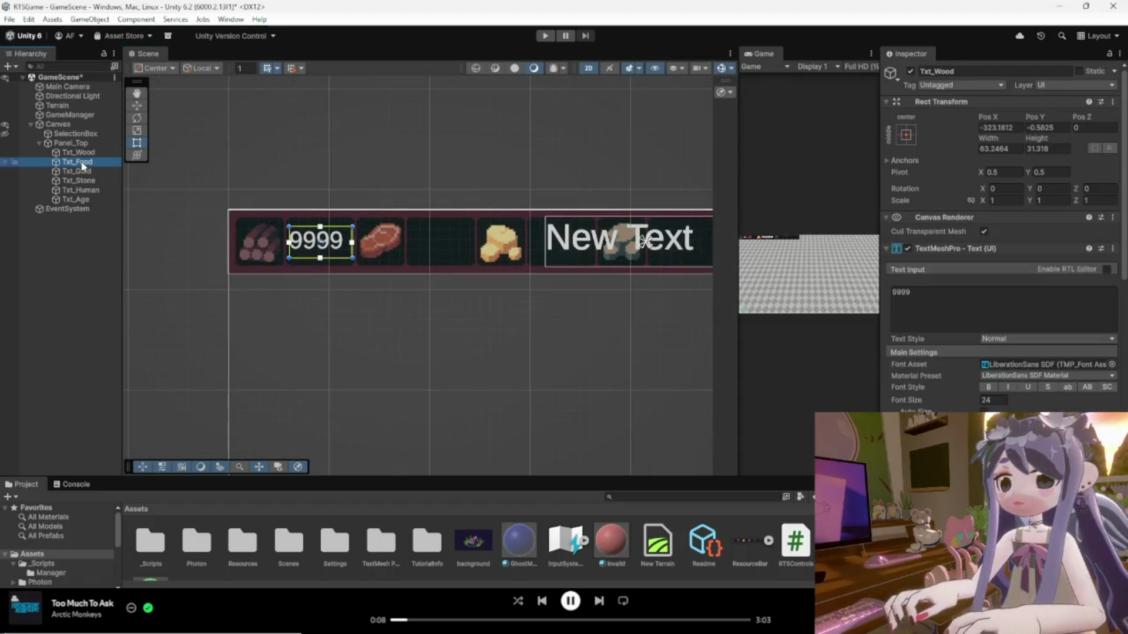
pyautogui.click(609, 252)
pyautogui.moveTo(610, 253); pyautogui.dragTo(478, 252)
pyautogui.hotkey('ctrl', 'z')
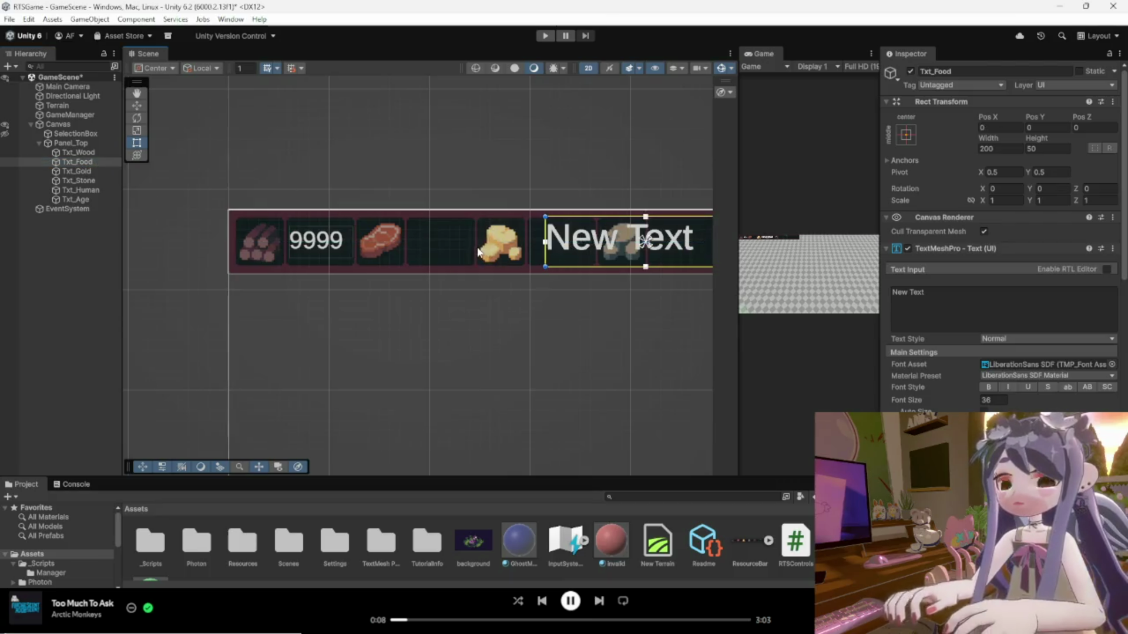
pyautogui.click(992, 399)
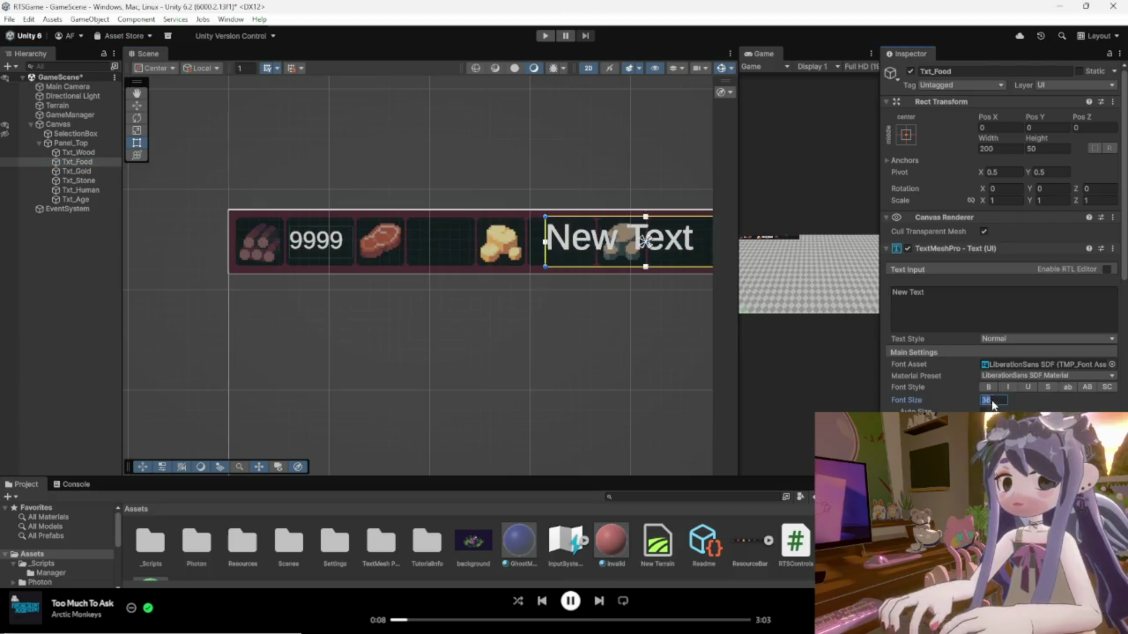
pyautogui.write('24')
# Set Font Size 24 on Txt_Gold, Txt_Human and Txt_Age.
pyautogui.click(76, 171)
pyautogui.click(991, 400)
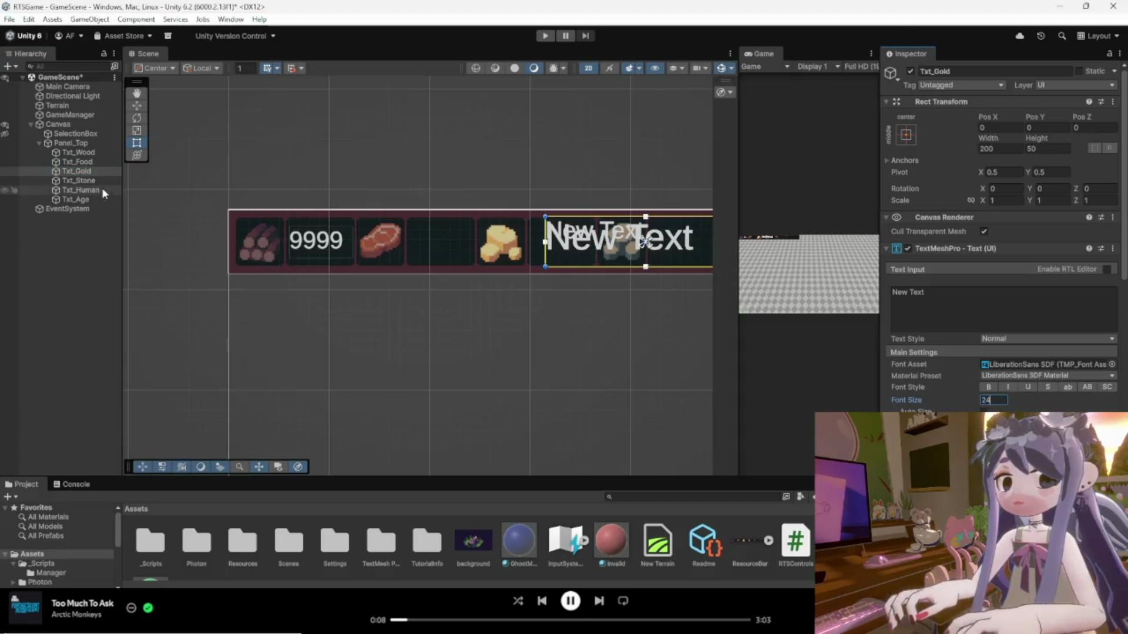
pyautogui.click(78, 180)
pyautogui.click(78, 190)
pyautogui.click(962, 401)
pyautogui.write('24')
pyautogui.click(79, 201)
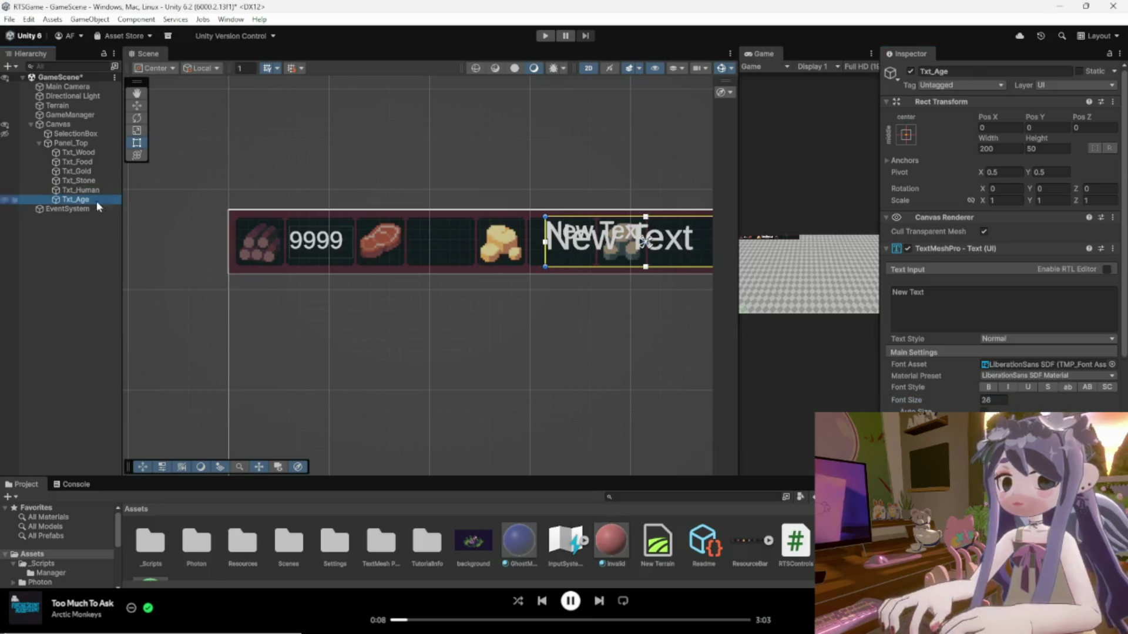
pyautogui.write('24')
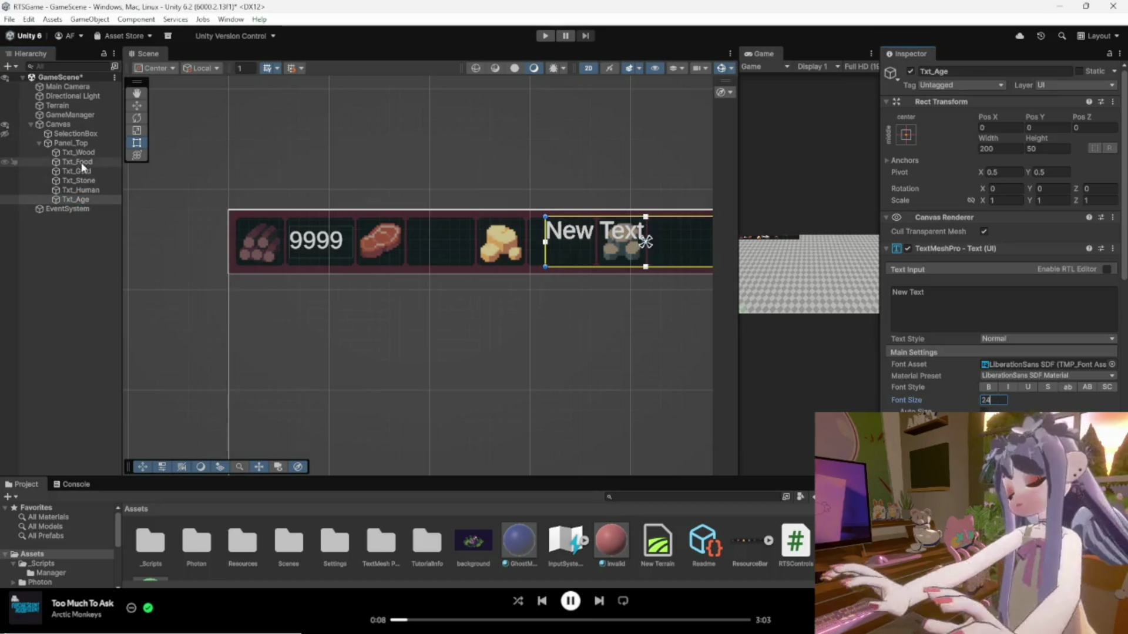
# Enter 9999 as the text for Txt_Food and Txt_Gold.
pyautogui.click(82, 162)
pyautogui.click(902, 303)
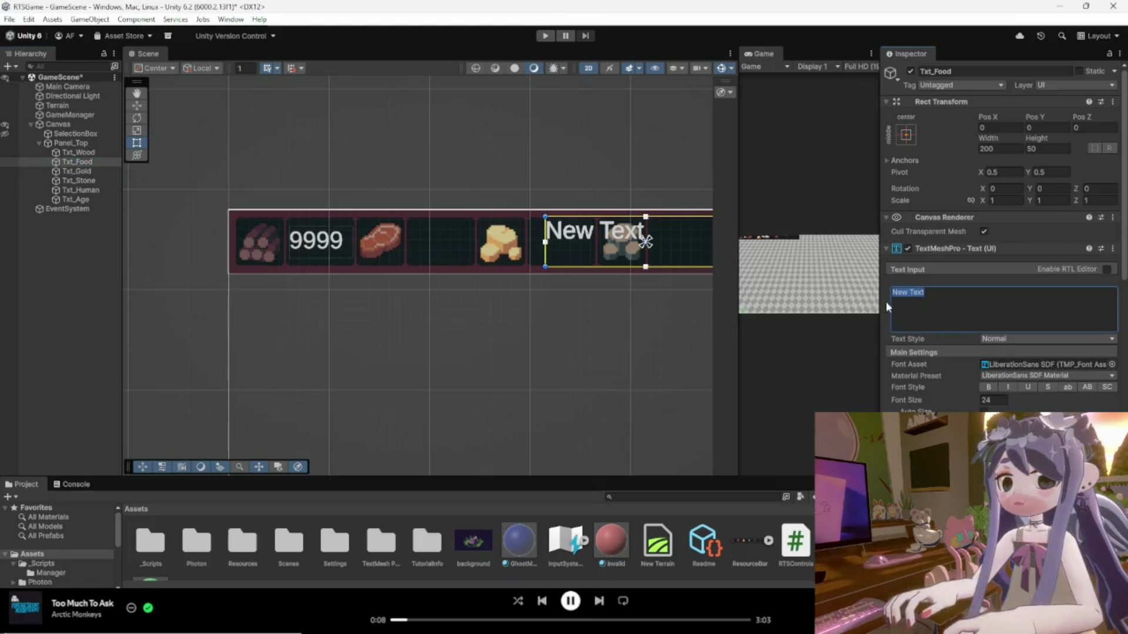
pyautogui.write('9999')
pyautogui.click(81, 170)
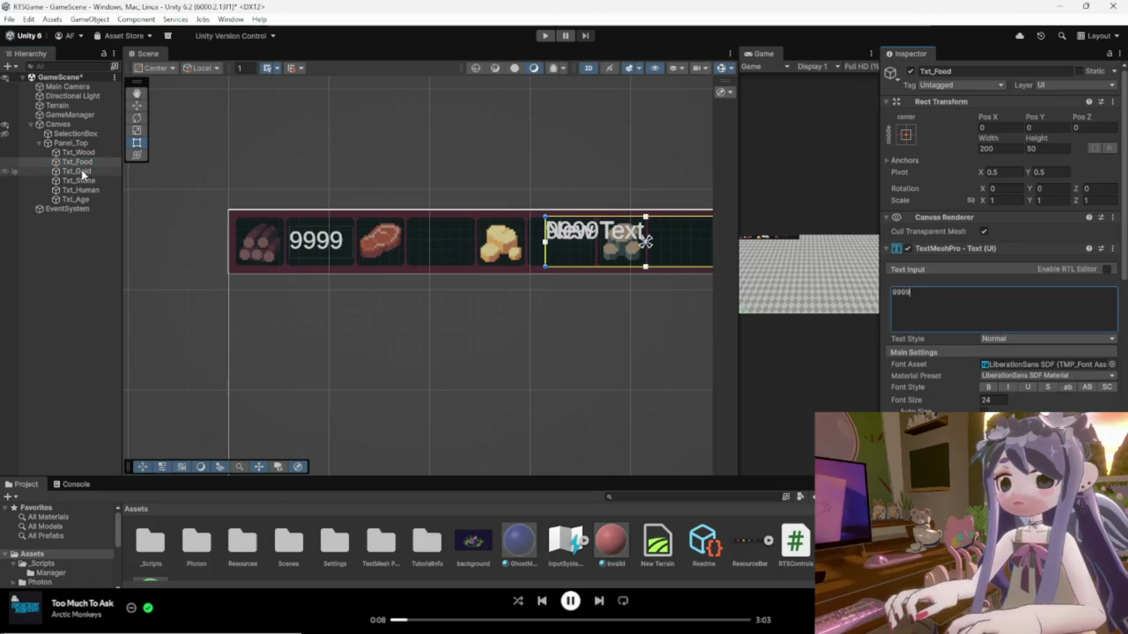
pyautogui.click(1006, 329)
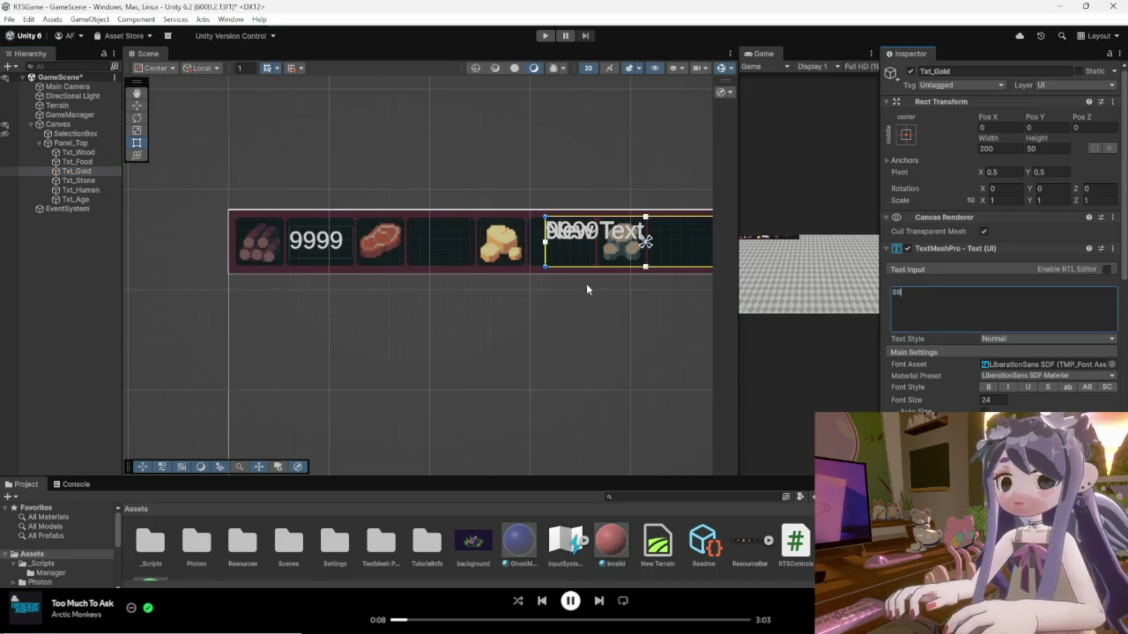
pyautogui.write('9')
# Move the Dark Age label to the panel's right end at 378.5, -9.9.
pyautogui.click(59, 184)
pyautogui.click(908, 292)
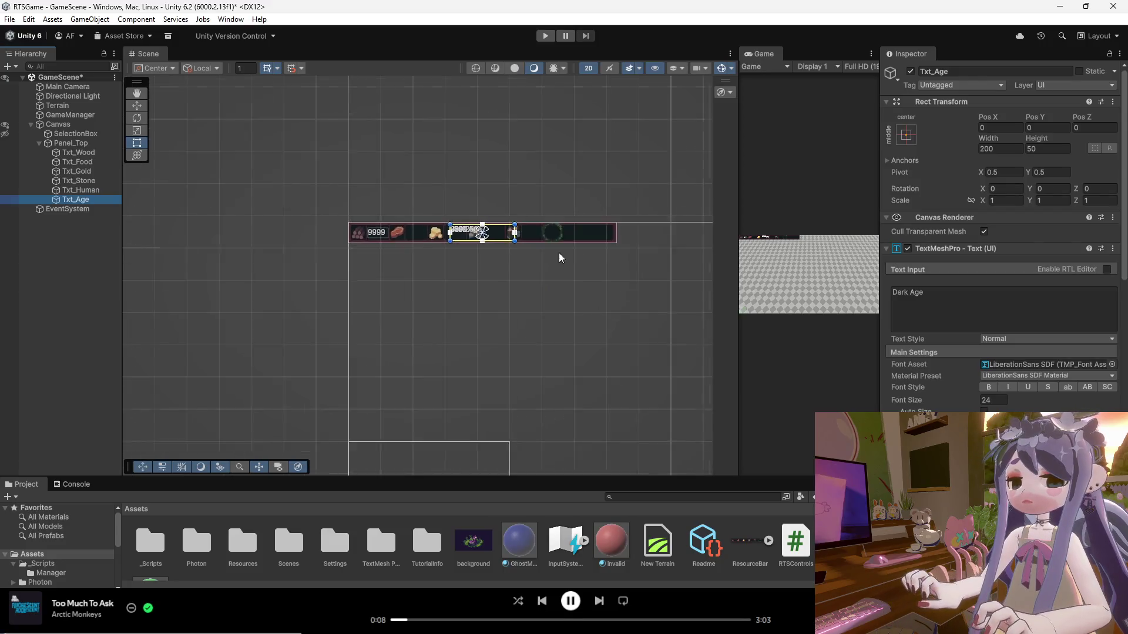
pyautogui.scroll(5, 516, 242)
pyautogui.moveTo(436, 222); pyautogui.dragTo(581, 229)
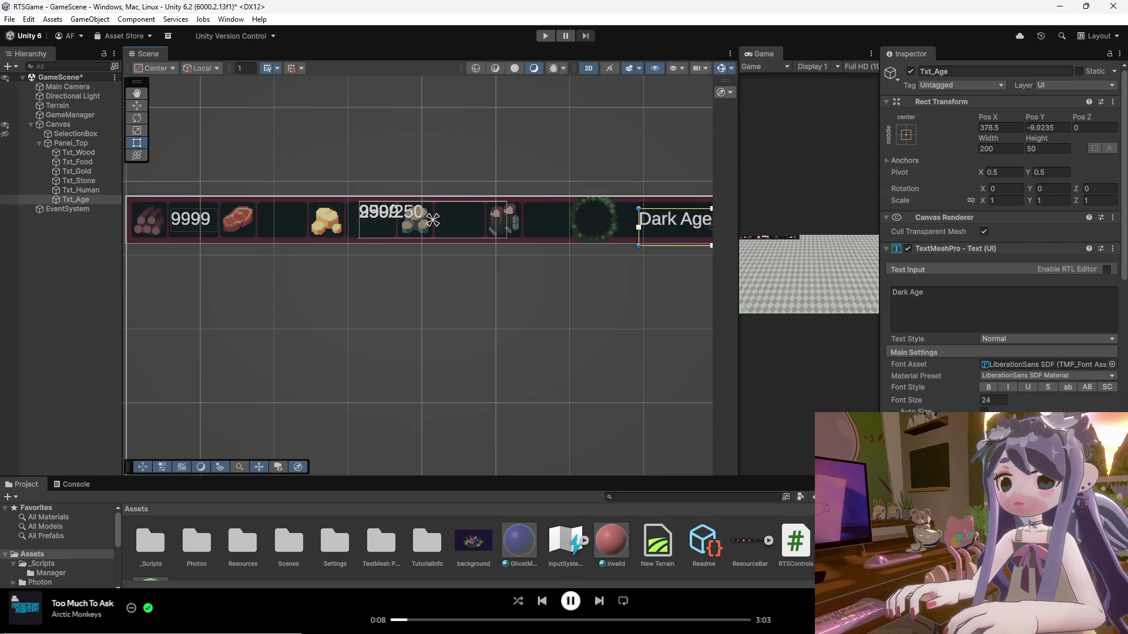
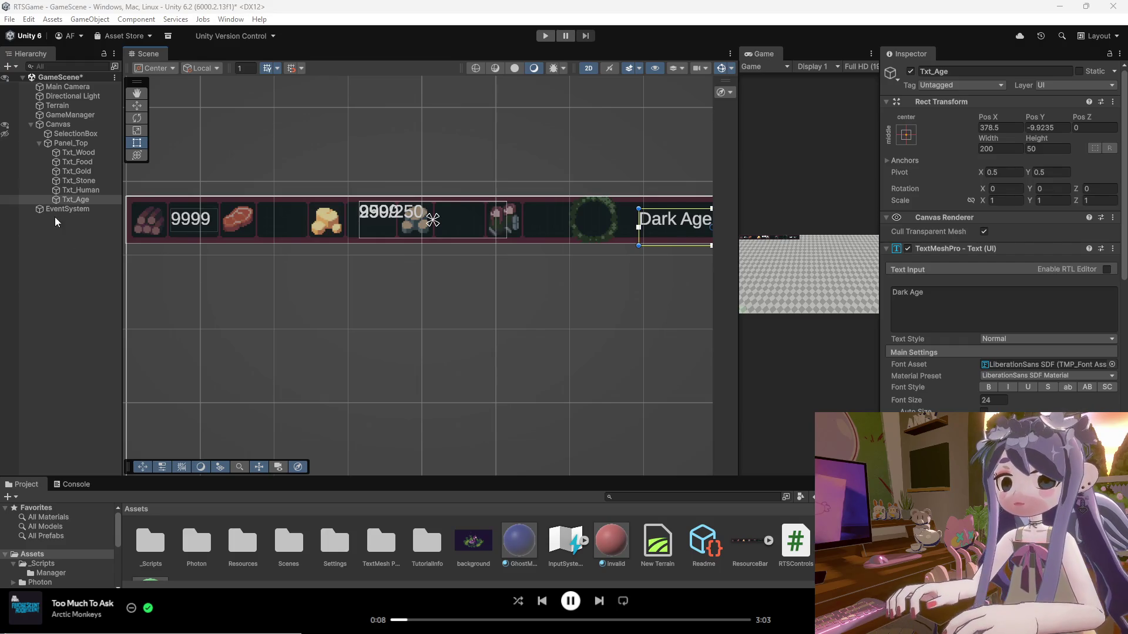
# Try font size 14 on all resource amount texts, then restore it to 24.
pyautogui.click(79, 152)
pyautogui.hotkey('shift', 'Down')
pyautogui.hotkey('shift', 'Down')
pyautogui.hotkey('shift', 'Down')
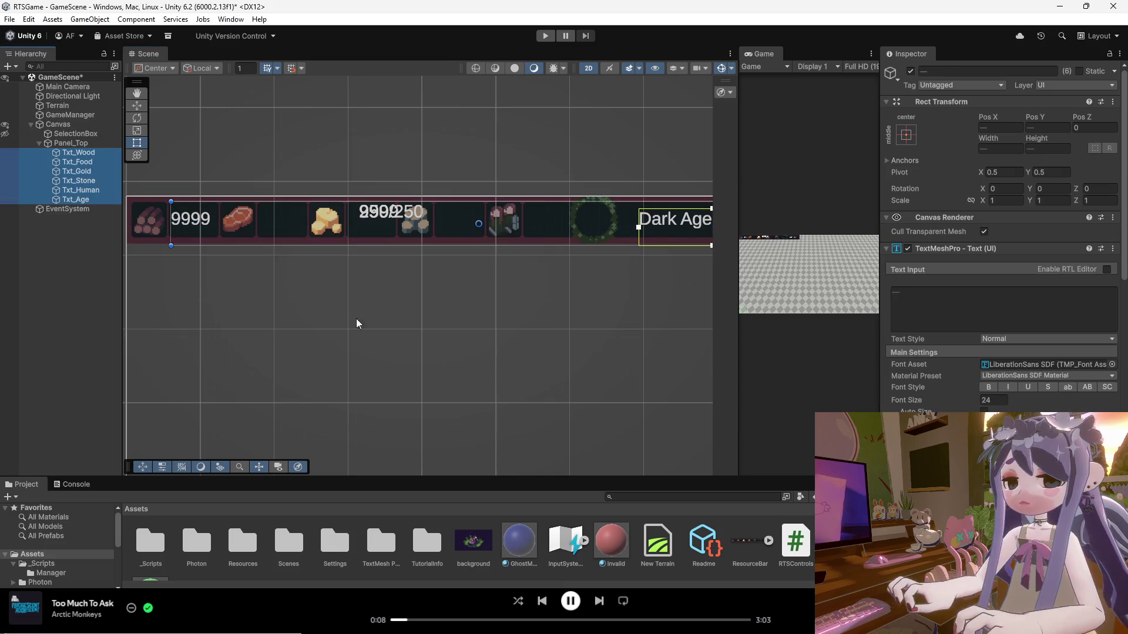
pyautogui.click(981, 400)
pyautogui.write('11')
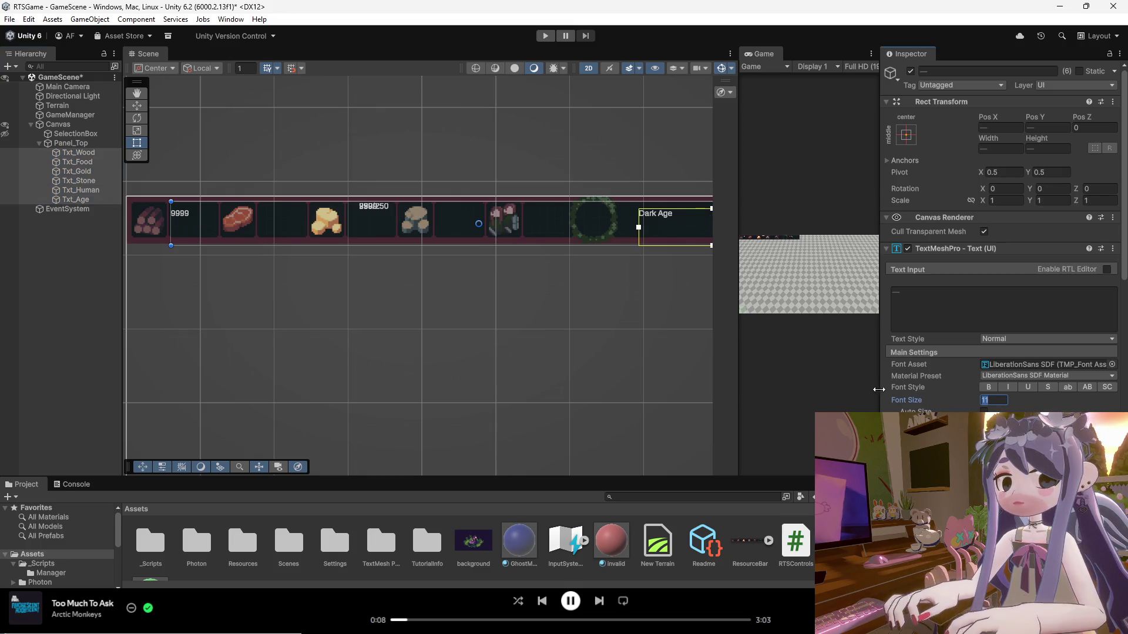
pyautogui.write('4')
pyautogui.click(495, 286)
# Move the food amount text next to the meat icon.
pyautogui.click(235, 219)
pyautogui.click(89, 167)
pyautogui.moveTo(405, 225); pyautogui.dragTo(306, 229)
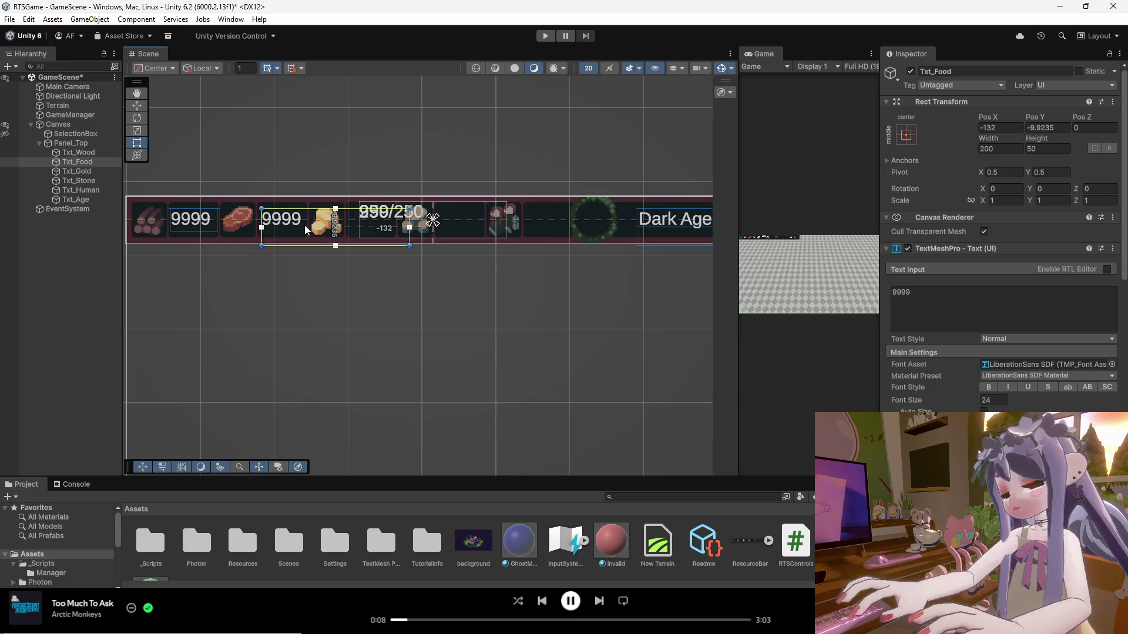
# Shrink the food text box to fit 9999 and nudge it slightly right and up.
pyautogui.moveTo(79, 153); pyautogui.dragTo(84, 200)
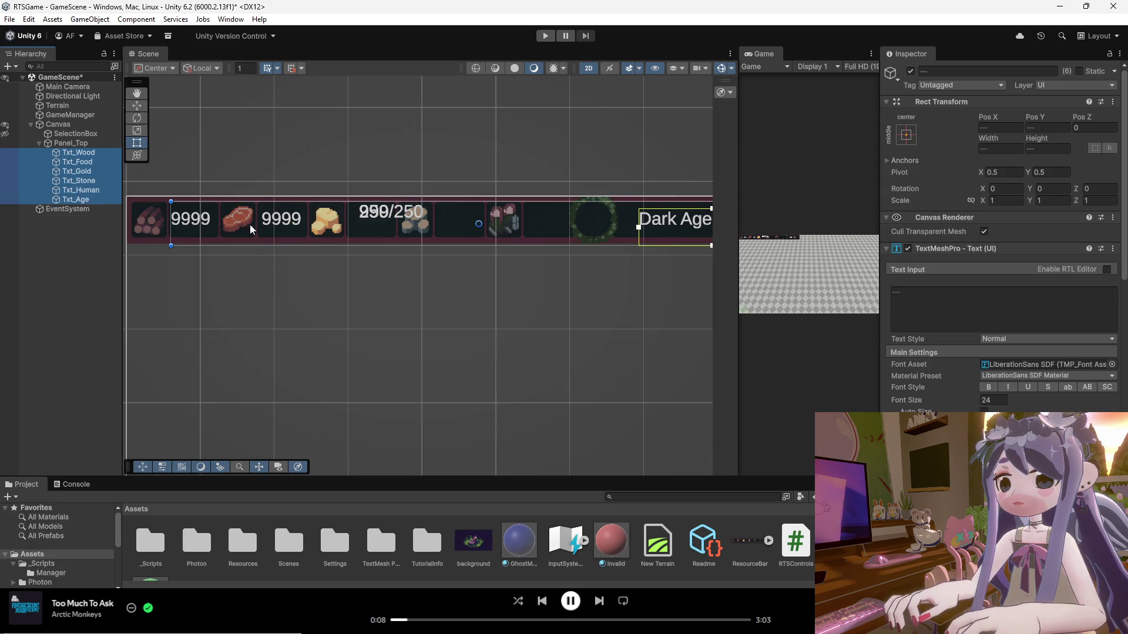
pyautogui.click(91, 162)
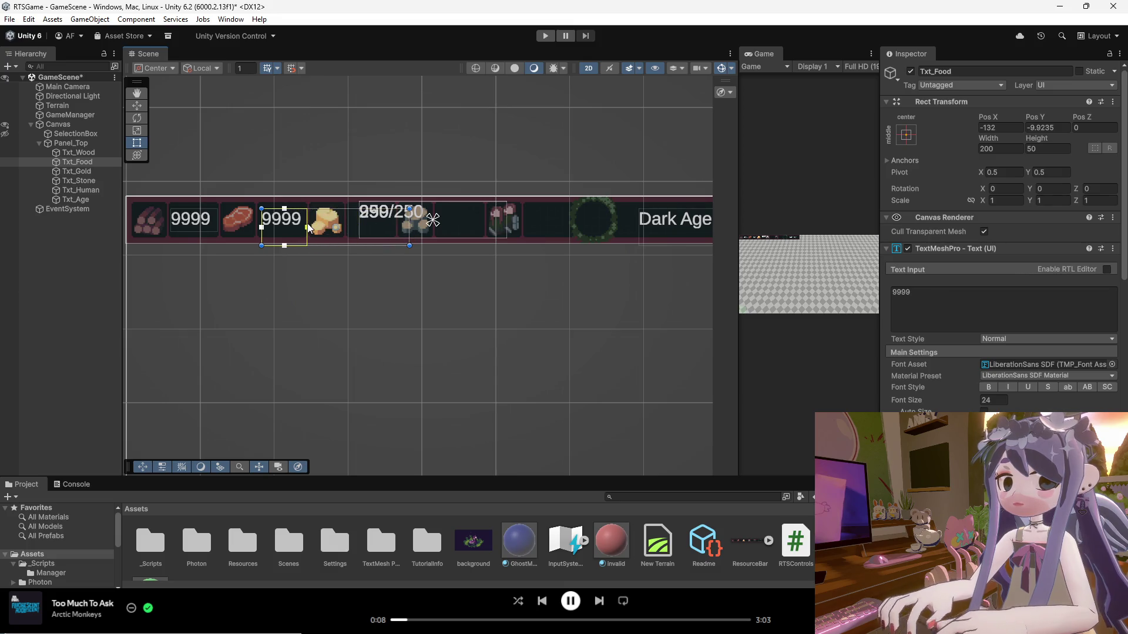
pyautogui.moveTo(410, 246); pyautogui.dragTo(324, 240)
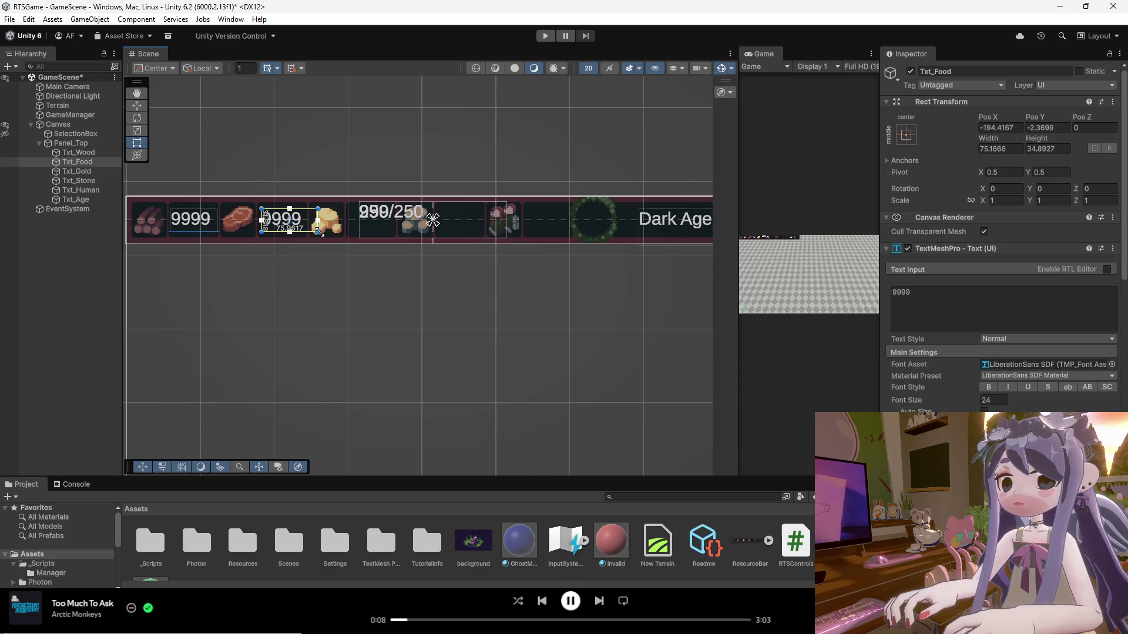
pyautogui.moveTo(307, 231); pyautogui.dragTo(312, 234)
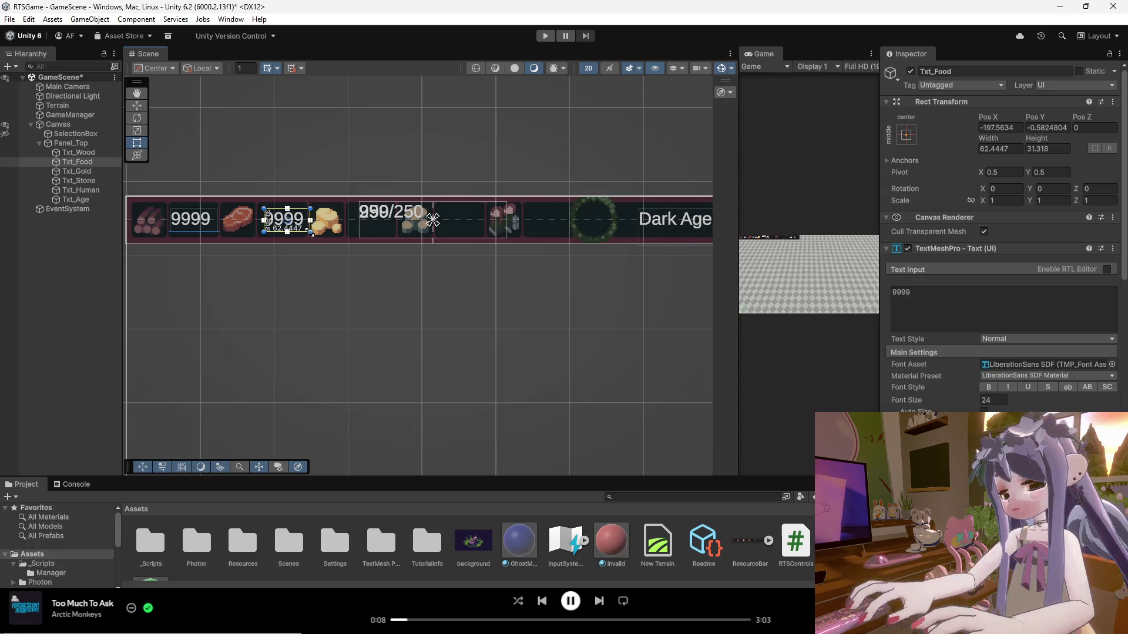
pyautogui.click(246, 248)
# Move the 250/250 population count slightly down-right and shrink its text box.
pyautogui.moveTo(391, 222); pyautogui.dragTo(396, 229)
pyautogui.moveTo(510, 246)
pyautogui.mouseDown()
pyautogui.moveTo(441, 240)
pyautogui.moveTo(559, 251)
pyautogui.moveTo(579, 240)
pyautogui.mouseUp()
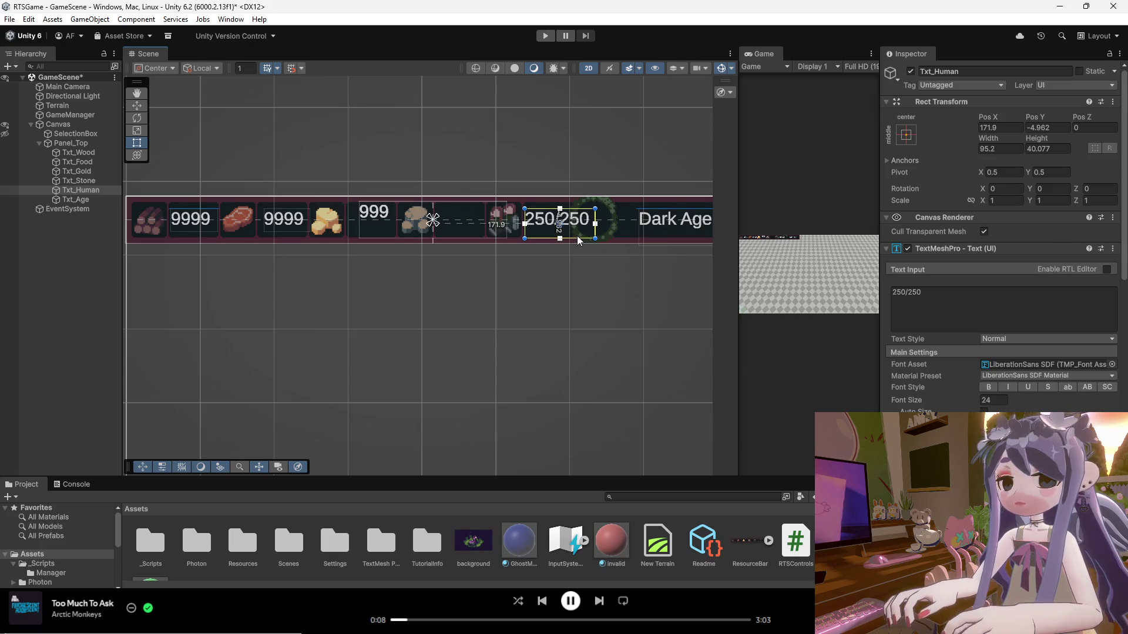
pyautogui.click(560, 265)
pyautogui.scroll(-2, 576, 247)
pyautogui.scroll(2, 584, 235)
pyautogui.scroll(1, 584, 235)
# Shrink the stone text box, then move the gold amount beside its icon and narrow it.
pyautogui.click(364, 218)
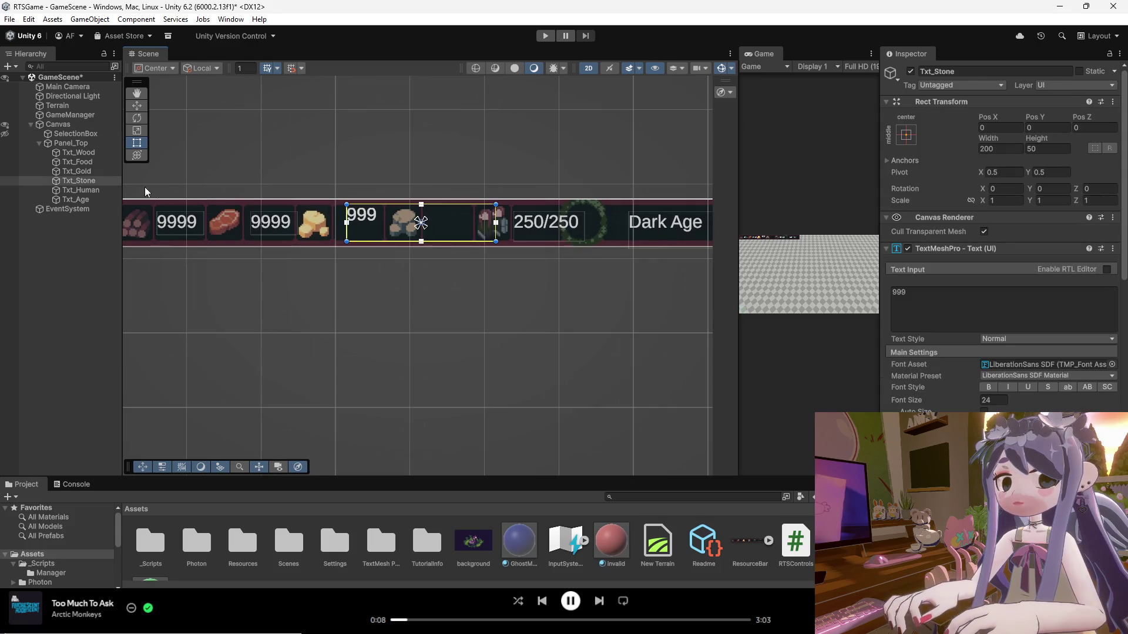
pyautogui.moveTo(494, 239)
pyautogui.mouseDown()
pyautogui.moveTo(443, 234)
pyautogui.moveTo(465, 249)
pyautogui.moveTo(484, 241)
pyautogui.mouseUp()
pyautogui.moveTo(367, 223); pyautogui.dragTo(363, 232)
pyautogui.moveTo(490, 249); pyautogui.dragTo(421, 239)
pyautogui.moveTo(393, 239); pyautogui.dragTo(390, 240)
pyautogui.click(383, 269)
pyautogui.scroll(-2, 262, 236)
pyautogui.scroll(5, 278, 229)
pyautogui.scroll(2, 279, 230)
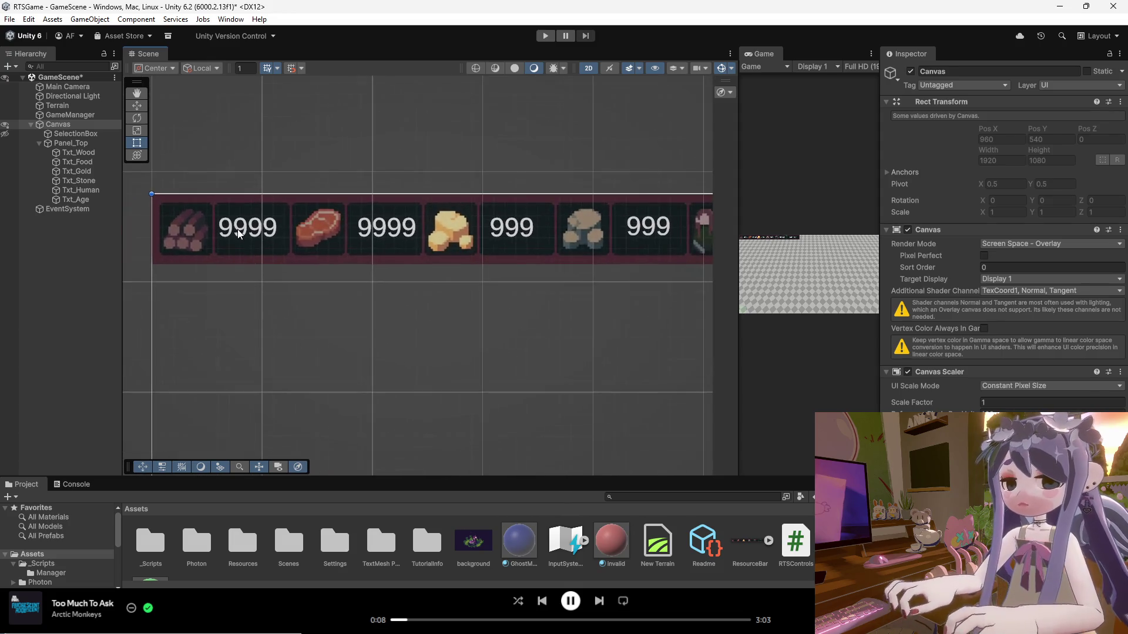
# Check the placement of the wood, food and gold amount texts.
pyautogui.click(237, 229)
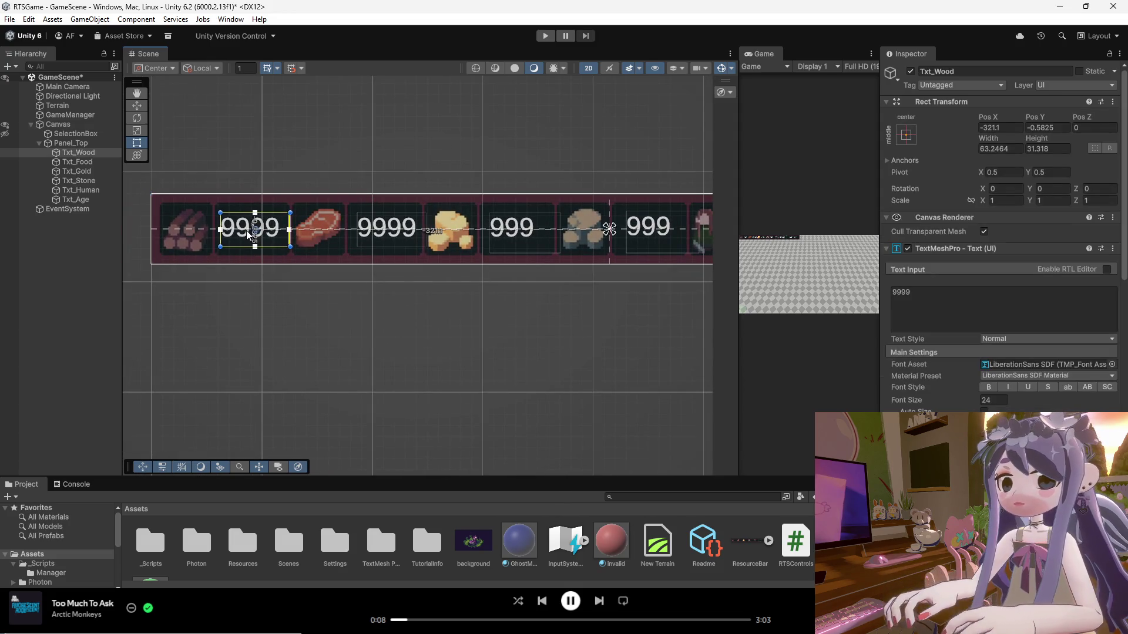
pyautogui.click(346, 270)
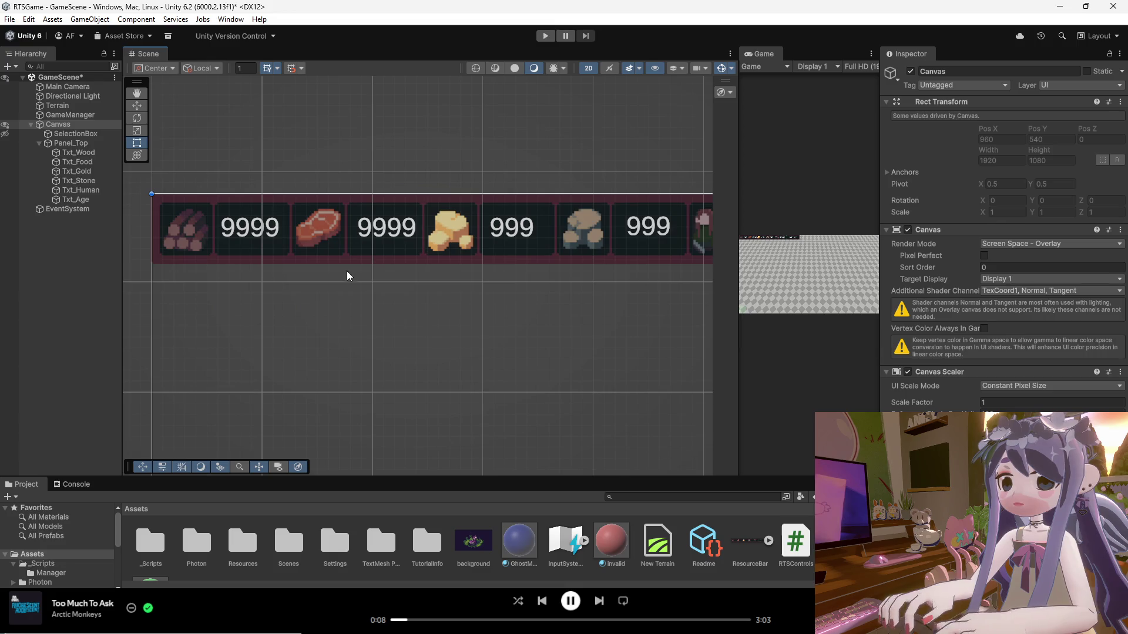
pyautogui.click(379, 230)
pyautogui.click(467, 276)
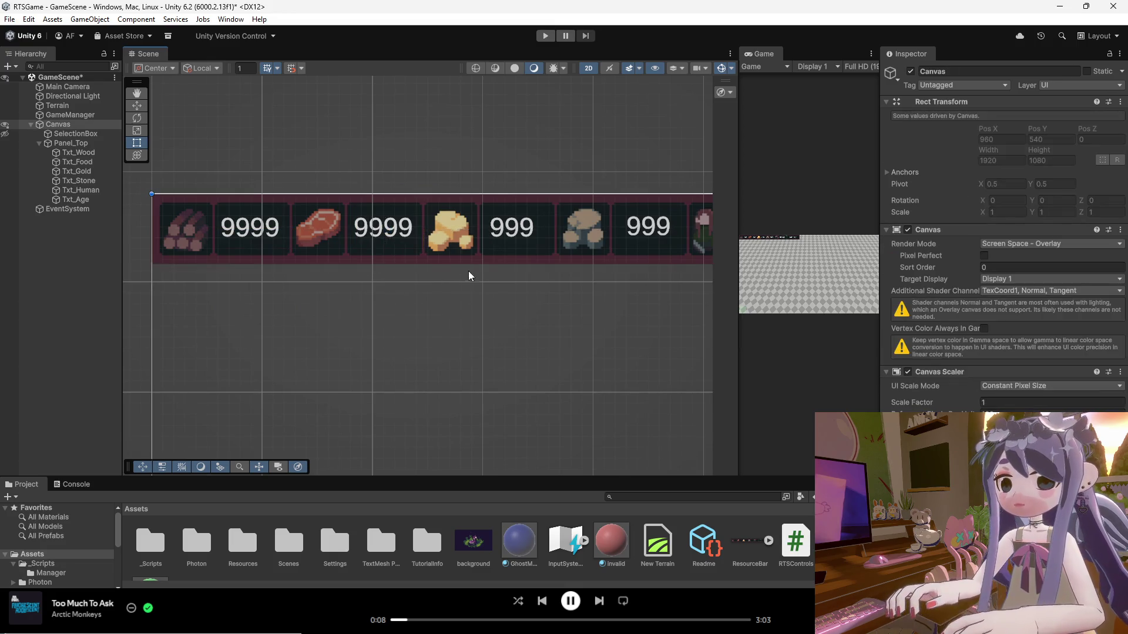
pyautogui.click(511, 227)
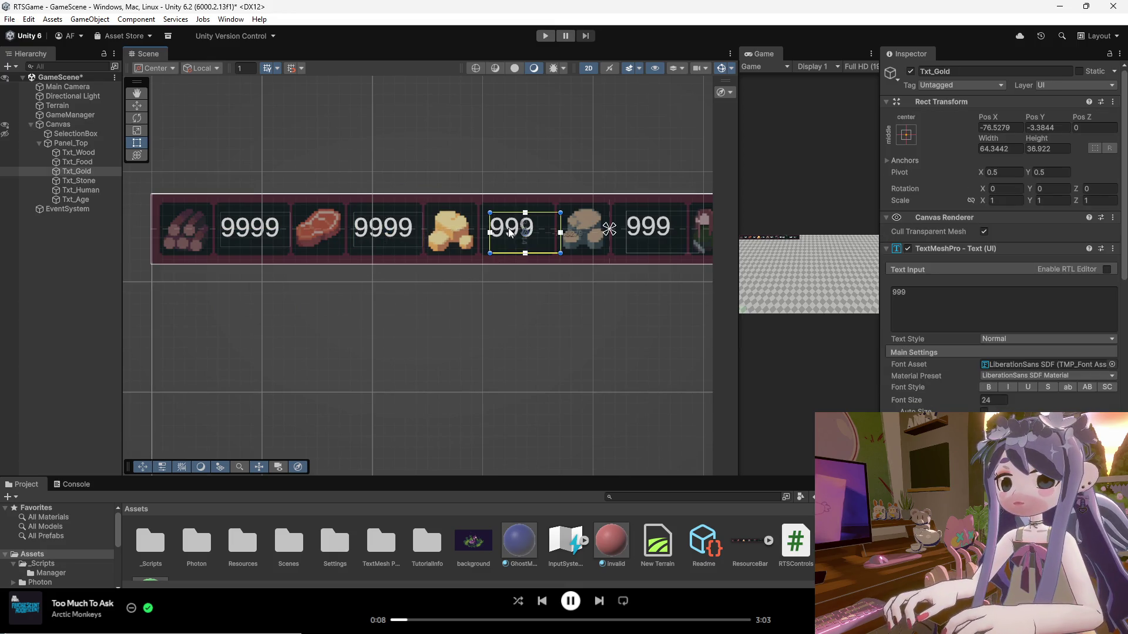
pyautogui.click(504, 284)
# Nudge the stone amount slightly left in its slot.
pyautogui.moveTo(651, 232); pyautogui.dragTo(636, 236)
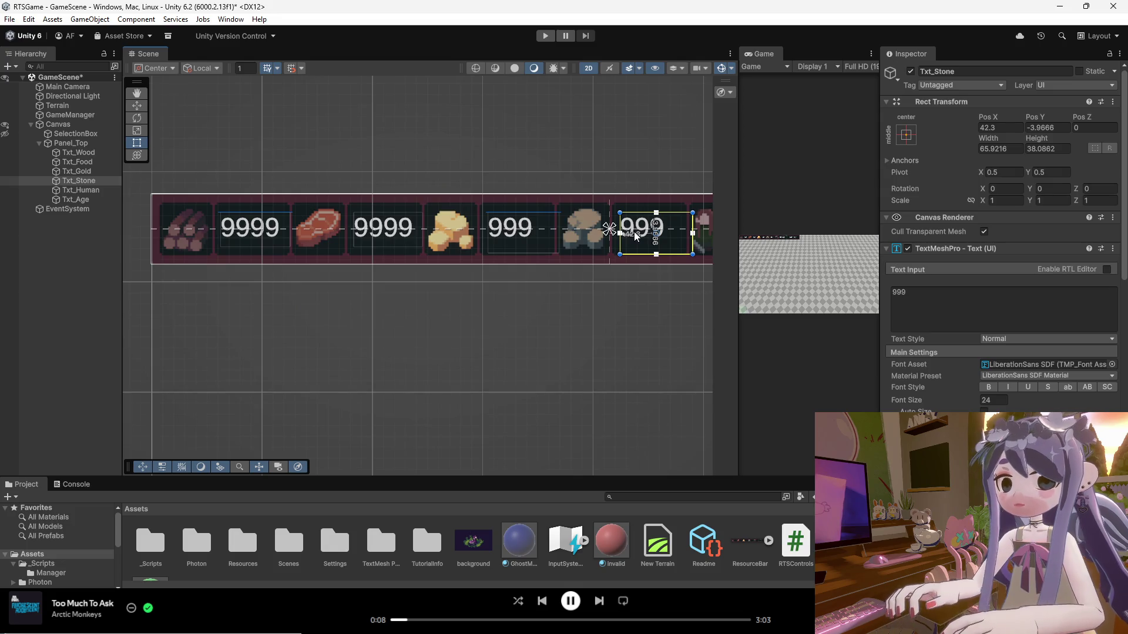
pyautogui.click(558, 284)
pyautogui.scroll(-2, 388, 249)
pyautogui.hscroll(3, 640, 234)
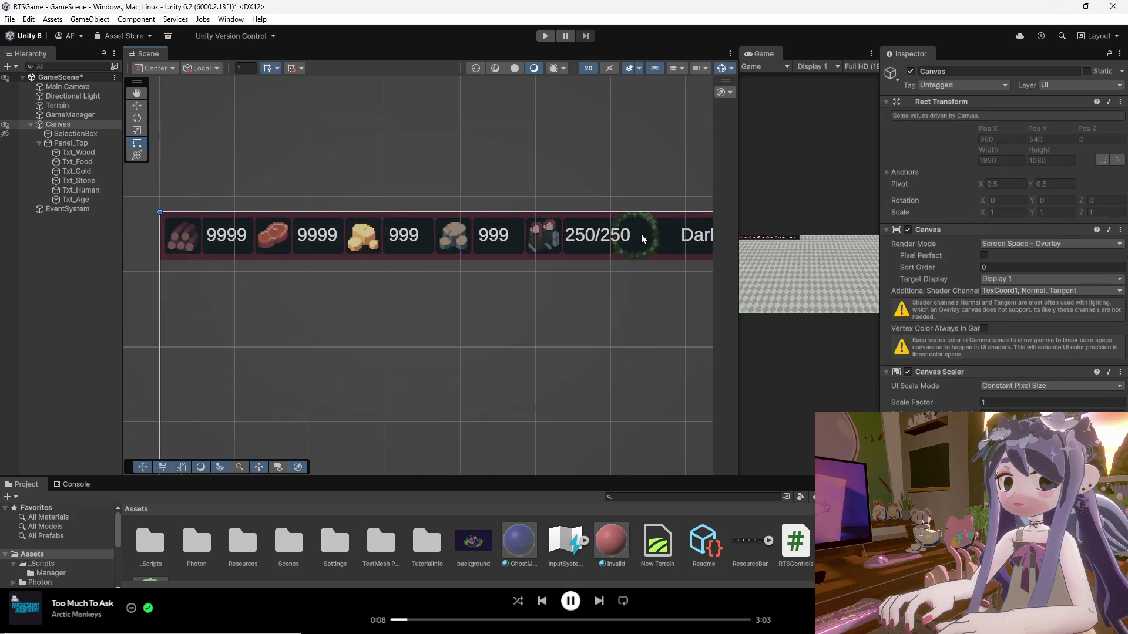
pyautogui.scroll(3, 575, 242)
# Check the 250/250 population text, then bring Aseprite's resource-bar sprite to the front.
pyautogui.click(515, 232)
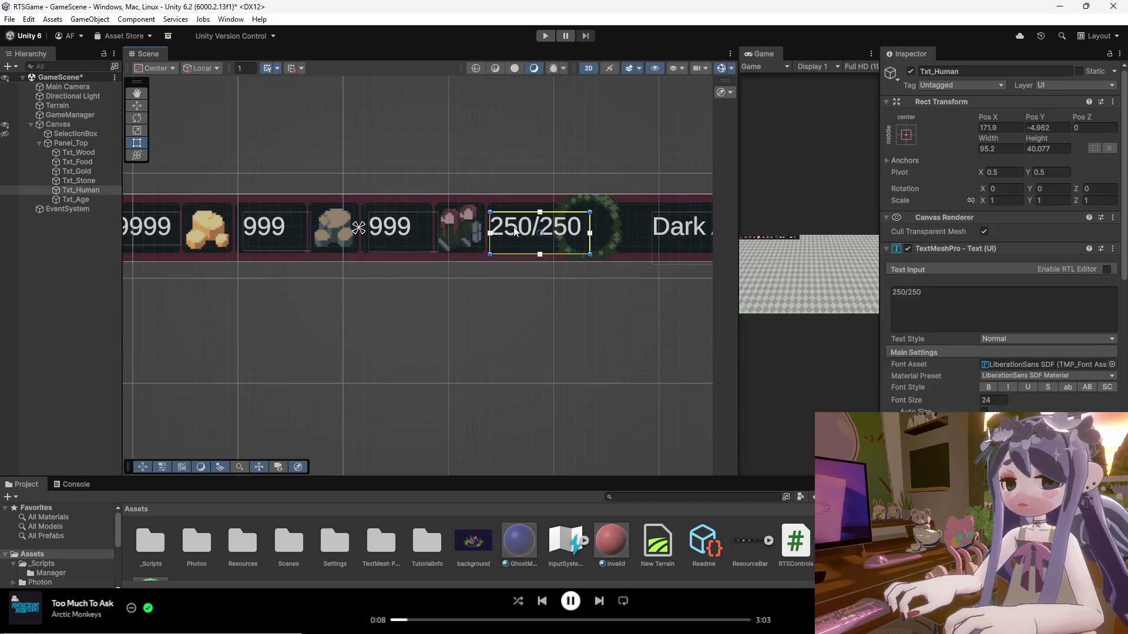
pyautogui.click(450, 188)
pyautogui.scroll(-3, 600, 229)
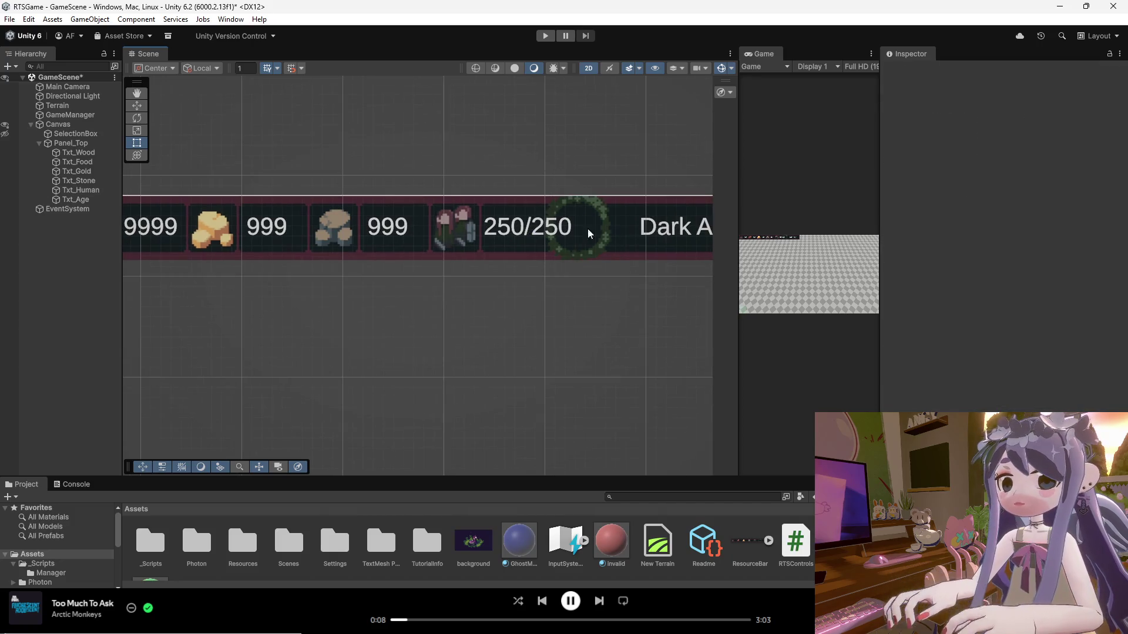
pyautogui.hscroll(2, 570, 239)
pyautogui.scroll(1, 605, 239)
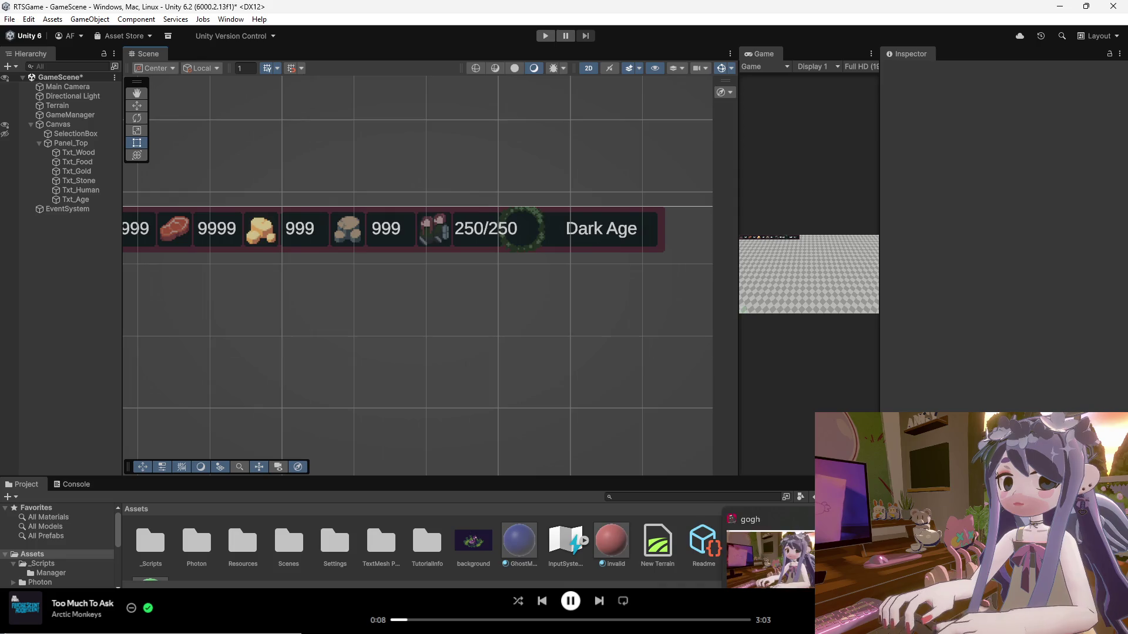
pyautogui.moveTo(784, 631)
pyautogui.moveTo(656, 632)
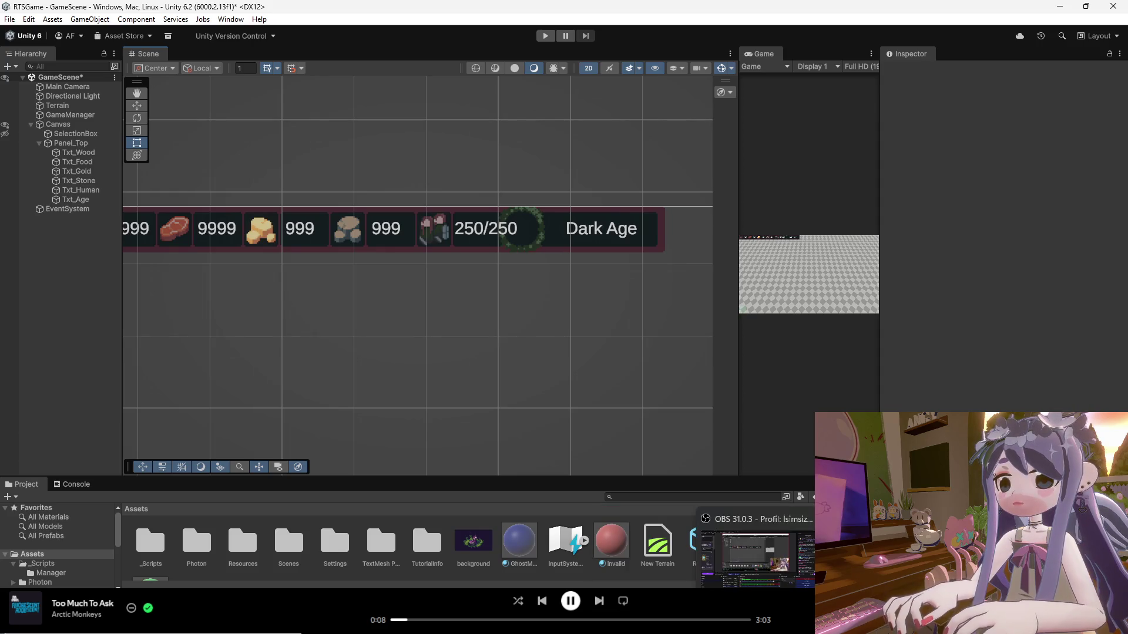
pyautogui.moveTo(503, 632)
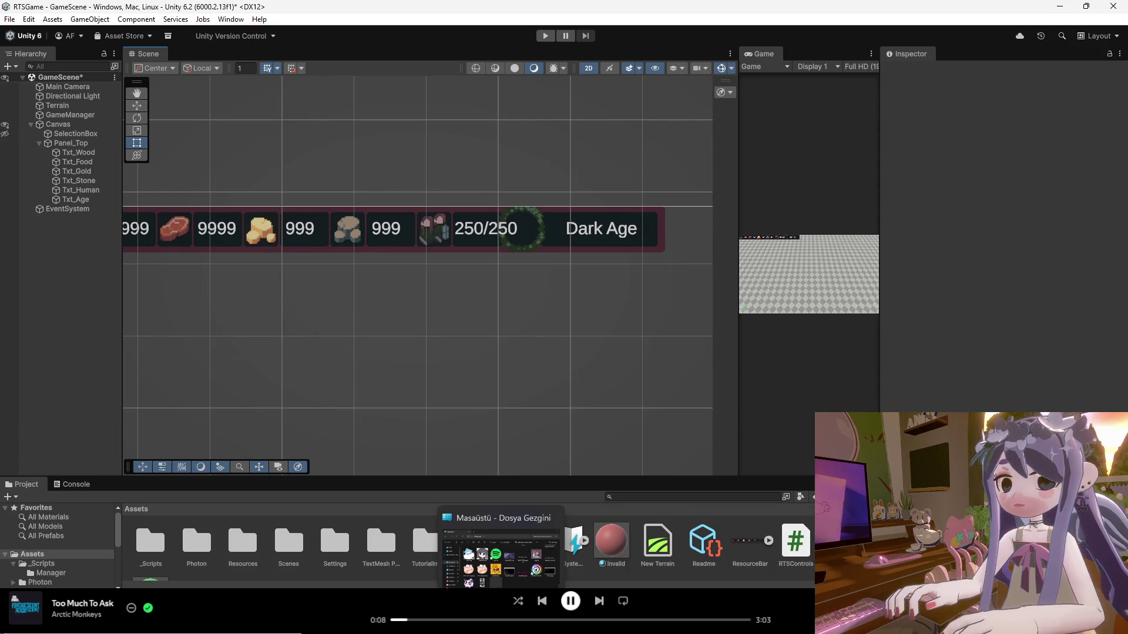
pyautogui.click(643, 631)
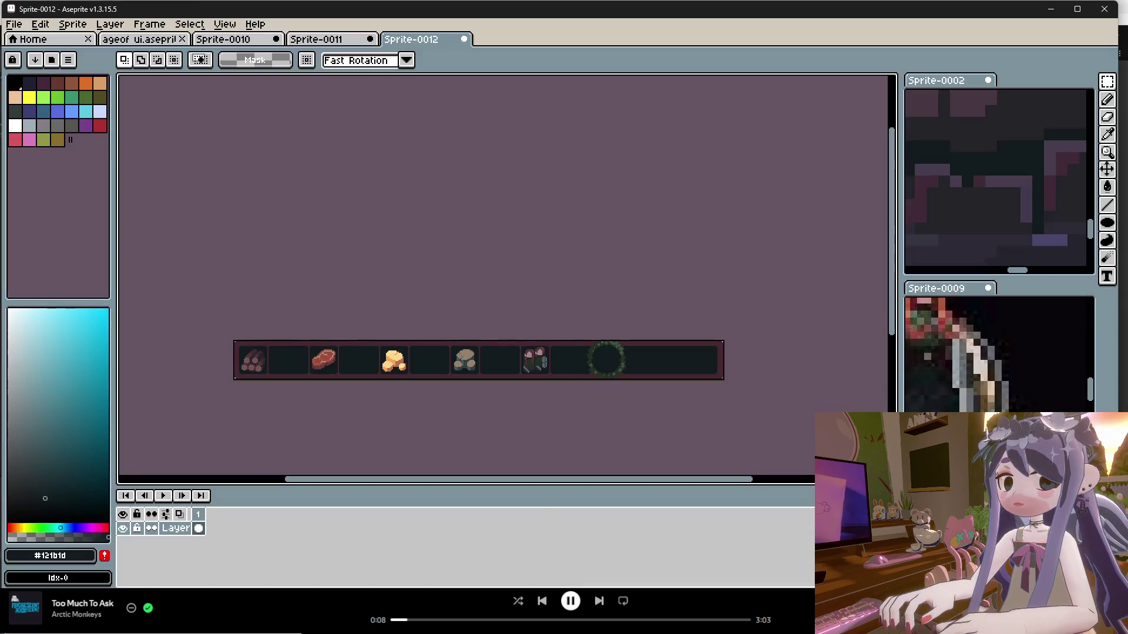
# Enlarge the sprite canvas on the right side through Canvas Size.
pyautogui.click(13, 24)
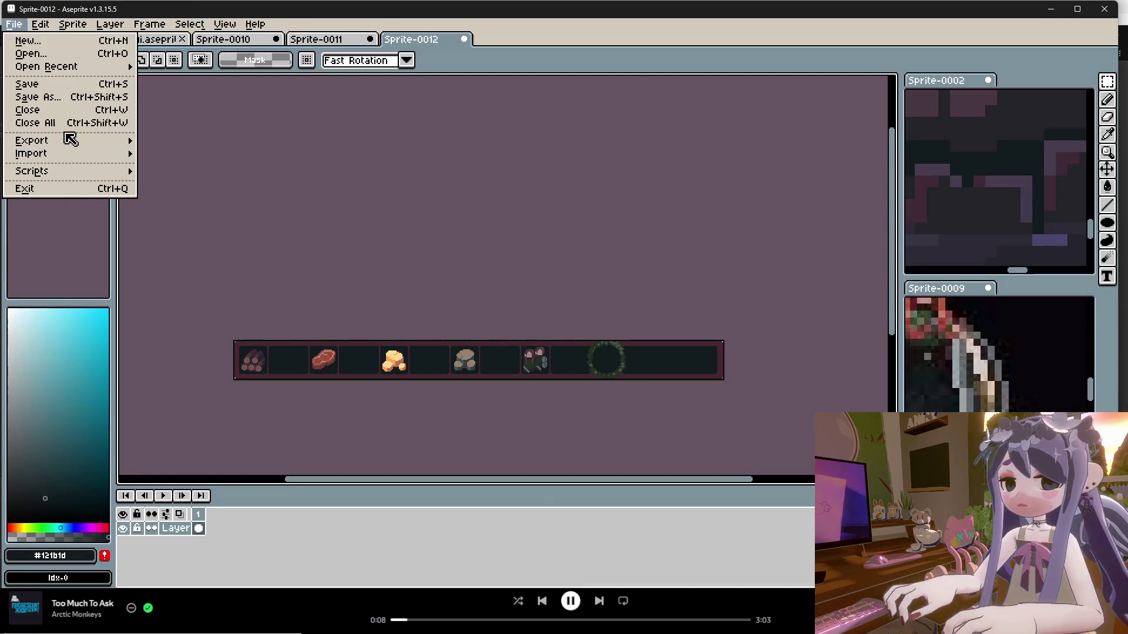
pyautogui.moveTo(40, 24)
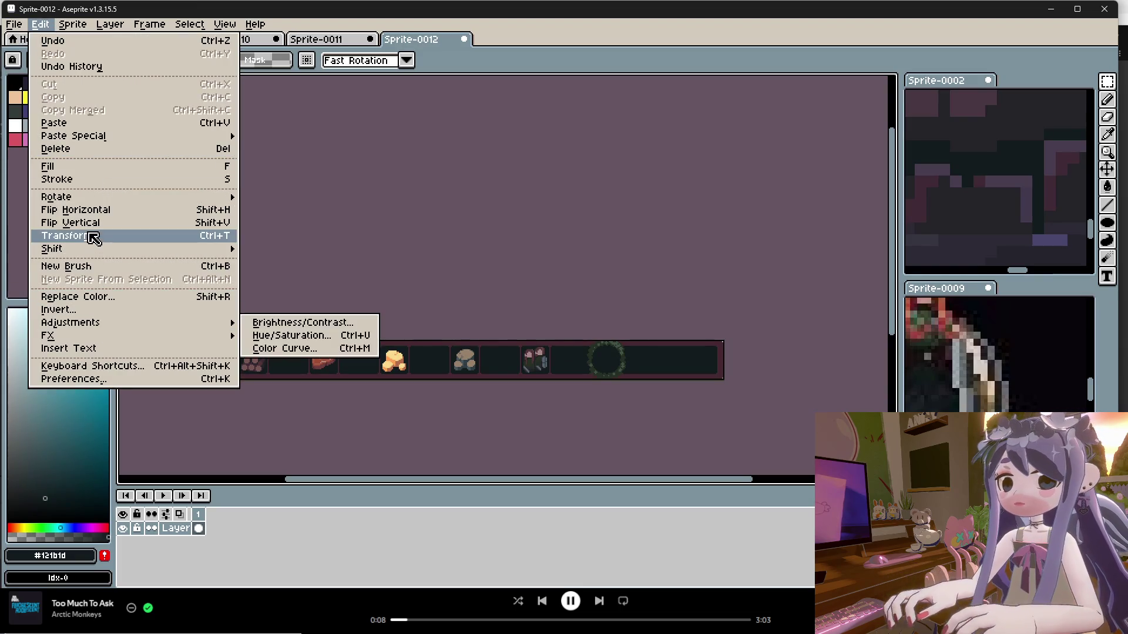
pyautogui.click(94, 100)
pyautogui.scroll(-2, 646, 353)
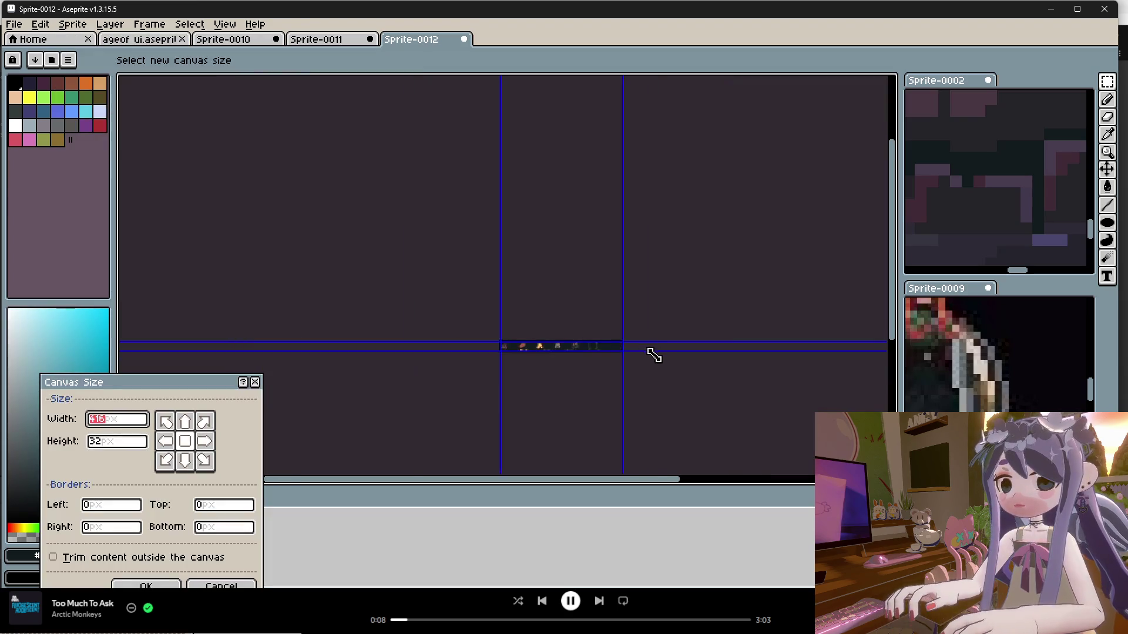
pyautogui.scroll(4, 622, 352)
pyautogui.moveTo(625, 339); pyautogui.dragTo(870, 343)
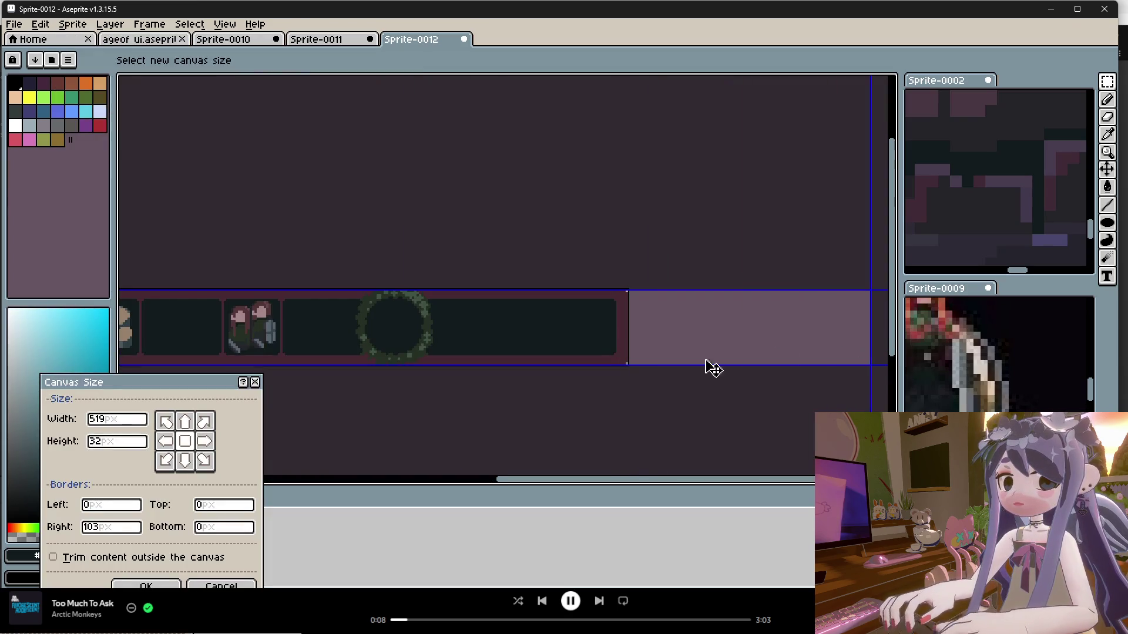
pyautogui.click(146, 585)
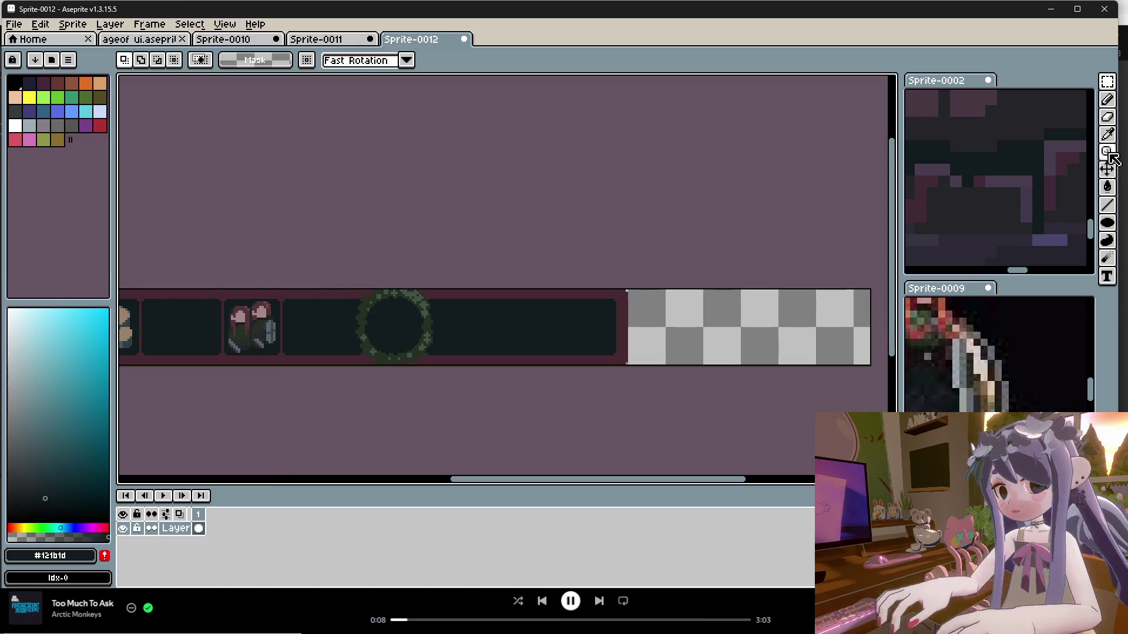
# Select the wreath and right part of the strip and move it right, opening a gap.
pyautogui.click(1108, 82)
pyautogui.moveTo(341, 289); pyautogui.dragTo(735, 367)
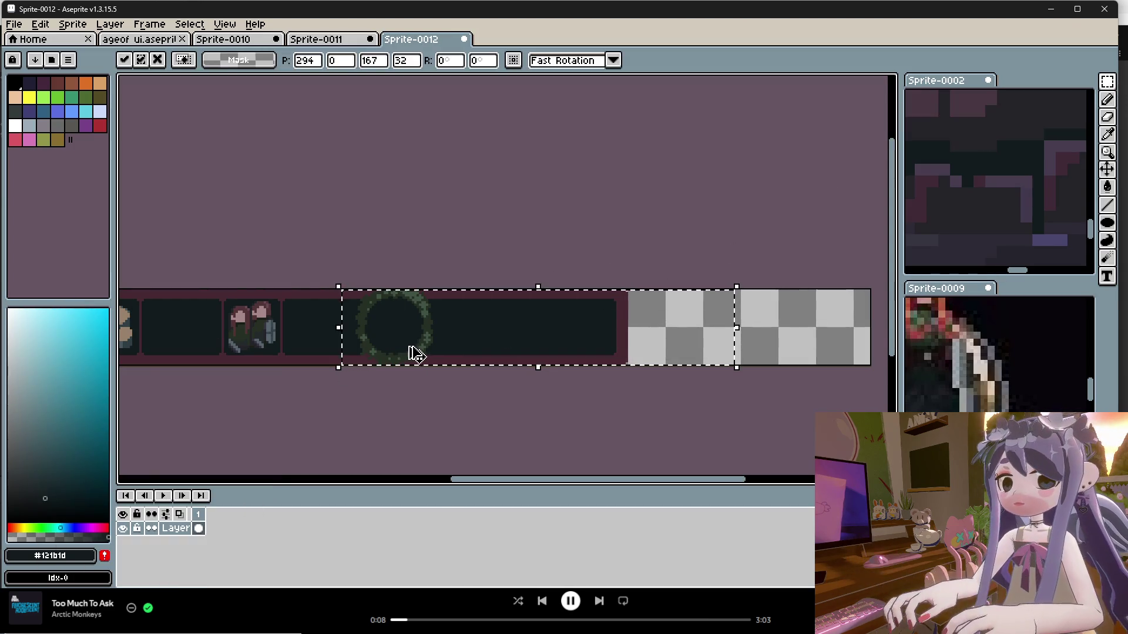
pyautogui.moveTo(416, 352); pyautogui.dragTo(496, 353)
pyautogui.hotkey('ctrl', 'z')
pyautogui.hotkey('ctrl', 'd')
pyautogui.moveTo(679, 256); pyautogui.dragTo(343, 388)
pyautogui.moveTo(462, 347); pyautogui.dragTo(560, 348)
pyautogui.click(519, 378)
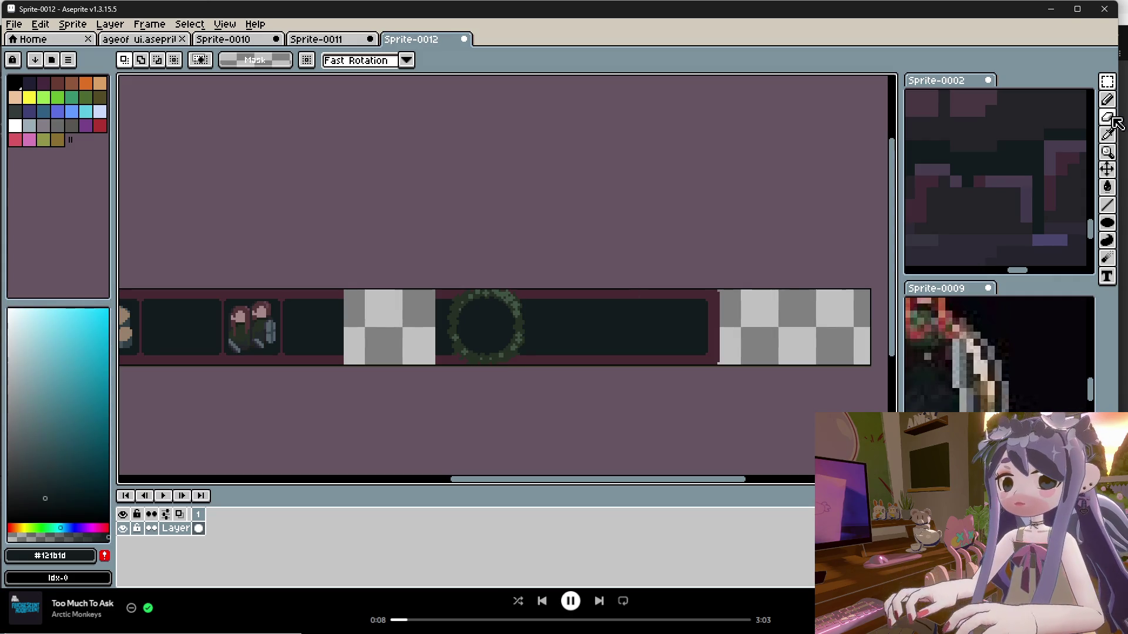
# Move a strip section right to fill the gap and deselect.
pyautogui.moveTo(400, 286); pyautogui.dragTo(294, 369)
pyautogui.moveTo(357, 348); pyautogui.dragTo(449, 347)
pyautogui.press('Return')
pyautogui.hotkey('ctrl', 'd')
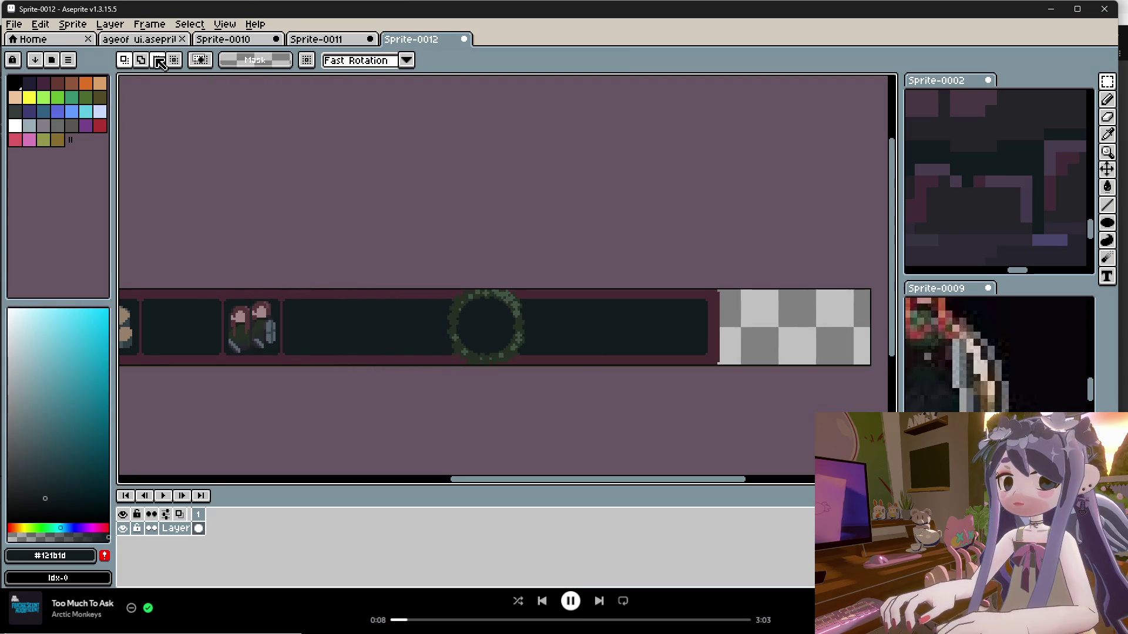
# Trim the canvas width to 455 px by pulling the right edge in 64 px.
pyautogui.click(40, 24)
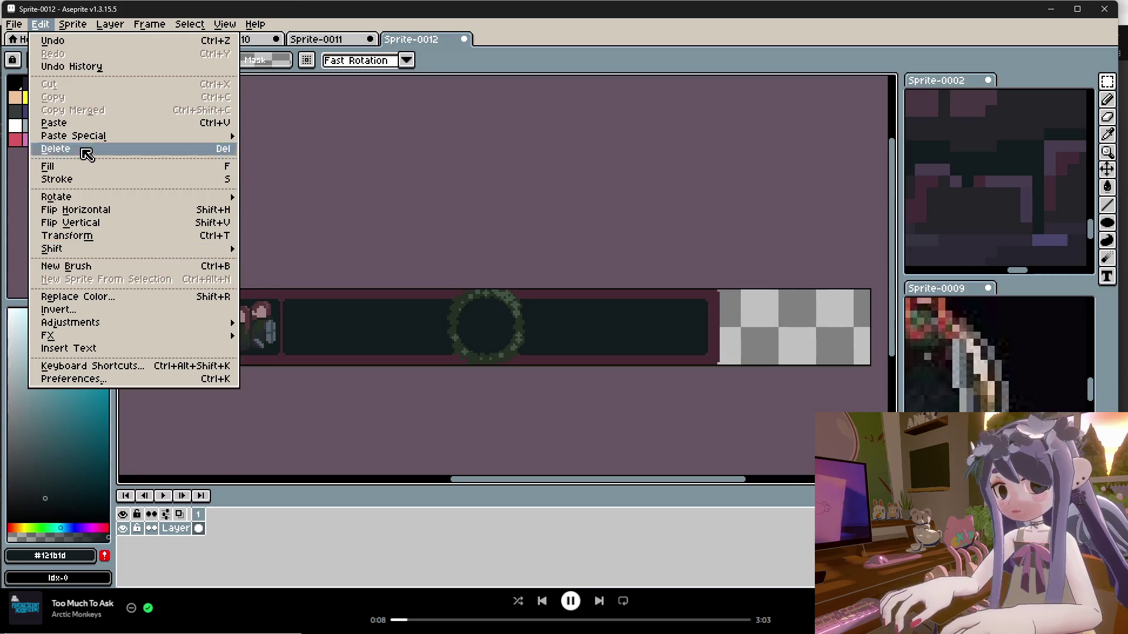
pyautogui.moveTo(73, 24)
pyautogui.click(82, 100)
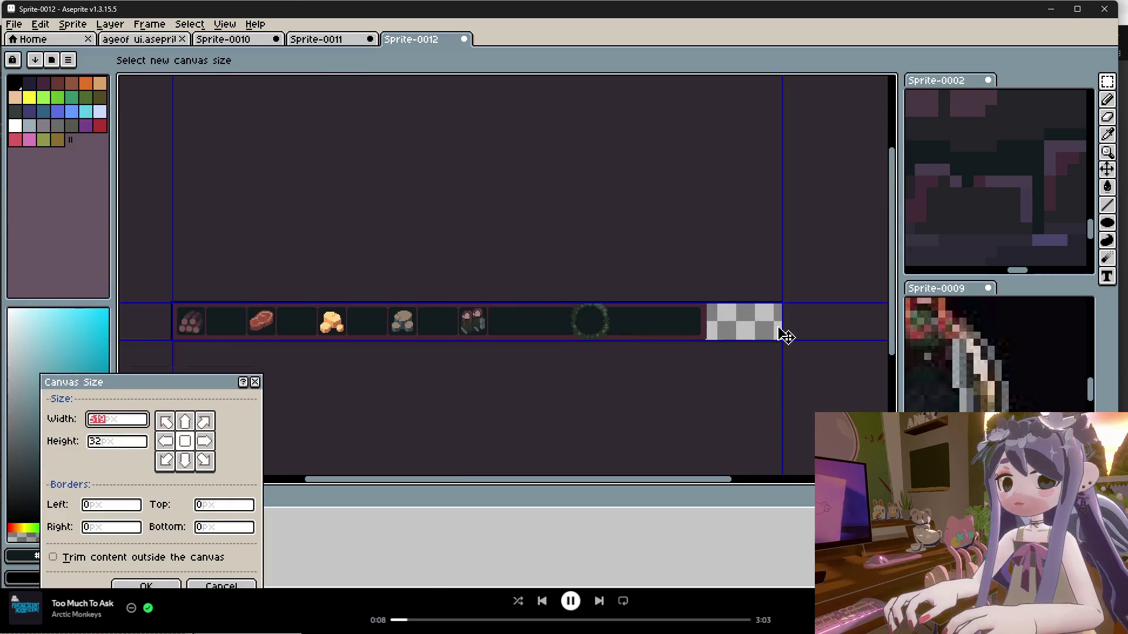
pyautogui.scroll(1, 785, 336)
pyautogui.moveTo(784, 320); pyautogui.dragTo(634, 321)
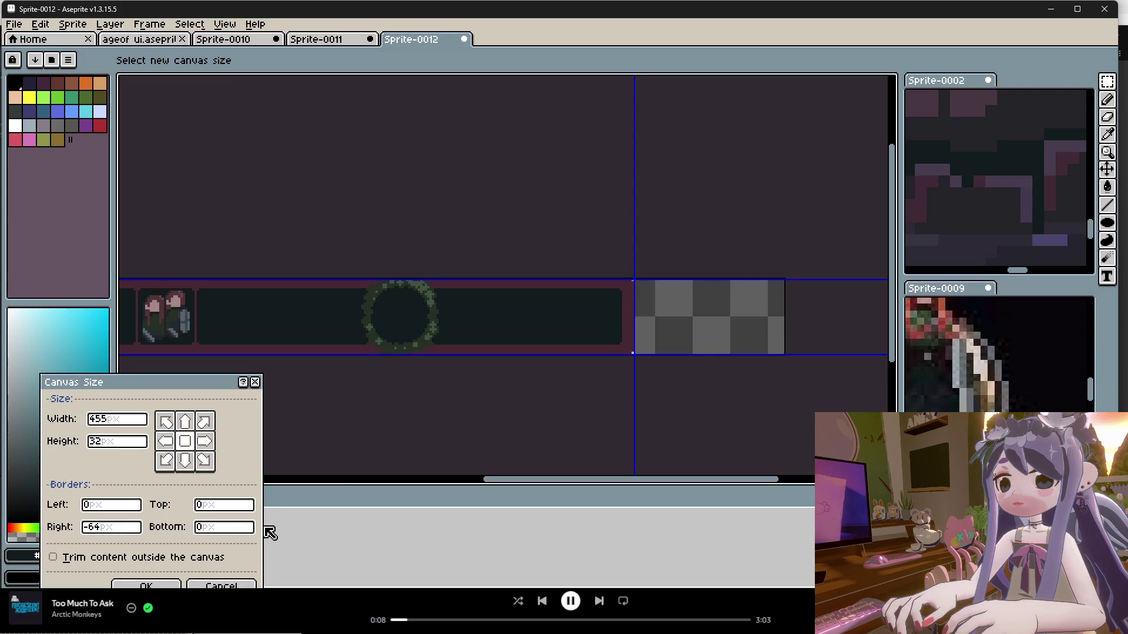
pyautogui.click(147, 585)
# Export the sprite over ResourceBar.png at 200%, confirming the overwrite.
pyautogui.scroll(-3, 545, 391)
pyautogui.scroll(4, 459, 377)
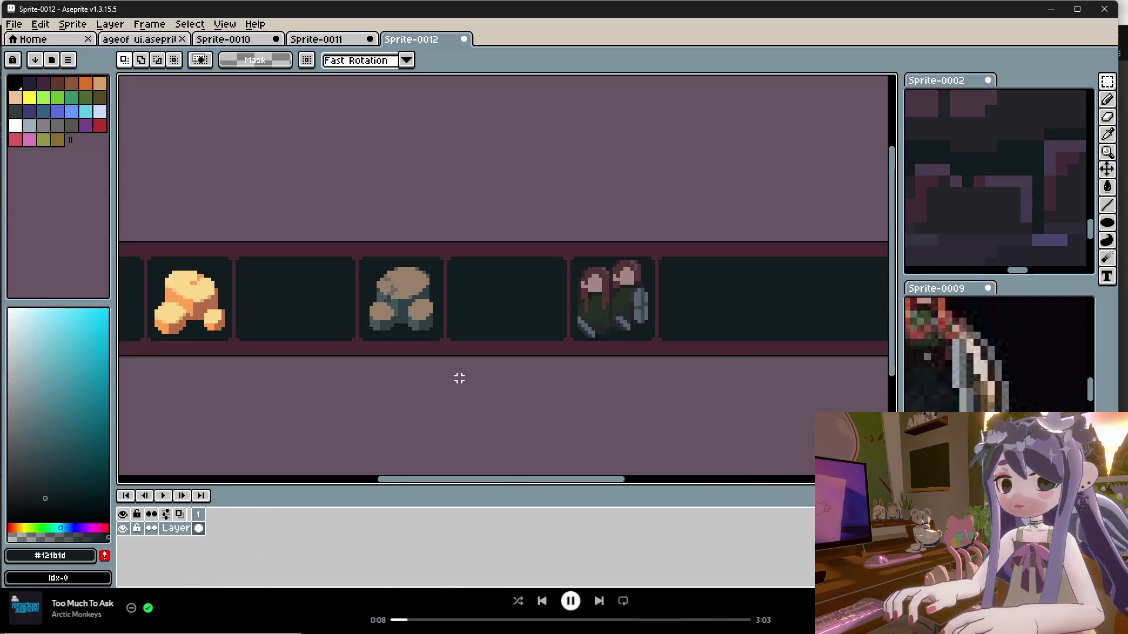
pyautogui.hotkey('ctrl', 's')
pyautogui.click(708, 123)
pyautogui.click(13, 24)
pyautogui.moveTo(55, 146)
pyautogui.click(170, 140)
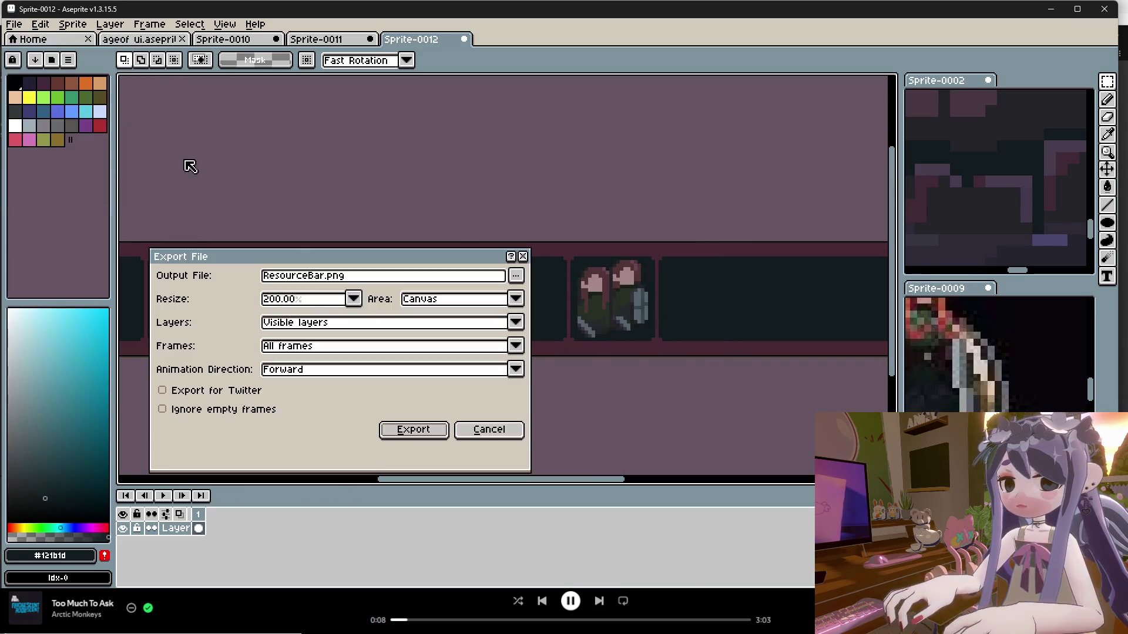
pyautogui.click(418, 436)
pyautogui.click(517, 347)
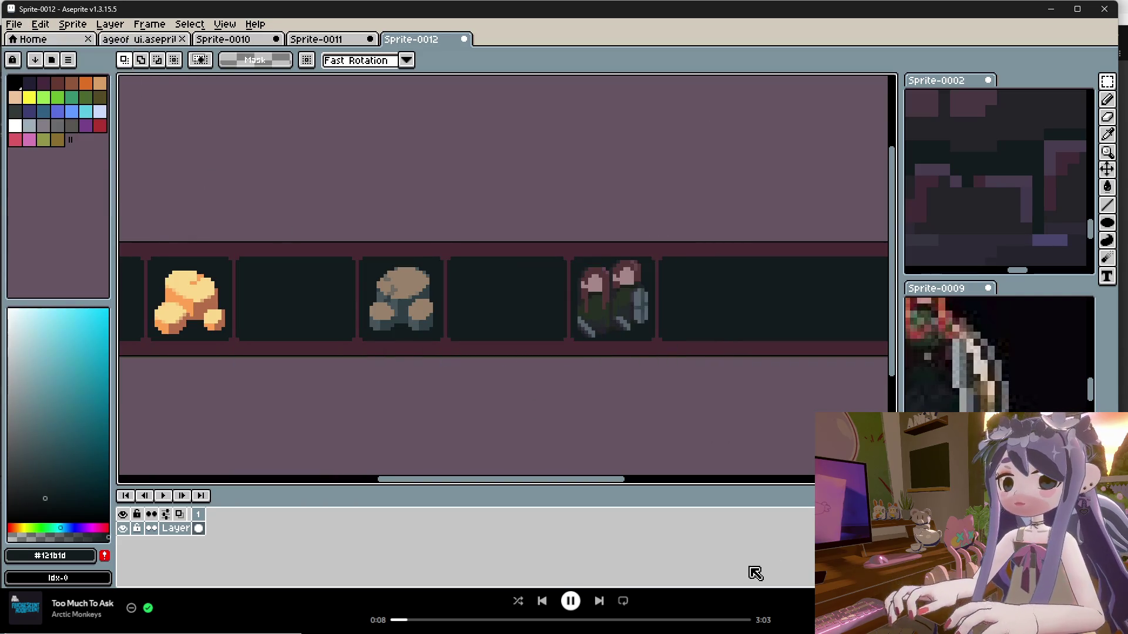
pyautogui.click(705, 549)
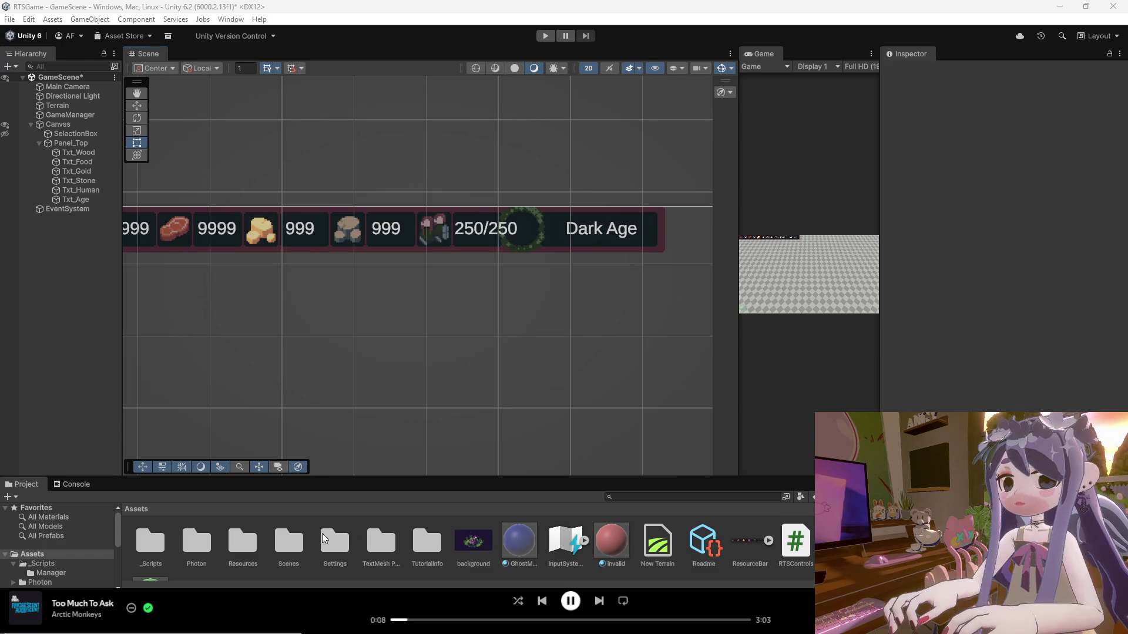
# Add the new resource bar image to Assets and delete the old ResourceBar.png.
pyautogui.moveTo(725, 552); pyautogui.dragTo(735, 555)
pyautogui.click(788, 548)
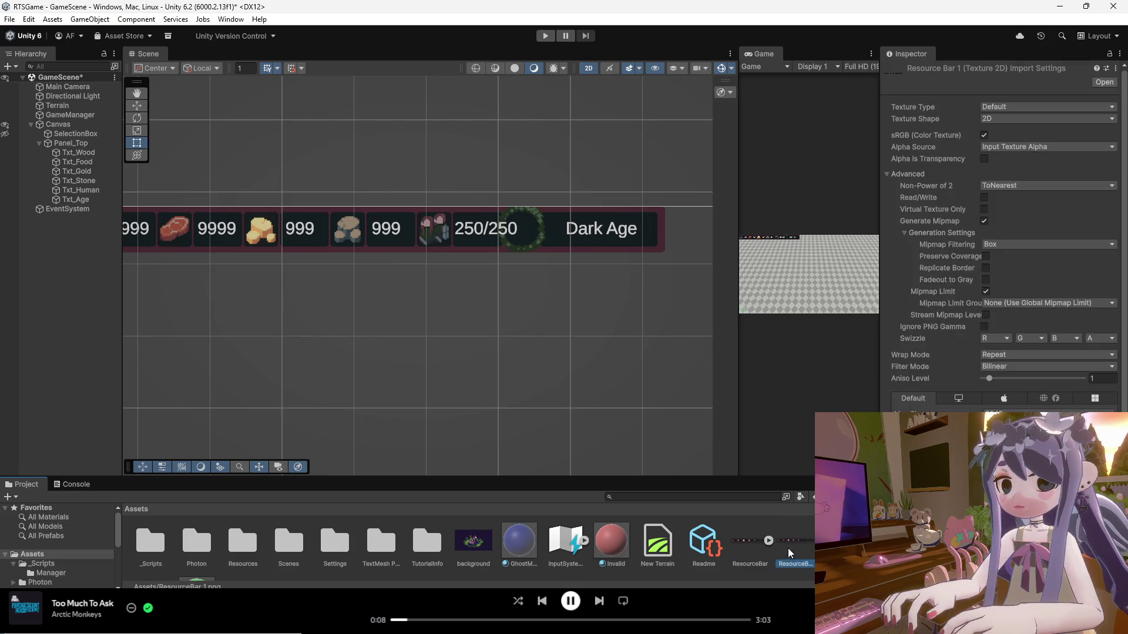
pyautogui.rightClick(789, 548)
pyautogui.click(749, 551)
pyautogui.rightClick(751, 548)
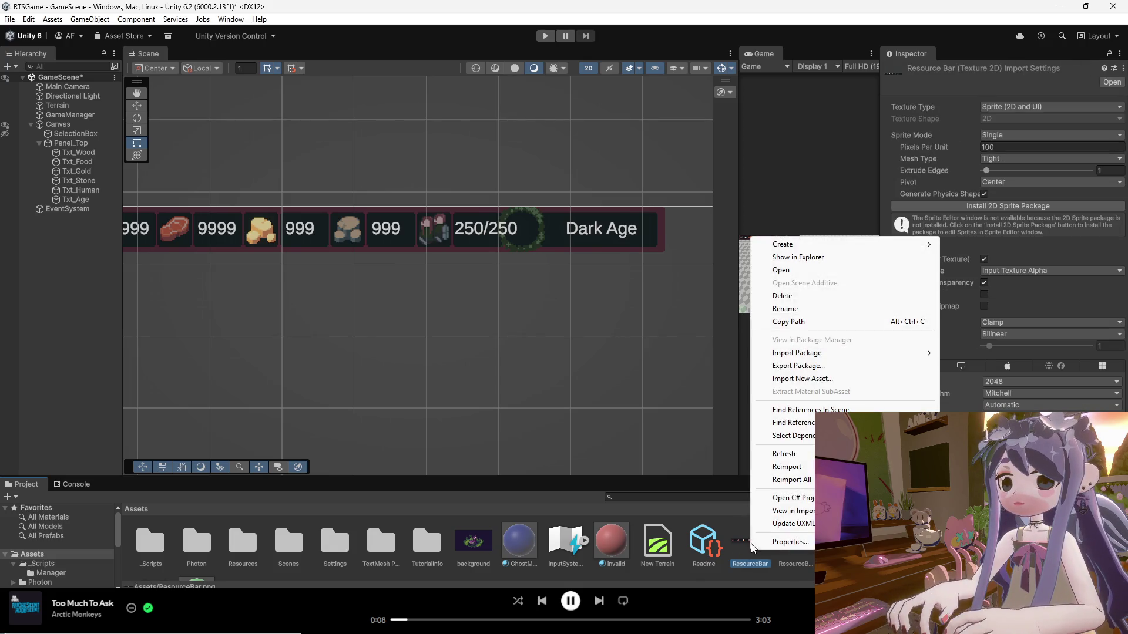
pyautogui.click(781, 295)
pyautogui.click(583, 331)
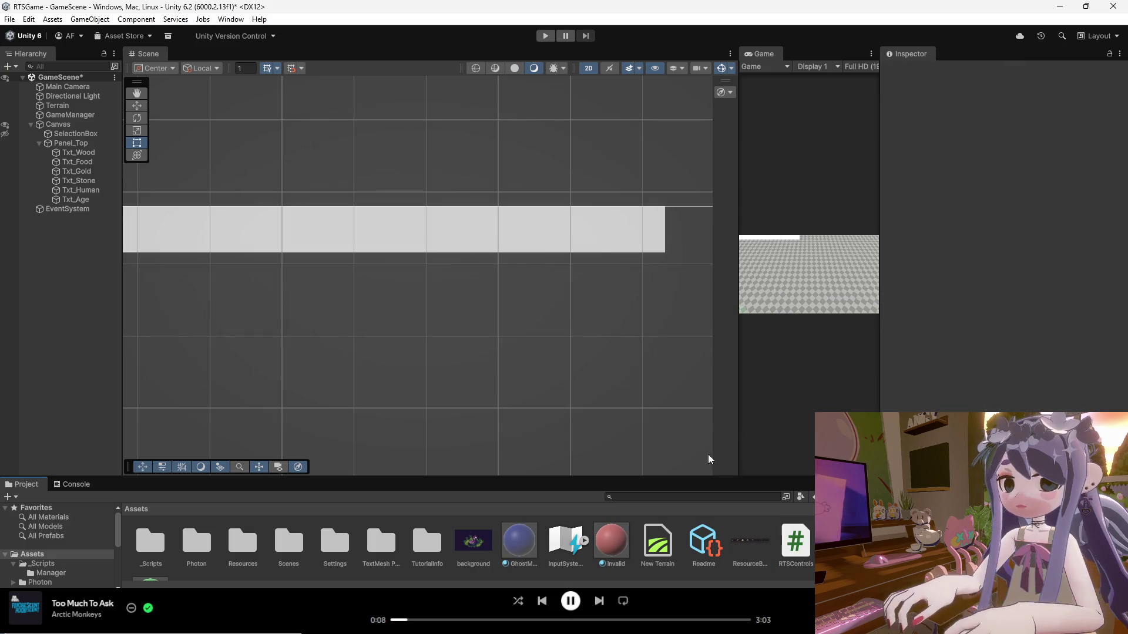
# Import ResourceBar 1 as a Single-mode Sprite (2D and UI) and apply the settings.
pyautogui.rightClick(750, 551)
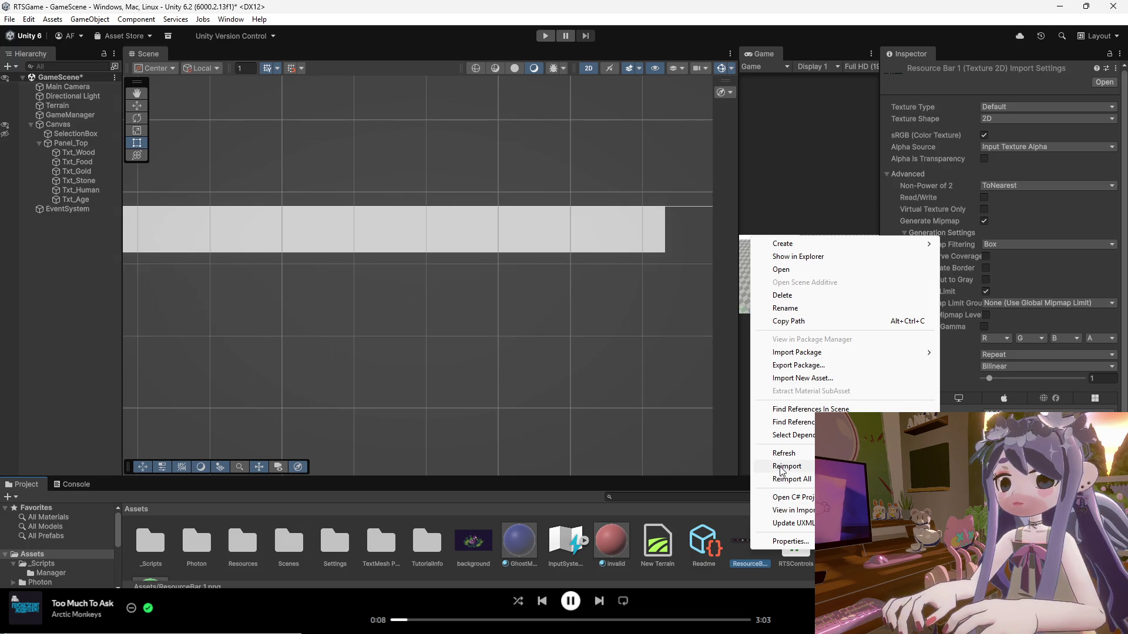
pyautogui.click(1004, 108)
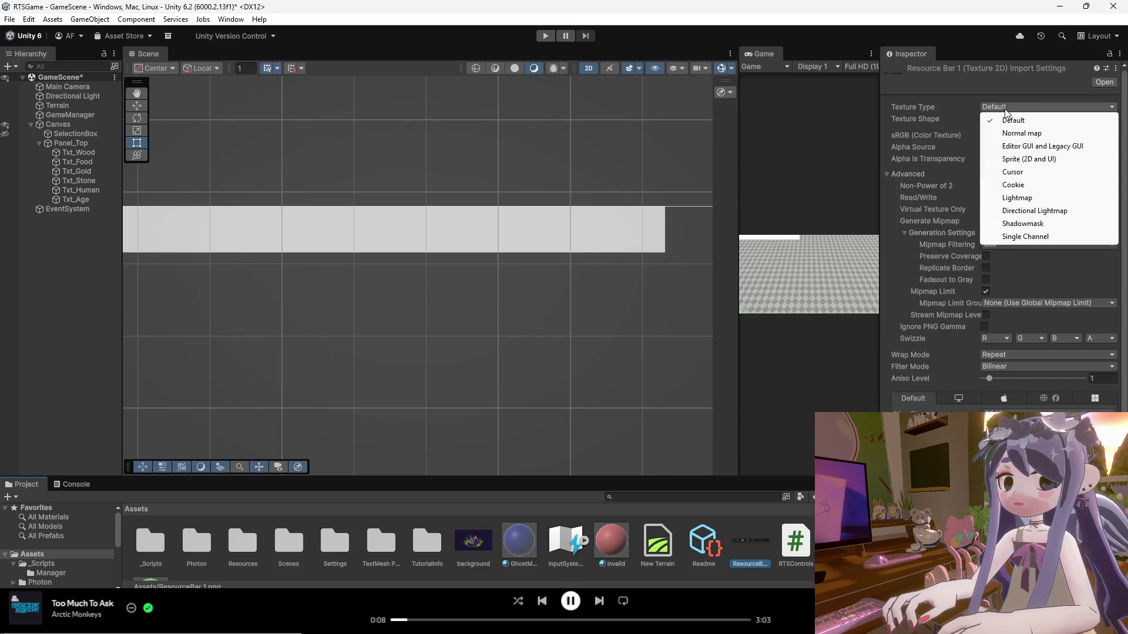
pyautogui.click(748, 549)
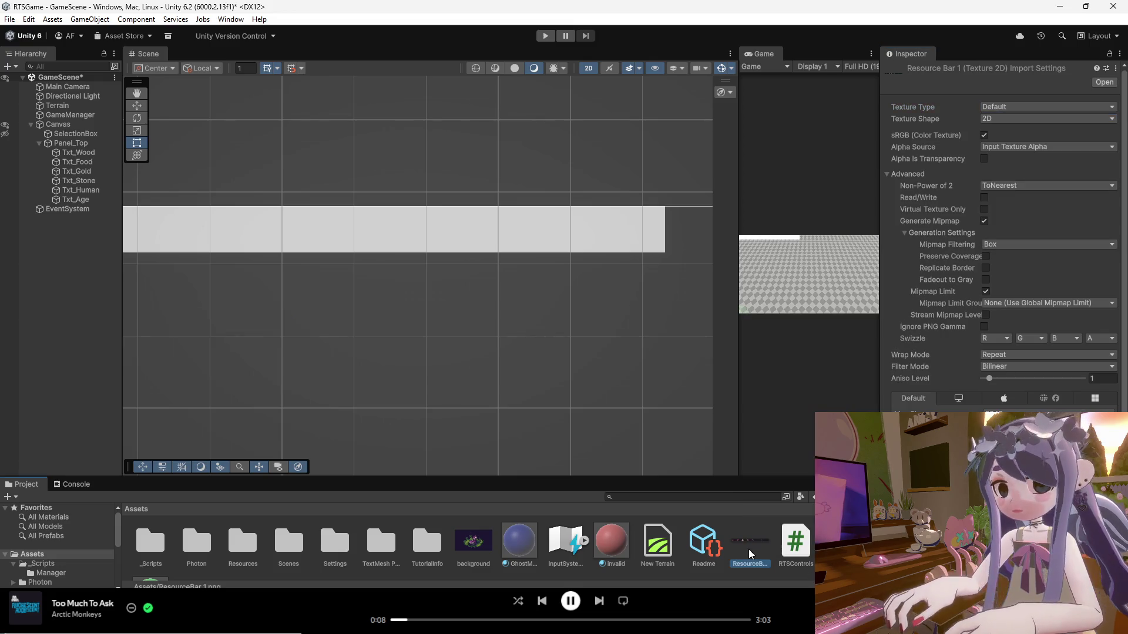
pyautogui.click(1004, 118)
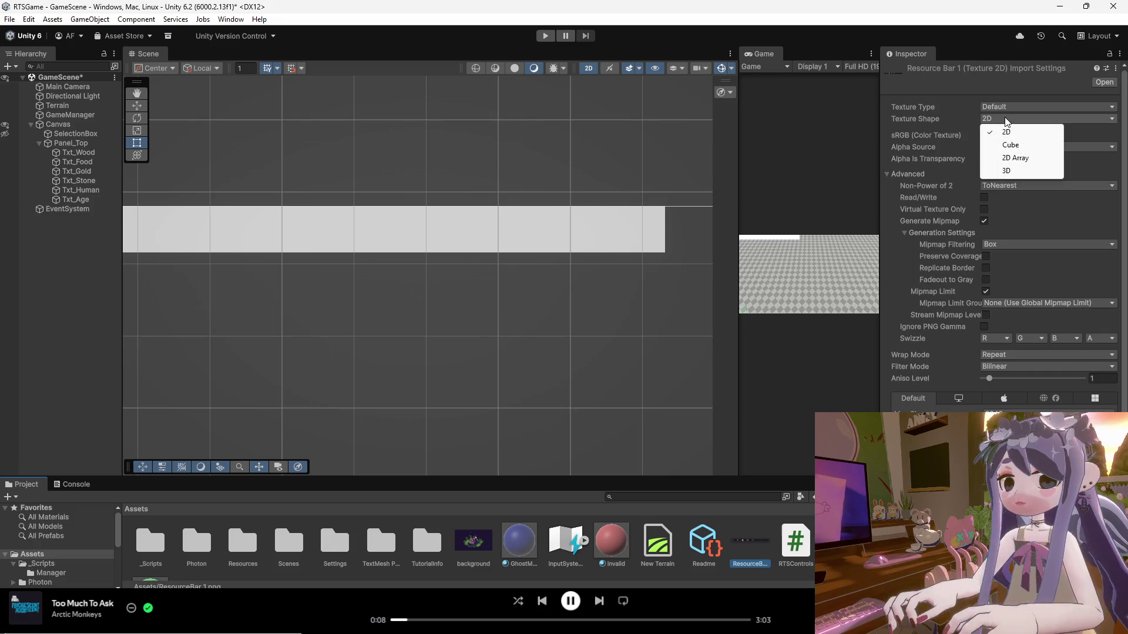
pyautogui.click(1007, 108)
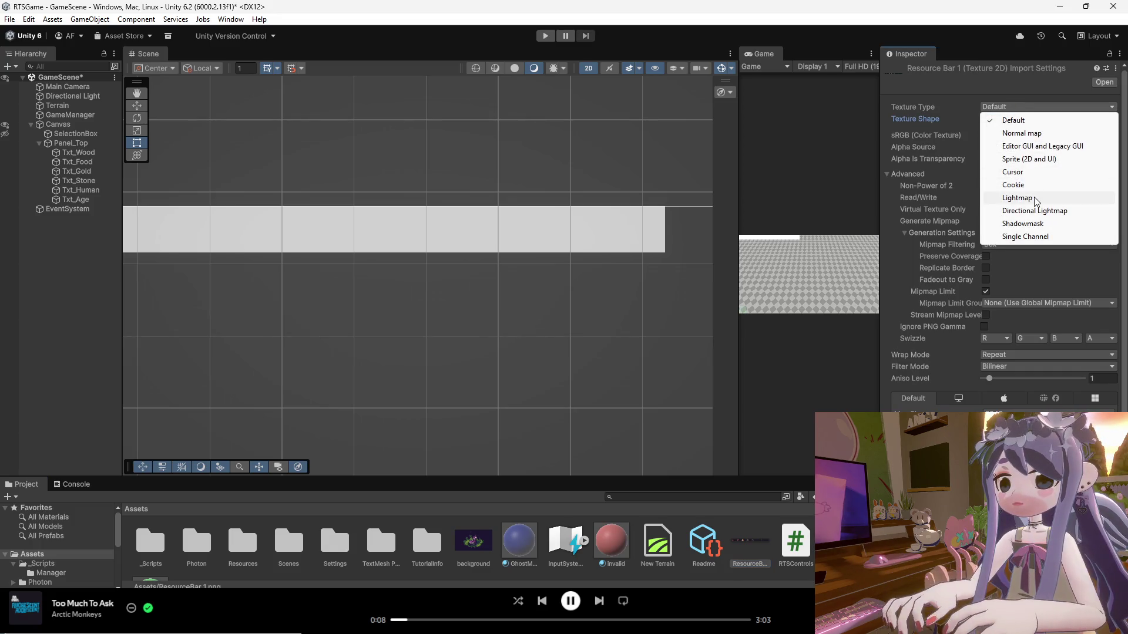
pyautogui.click(1025, 158)
pyautogui.click(1007, 134)
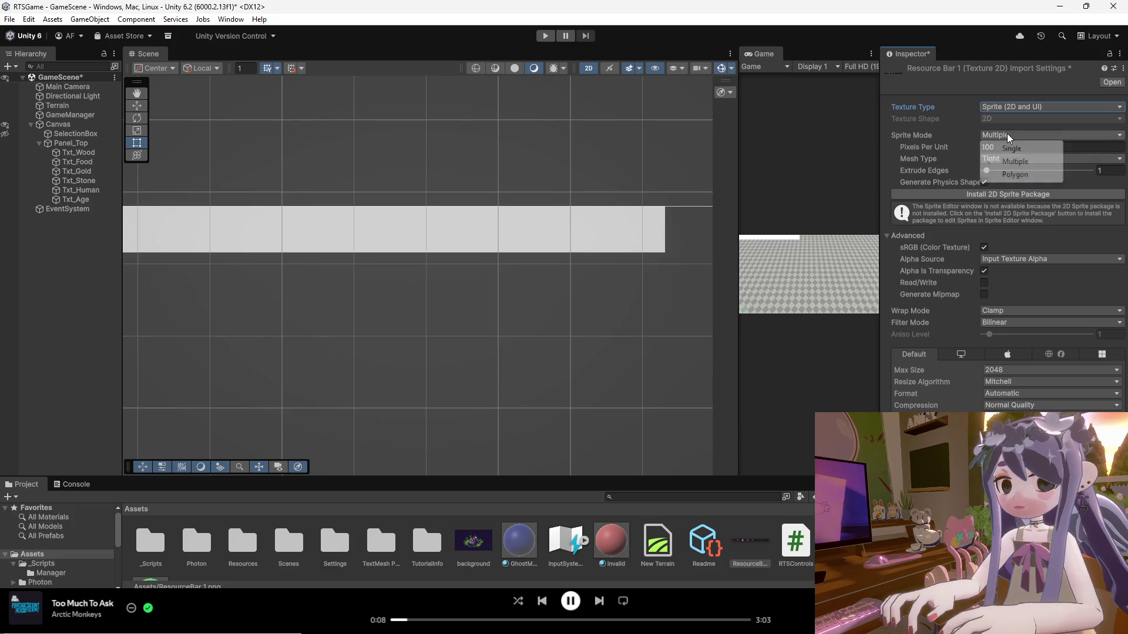
pyautogui.click(1016, 145)
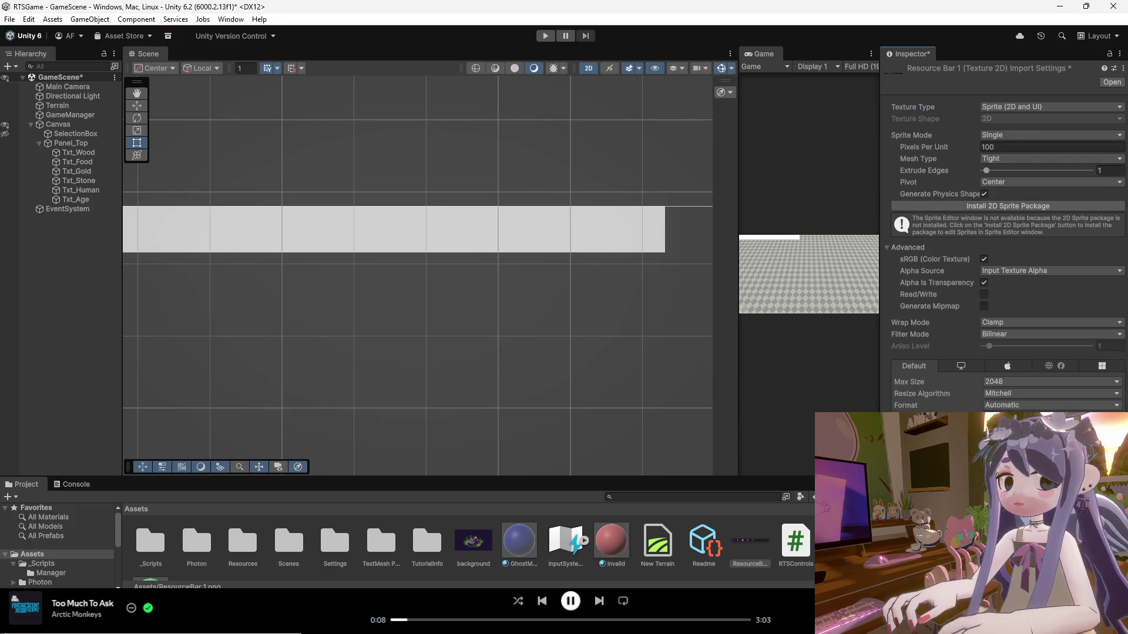
pyautogui.hotkey('ctrl', 's')
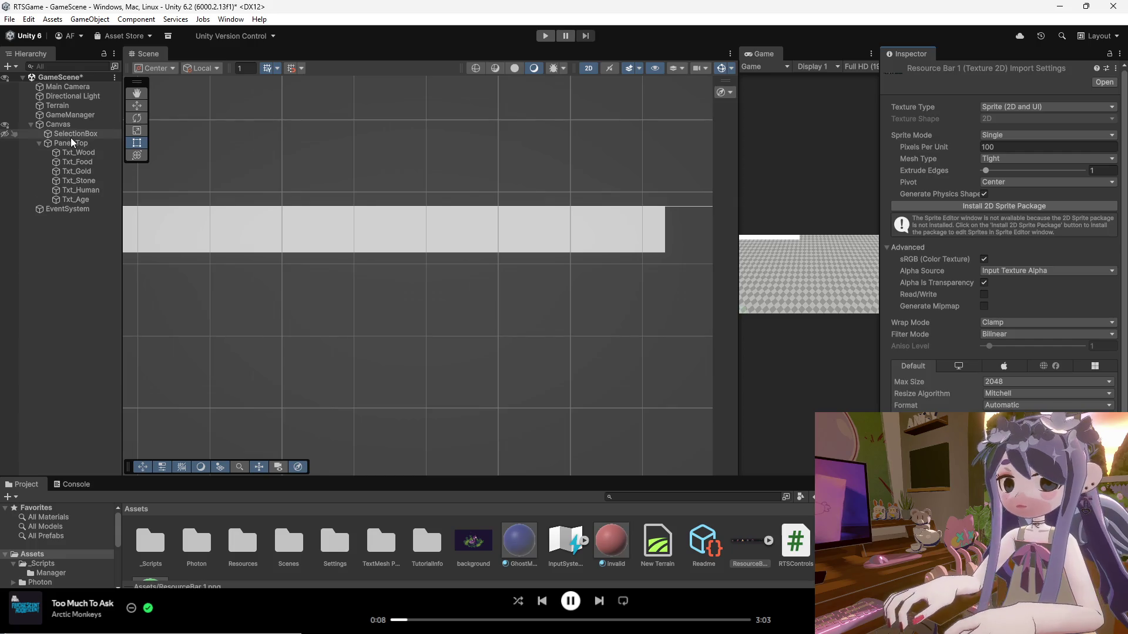
pyautogui.click(72, 142)
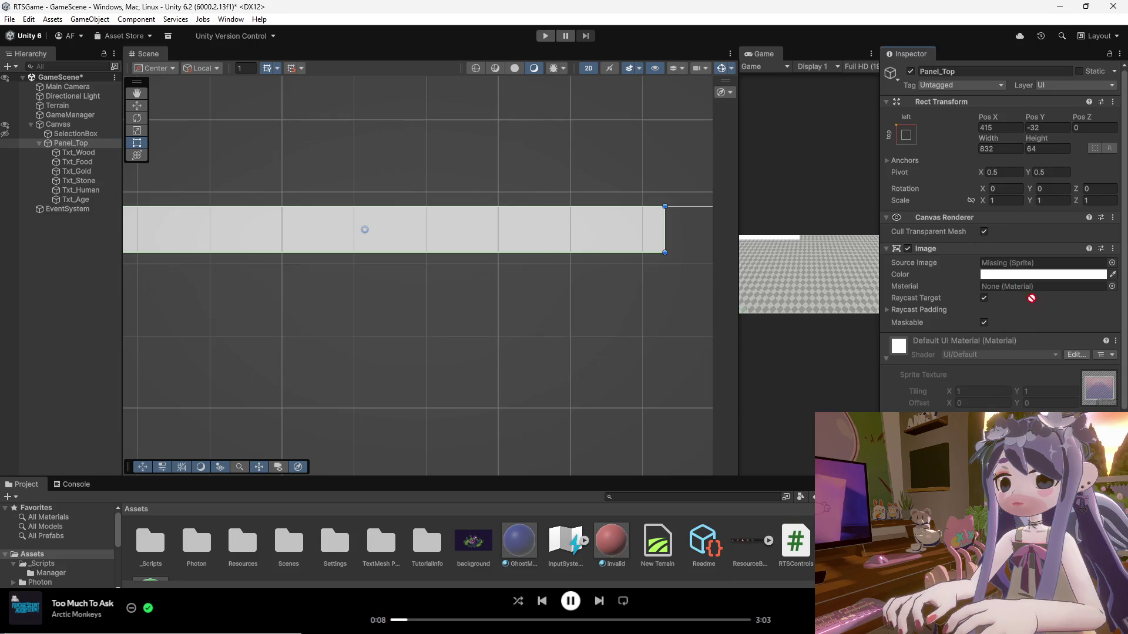
# Assign the new resource bar sprite to Panel_Top's image.
pyautogui.click(1014, 264)
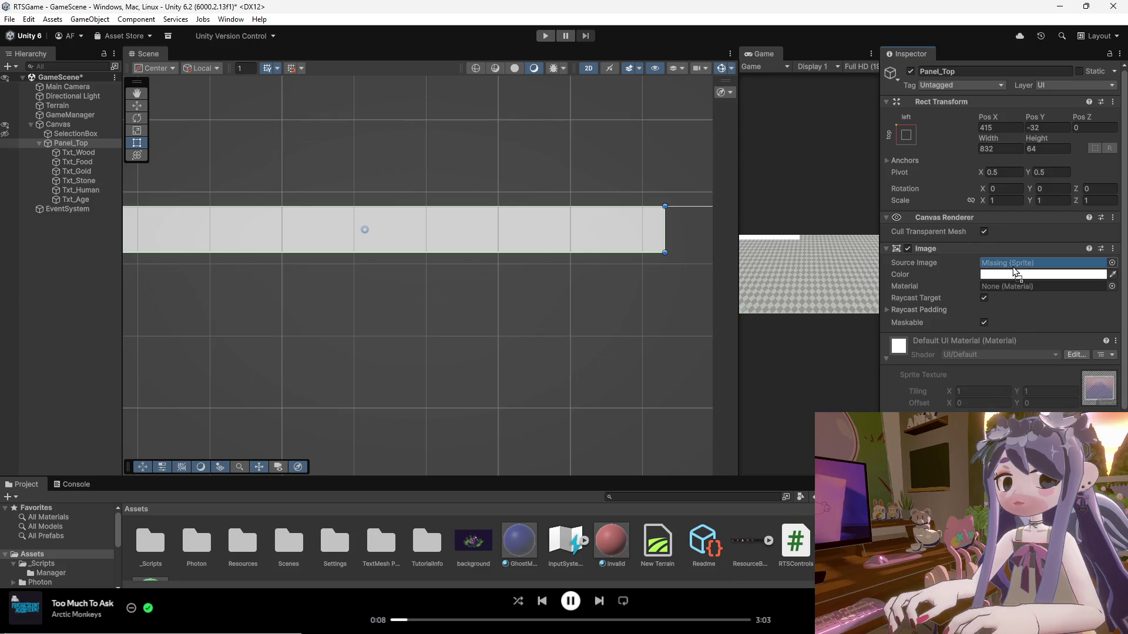
pyautogui.click(598, 315)
pyautogui.click(501, 235)
pyautogui.scroll(-3, 564, 239)
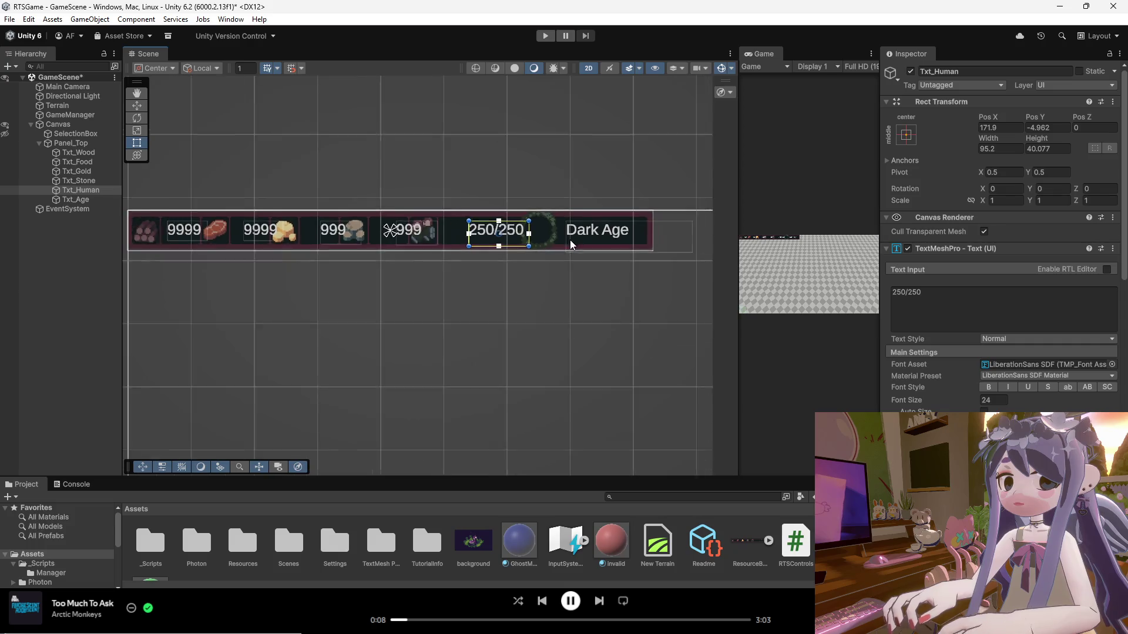
pyautogui.scroll(3, 345, 227)
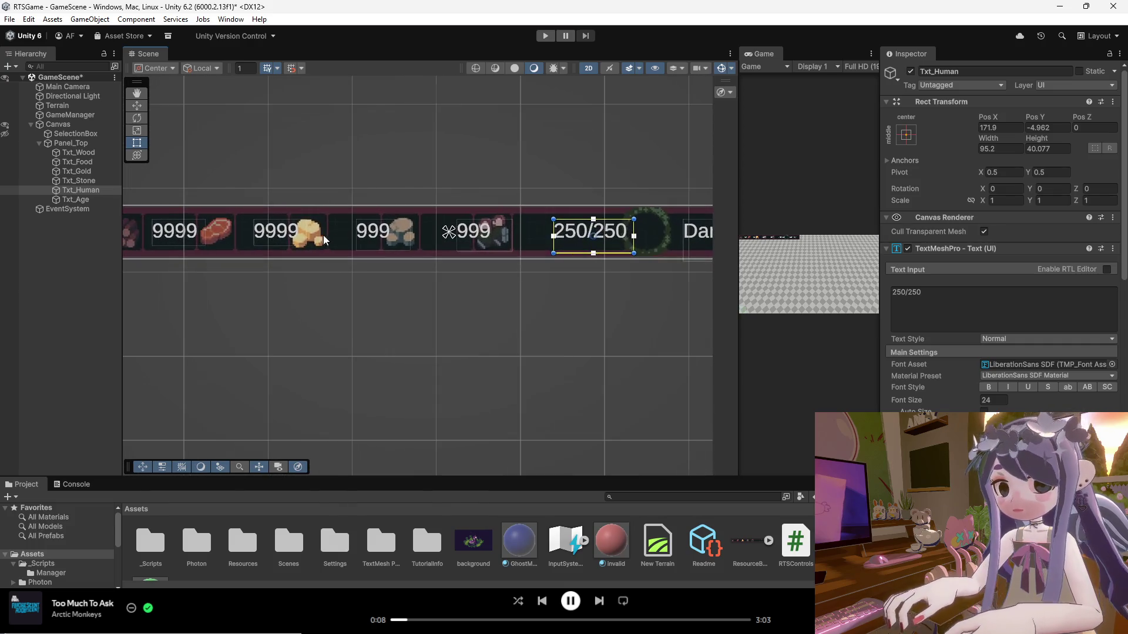
# Shift the food, wood, gold and stone amount texts together about 32 px left.
pyautogui.click(271, 235)
pyautogui.scroll(-2, 426, 267)
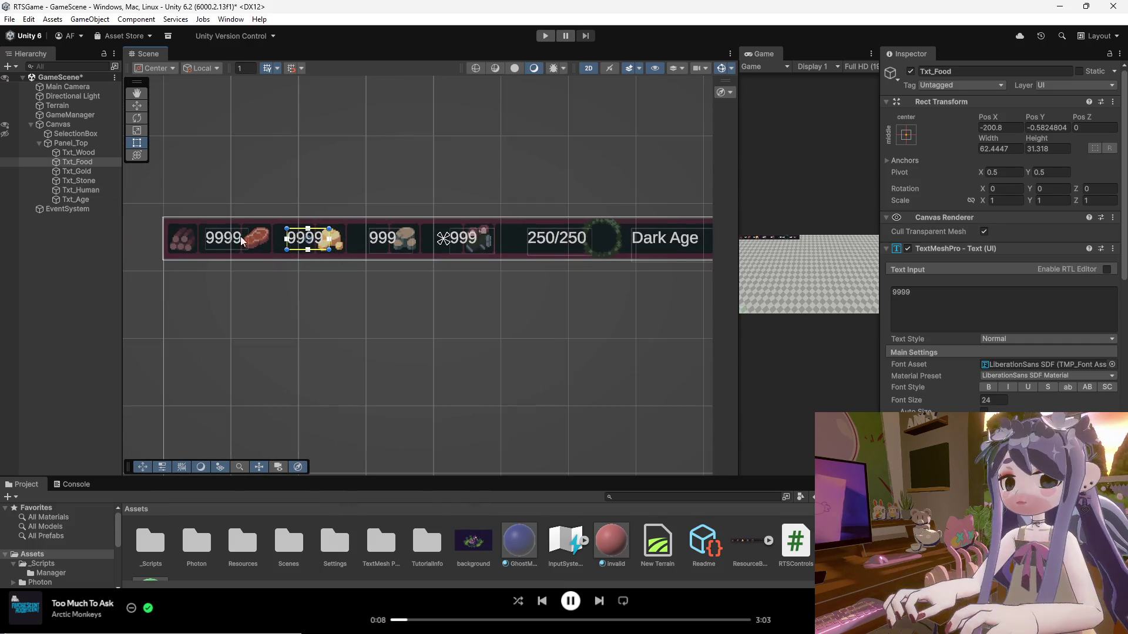
pyautogui.scroll(2, 225, 238)
pyautogui.keyDown('shift'); pyautogui.click(214, 242); pyautogui.keyUp('shift')
pyautogui.scroll(1, 213, 242)
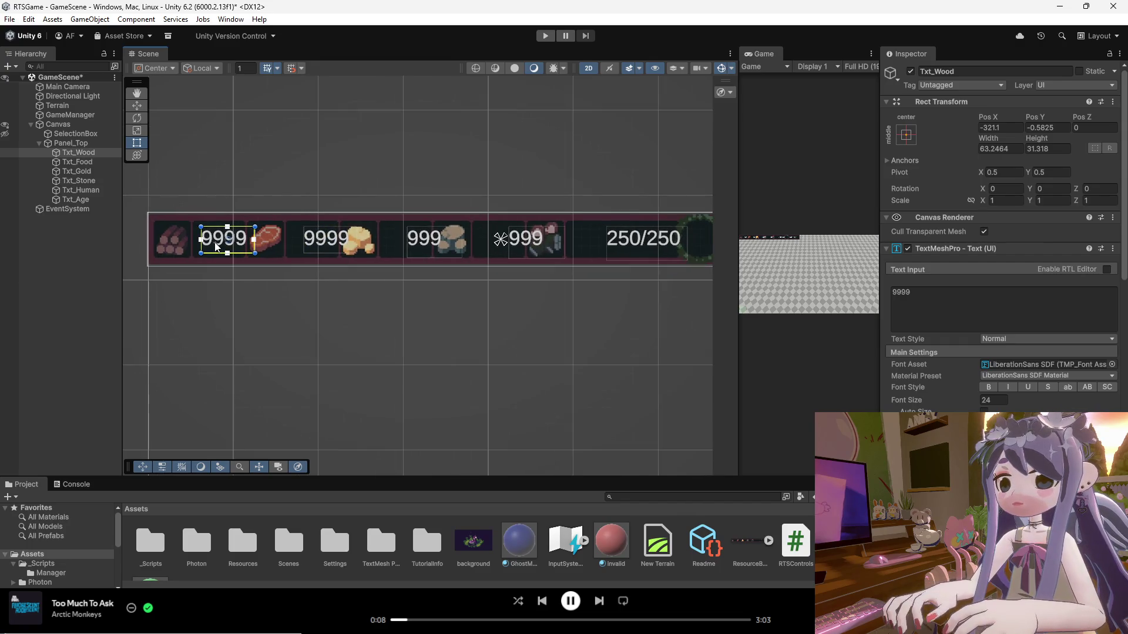
pyautogui.keyDown('shift'); pyautogui.click(429, 241); pyautogui.keyUp('shift')
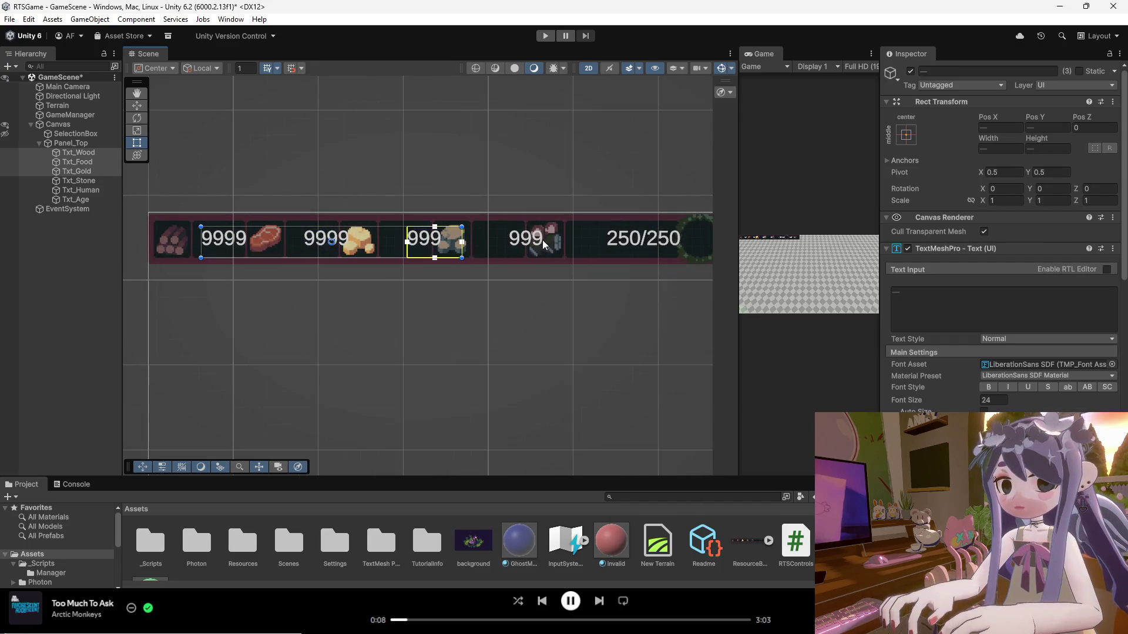
pyautogui.keyDown('shift'); pyautogui.click(544, 239); pyautogui.keyUp('shift')
pyautogui.moveTo(527, 244)
pyautogui.mouseDown()
pyautogui.moveTo(509, 246)
pyautogui.moveTo(520, 246)
pyautogui.mouseUp()
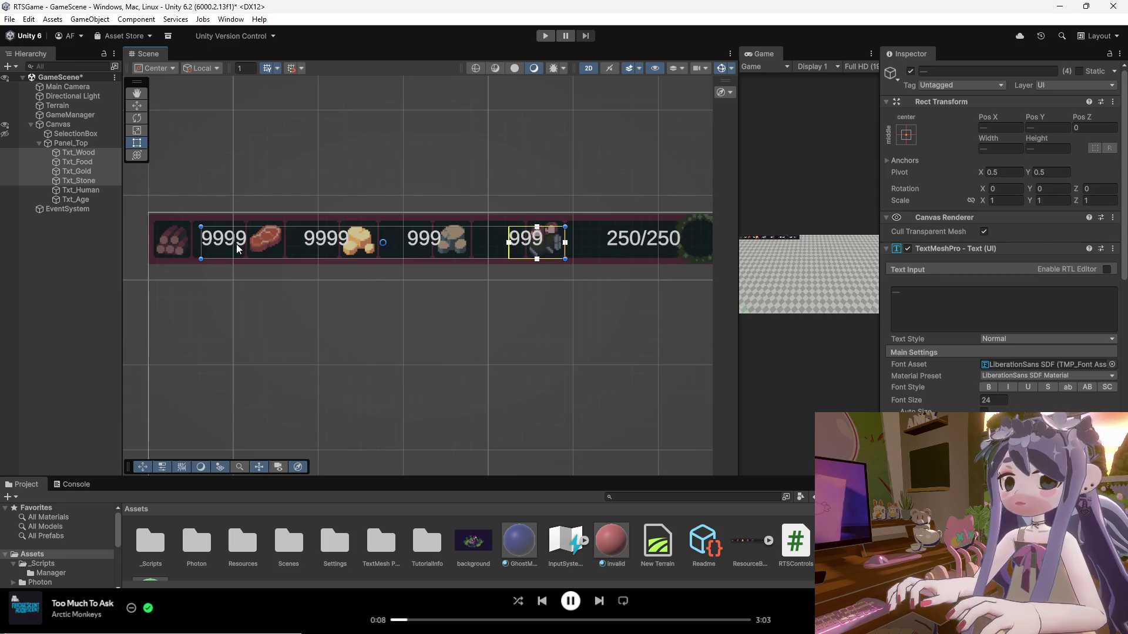
pyautogui.moveTo(236, 244); pyautogui.dragTo(231, 244)
pyautogui.click(264, 269)
# Move the food, gold and stone numbers left, then gold and stone about 12 px more.
pyautogui.click(323, 241)
pyautogui.keyDown('shift'); pyautogui.click(419, 241); pyautogui.keyUp('shift')
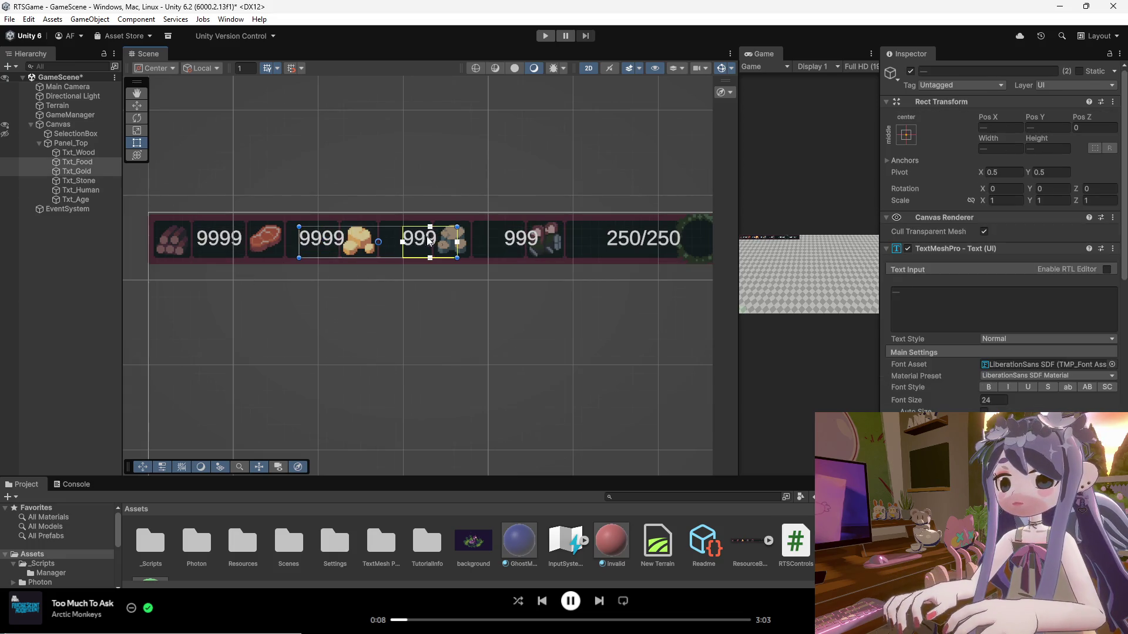
pyautogui.keyDown('shift'); pyautogui.click(529, 246); pyautogui.keyUp('shift')
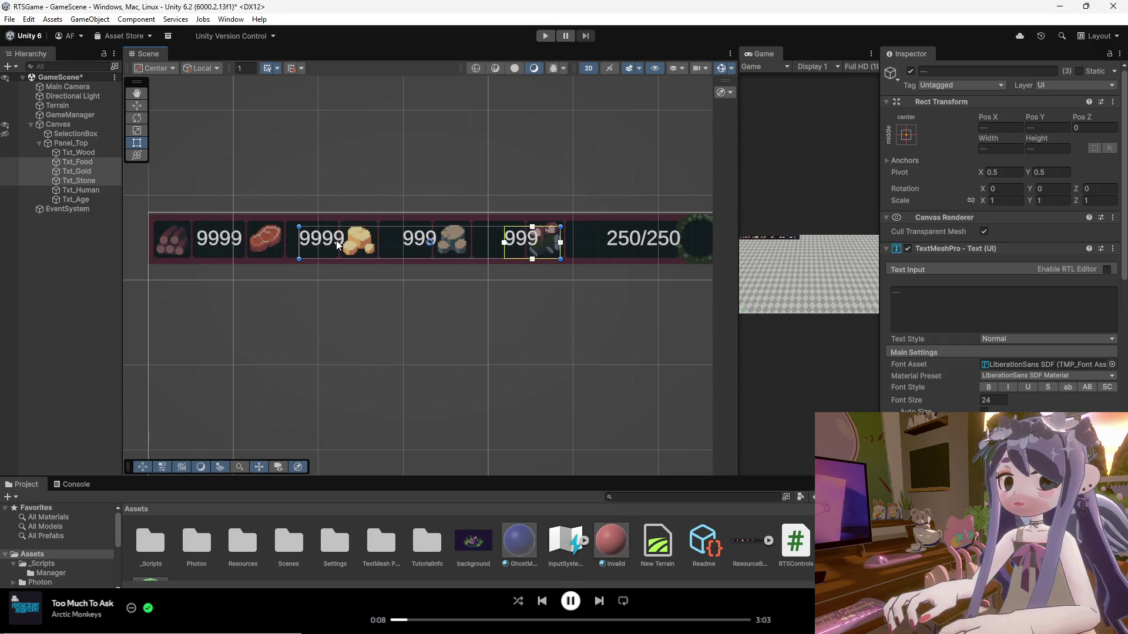
pyautogui.moveTo(334, 241); pyautogui.dragTo(321, 240)
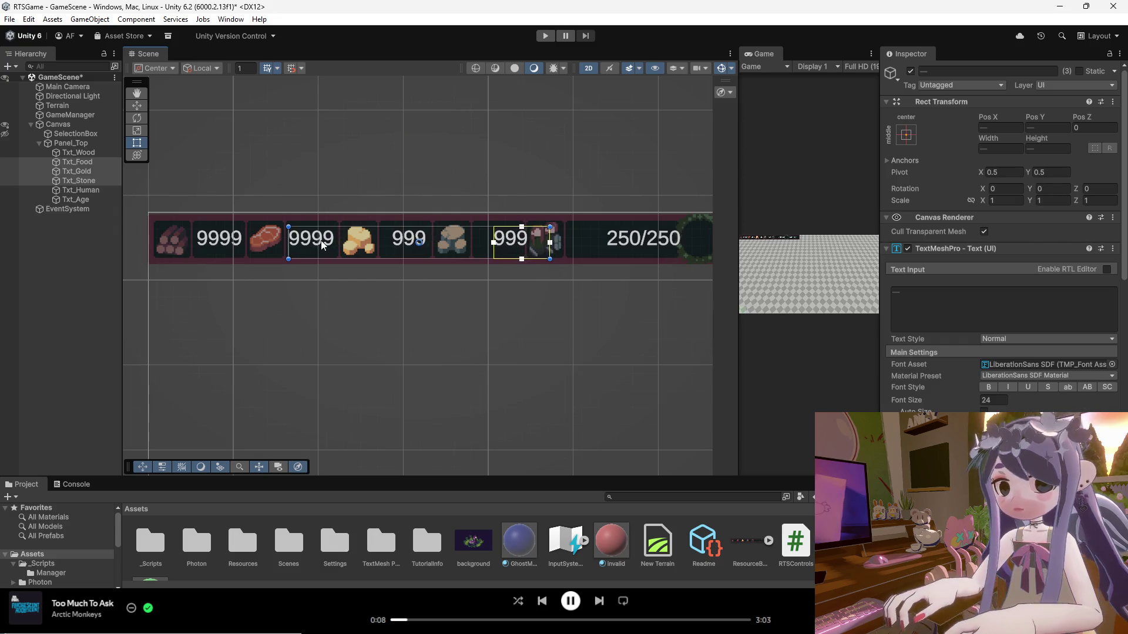
pyautogui.click(405, 241)
pyautogui.keyDown('shift'); pyautogui.click(514, 241); pyautogui.keyUp('shift')
pyautogui.moveTo(408, 246)
pyautogui.mouseDown()
pyautogui.moveTo(419, 242)
pyautogui.moveTo(409, 241)
pyautogui.mouseUp()
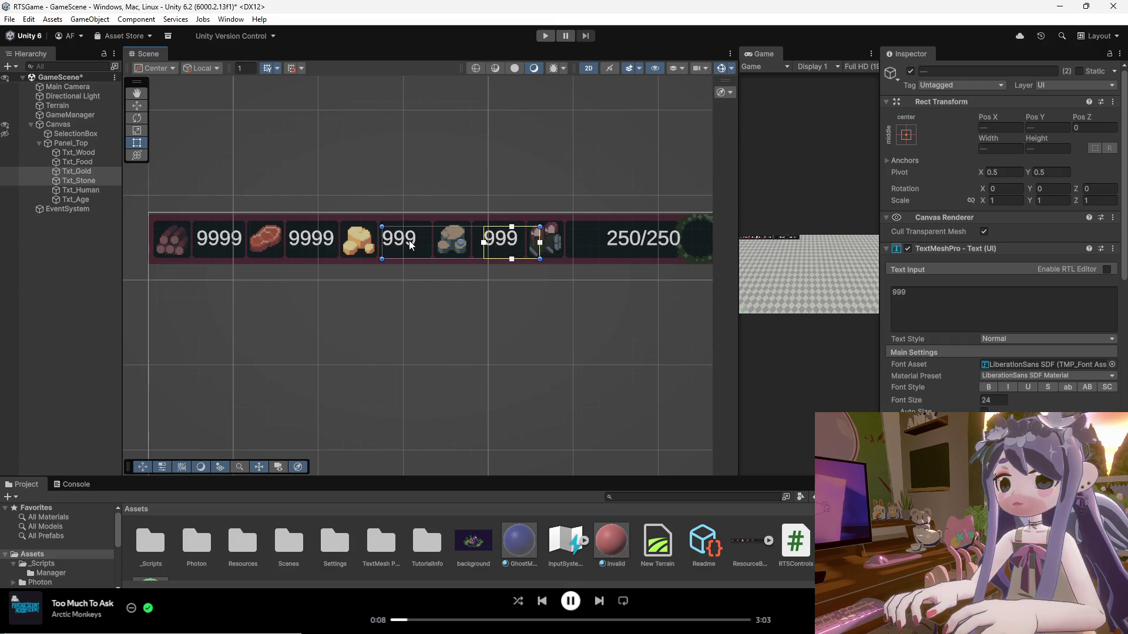
# Drag the stone count text into its slot in the resource bar.
pyautogui.click(447, 278)
pyautogui.moveTo(518, 246); pyautogui.dragTo(498, 243)
pyautogui.click(517, 242)
pyautogui.click(509, 241)
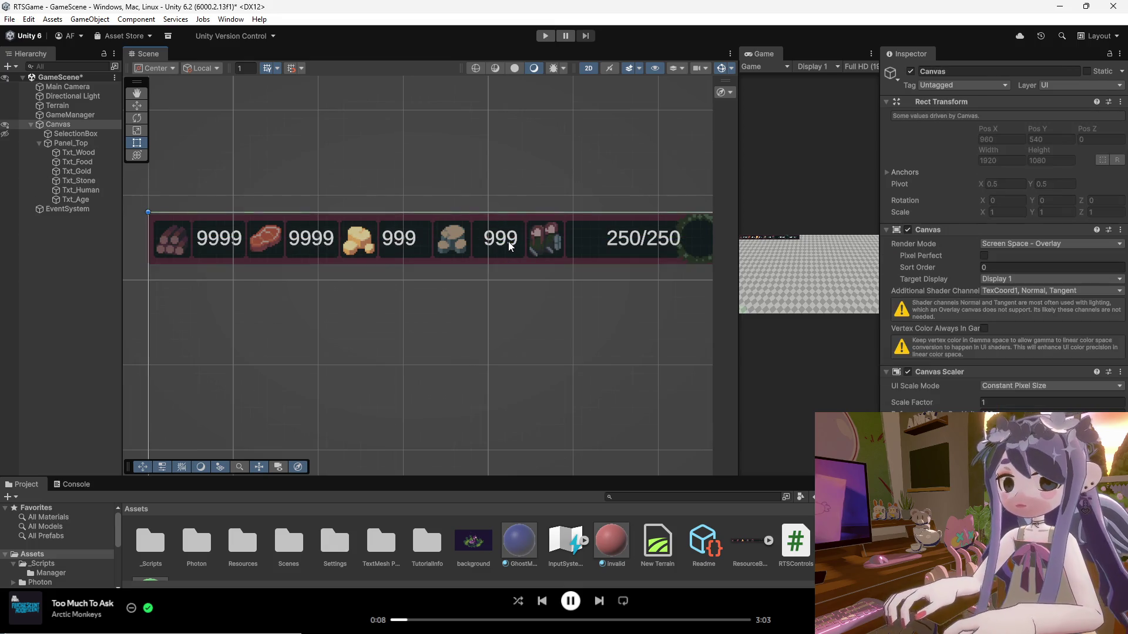
pyautogui.scroll(1, 509, 241)
pyautogui.scroll(1, 509, 242)
pyautogui.click(509, 242)
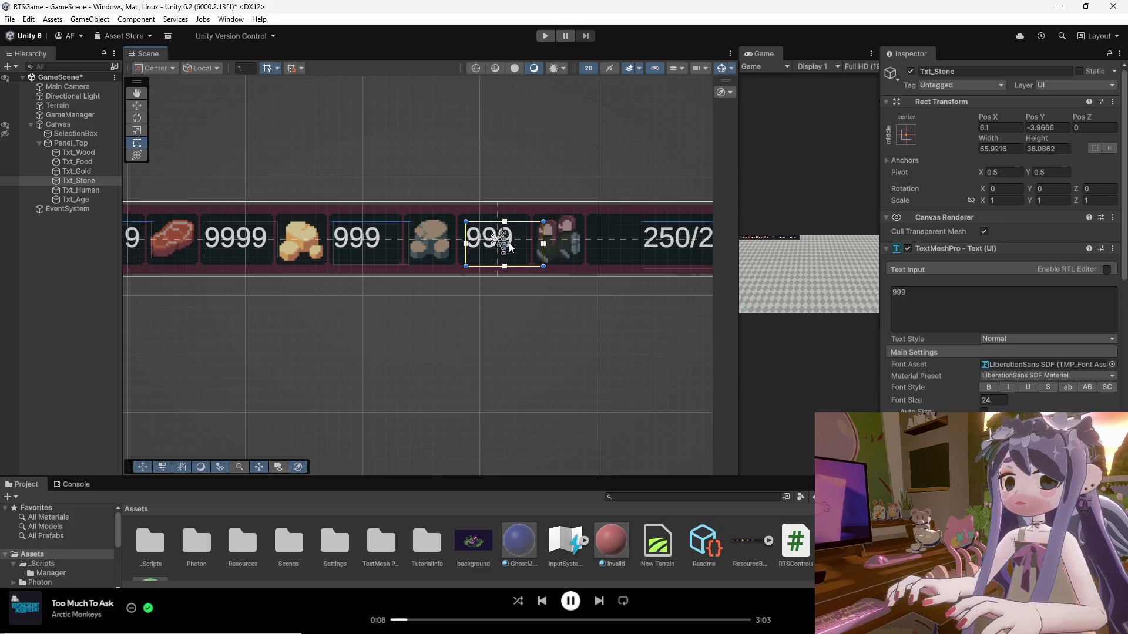
# Shift the 250/250 population text left along the resource bar.
pyautogui.click(495, 293)
pyautogui.scroll(-1, 511, 270)
pyautogui.click(661, 242)
pyautogui.moveTo(661, 242); pyautogui.dragTo(621, 243)
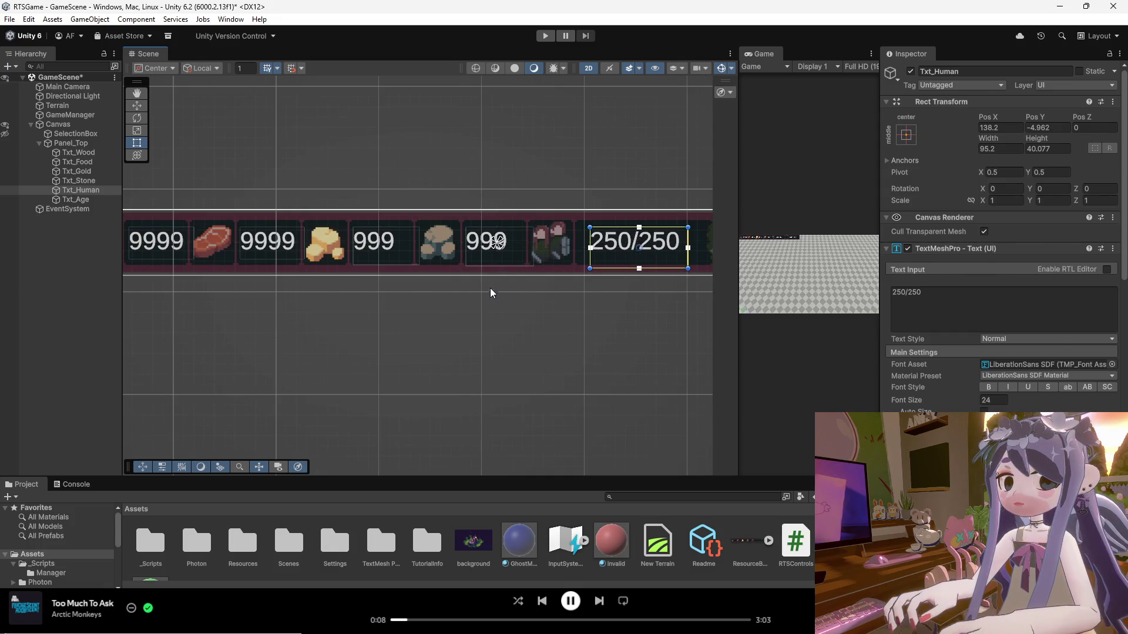
pyautogui.click(491, 281)
pyautogui.scroll(-1, 443, 275)
pyautogui.scroll(-3, 382, 280)
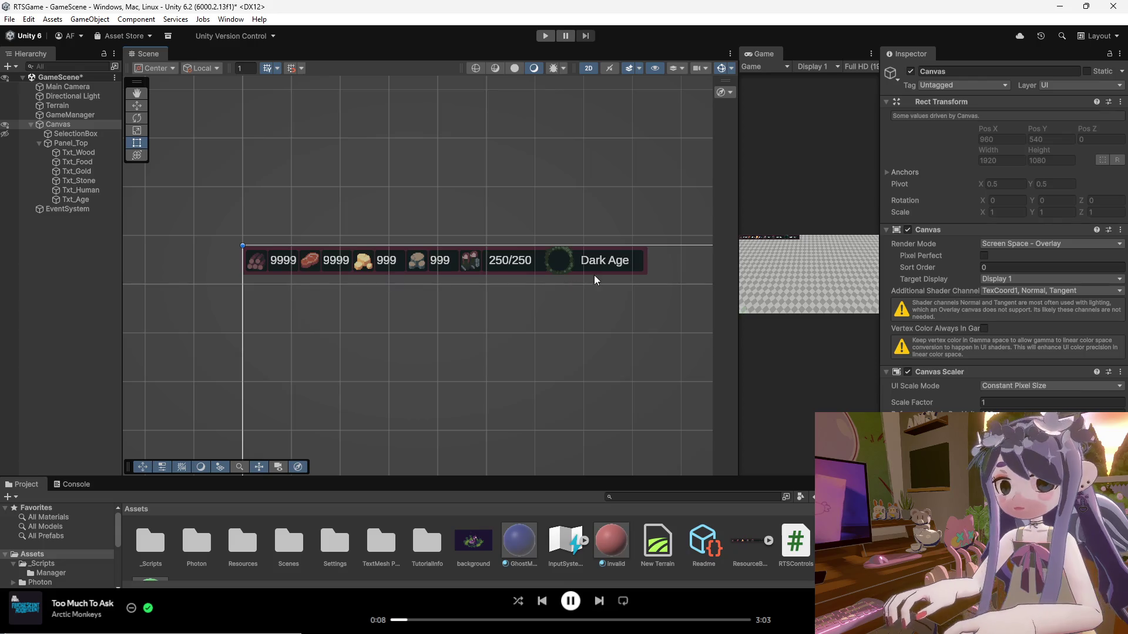
# Select the Dark Age text and the top resource panel in the Scene view to inspect them.
pyautogui.click(595, 262)
pyautogui.scroll(1, 603, 263)
pyautogui.click(598, 268)
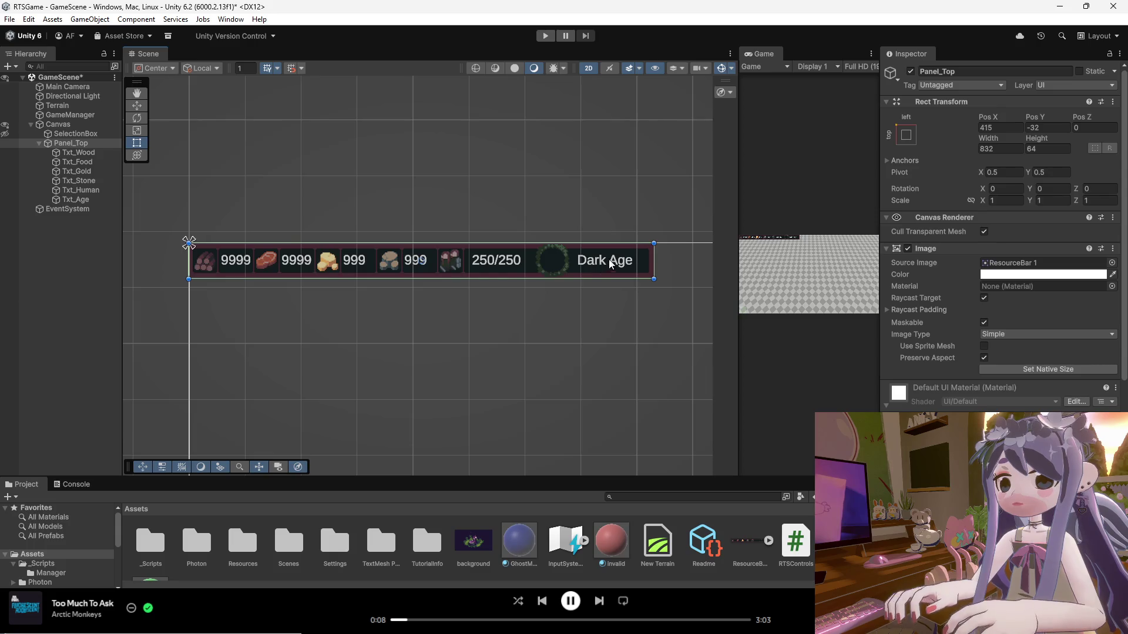
pyautogui.scroll(2, 632, 261)
pyautogui.click(592, 261)
pyautogui.click(592, 261)
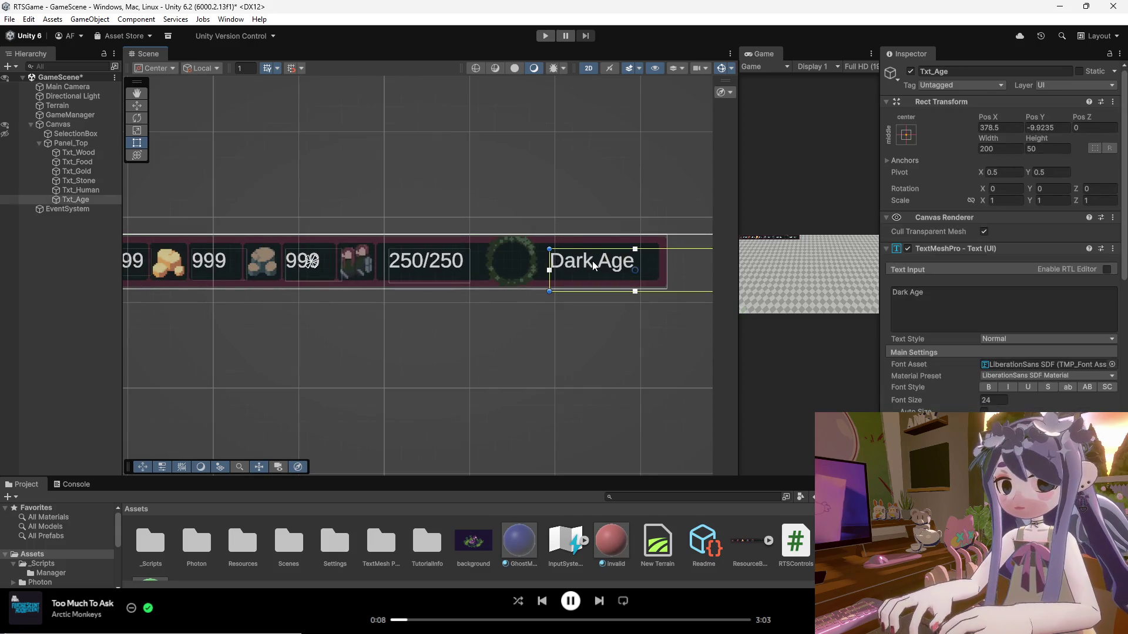
pyautogui.scroll(-5, 590, 264)
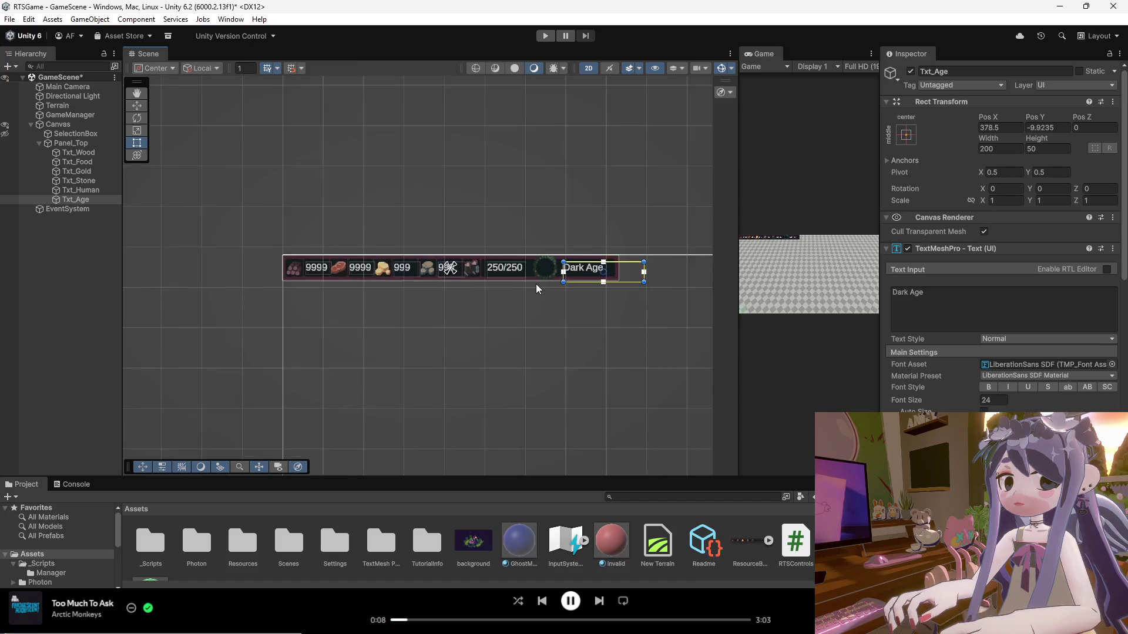
pyautogui.scroll(2, 538, 271)
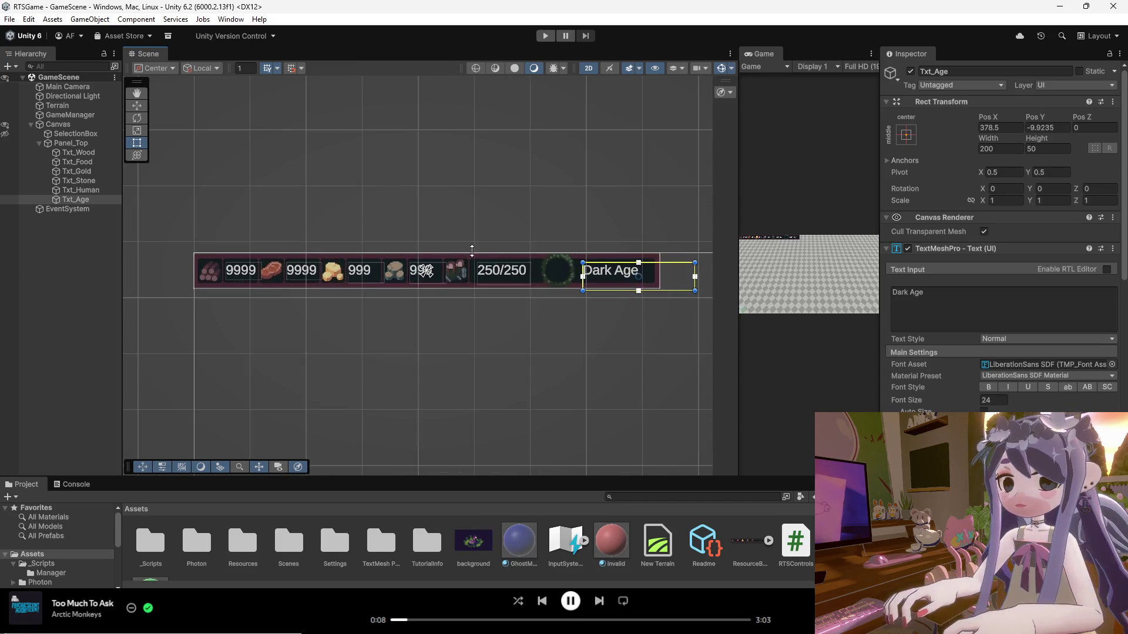
# Deselect the Dark Age text and collapse Panel_Top's children in the Hierarchy.
pyautogui.click(462, 242)
pyautogui.scroll(-3, 399, 240)
pyautogui.scroll(-2, 394, 247)
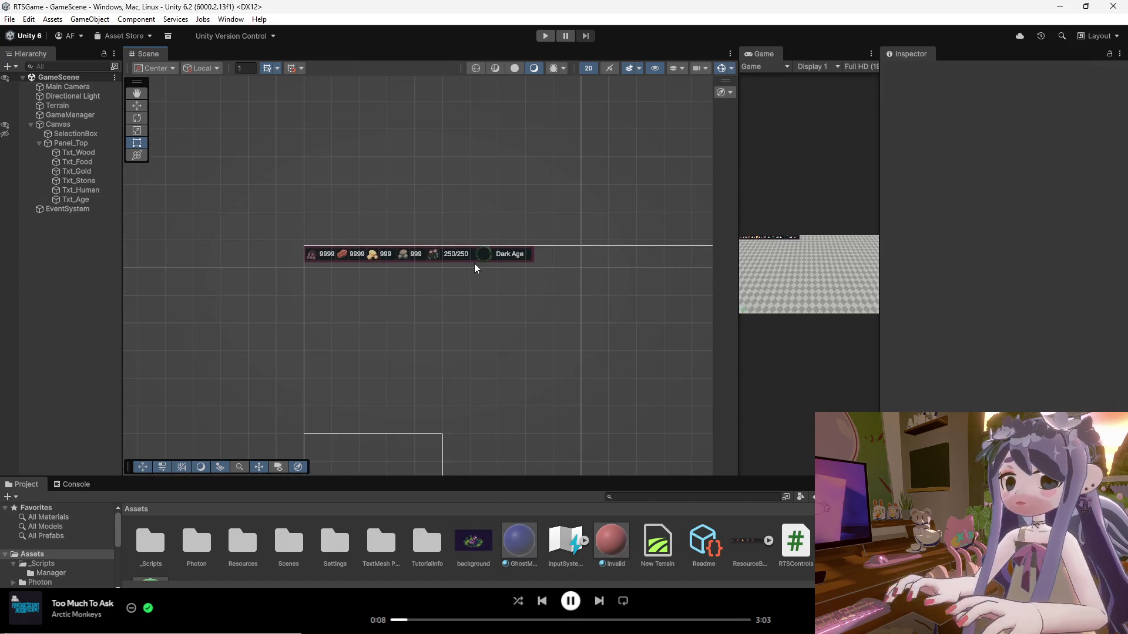
pyautogui.scroll(1, 467, 263)
pyautogui.scroll(-3, 463, 259)
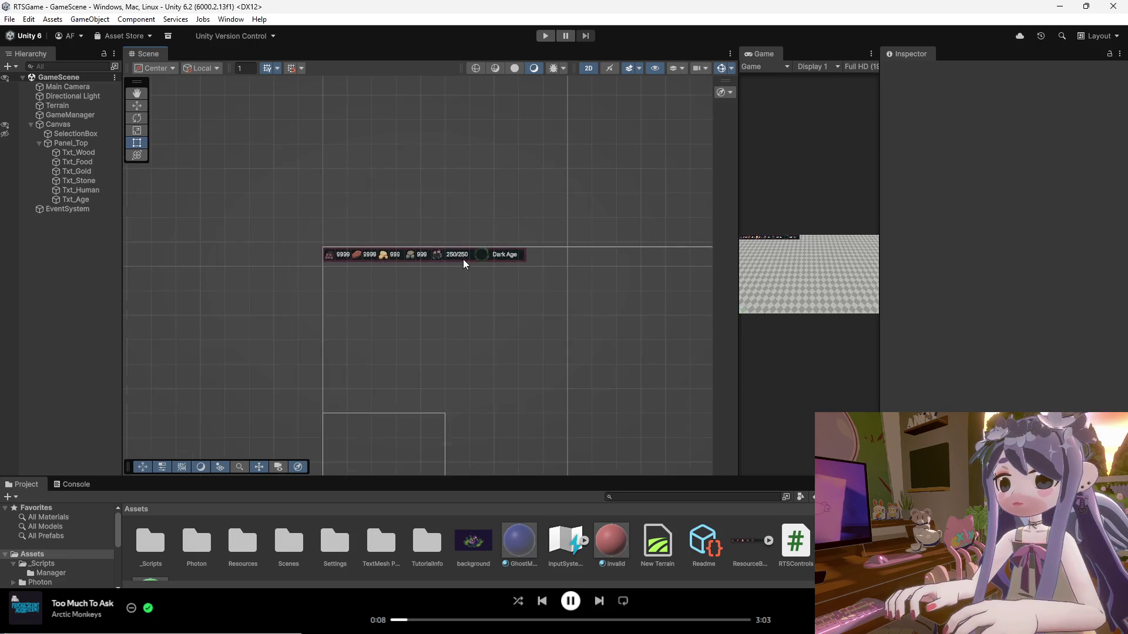
pyautogui.scroll(1, 402, 352)
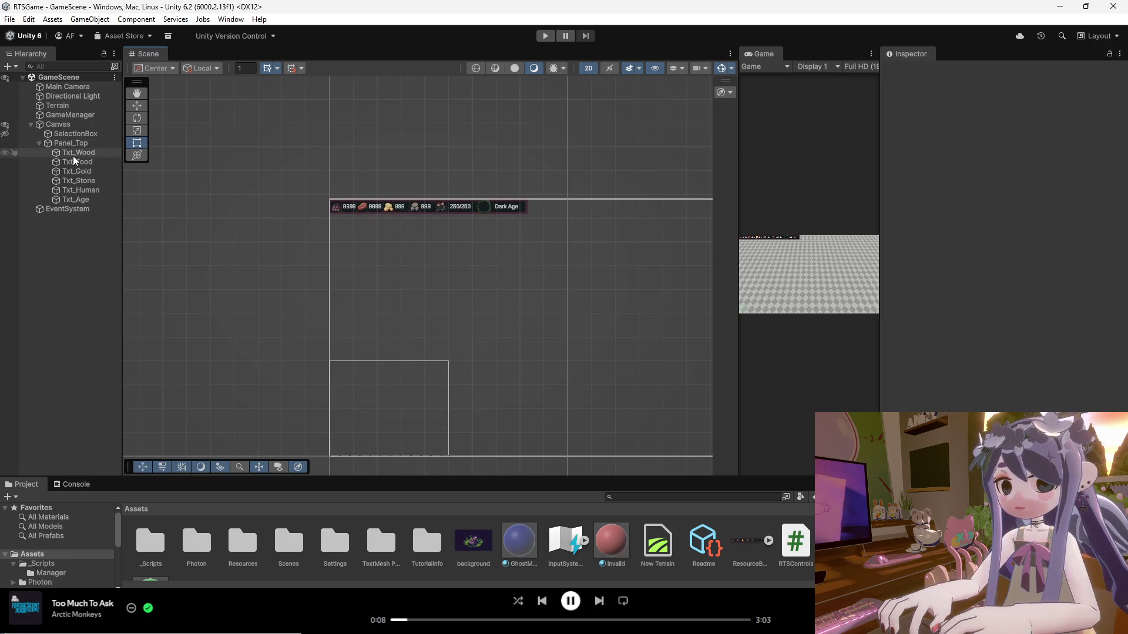
pyautogui.click(39, 143)
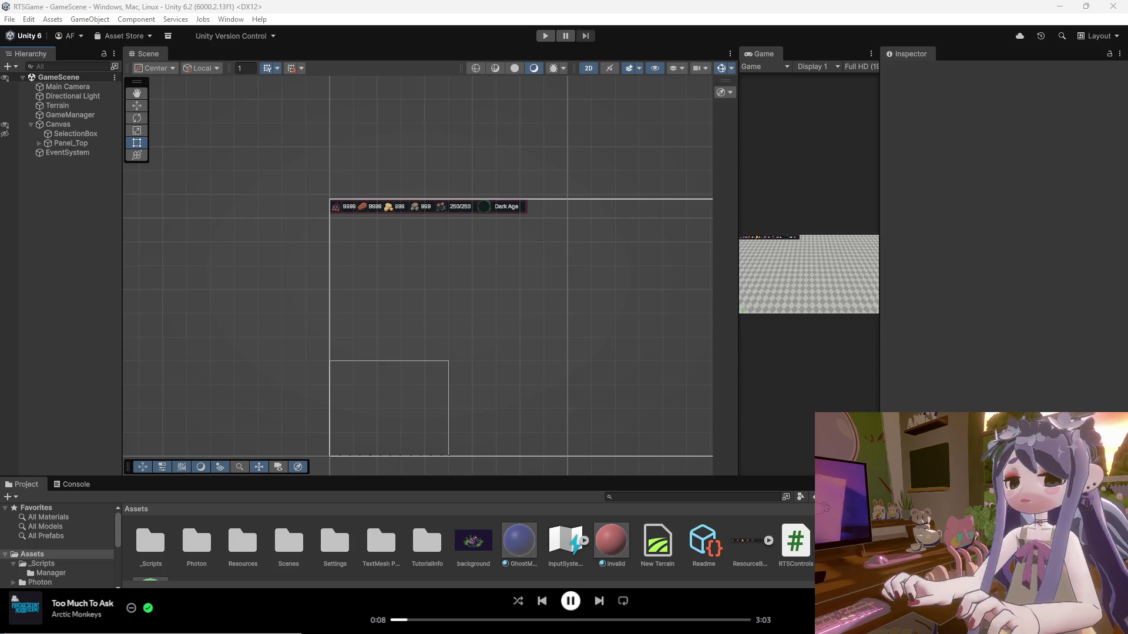
# Create an empty object named UI and move Panel_Top under it.
pyautogui.click(71, 144)
pyautogui.rightClick(63, 178)
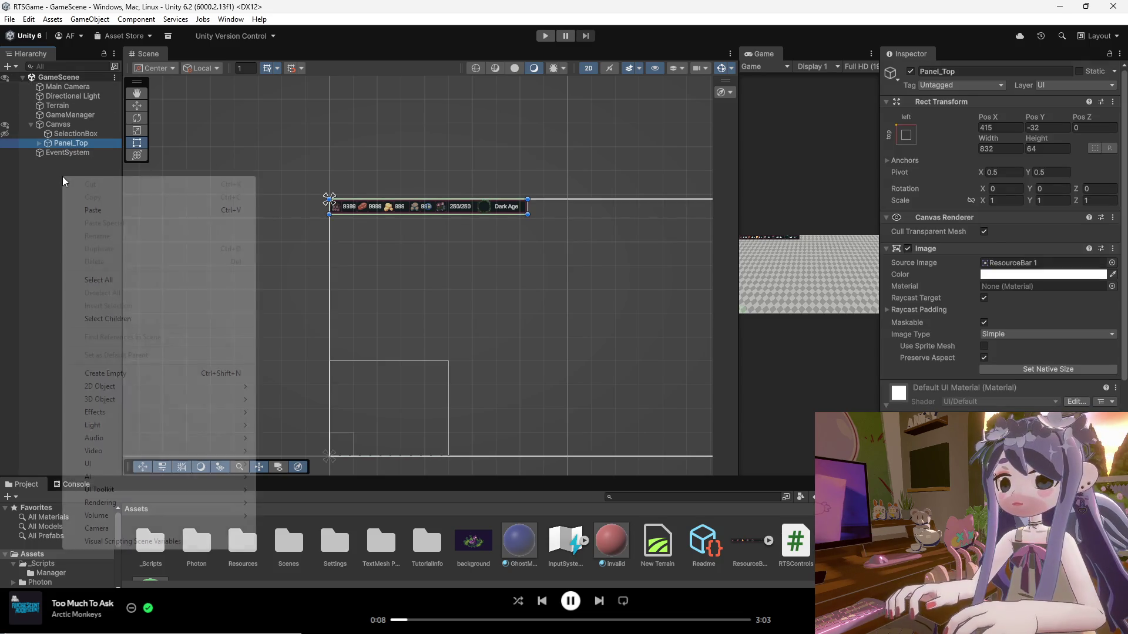
pyautogui.click(104, 373)
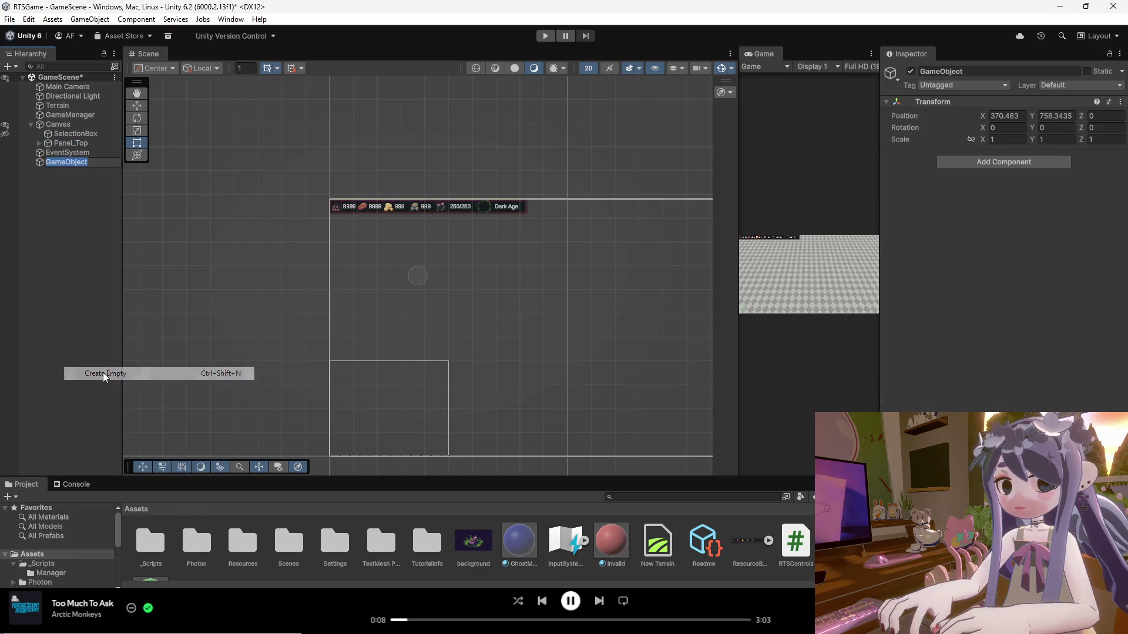
pyautogui.write('UI')
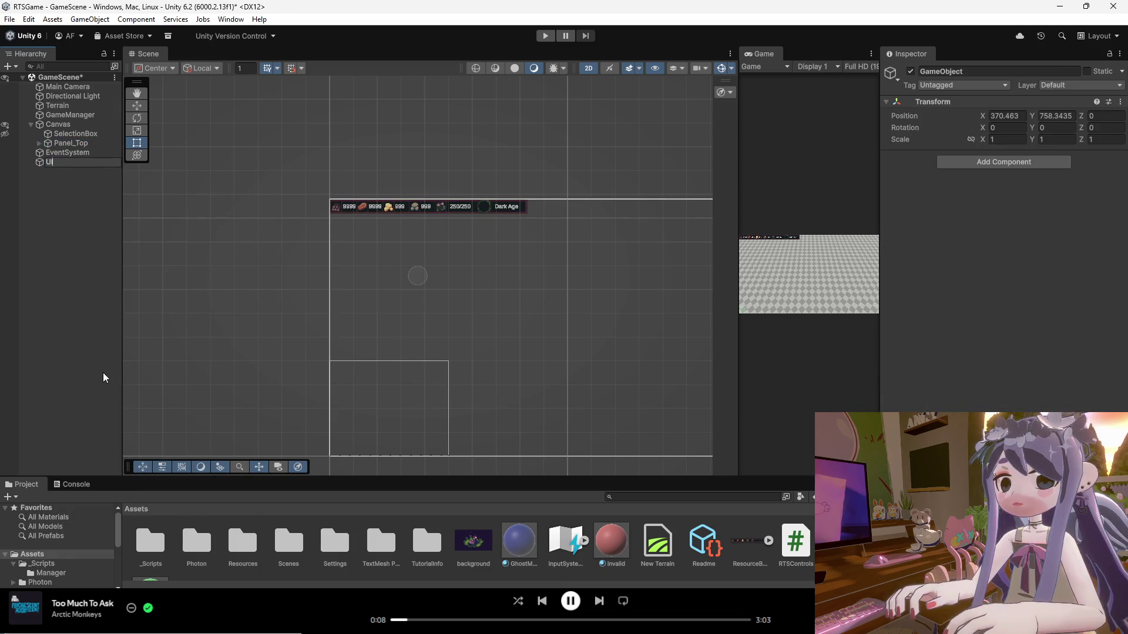
pyautogui.press('Return')
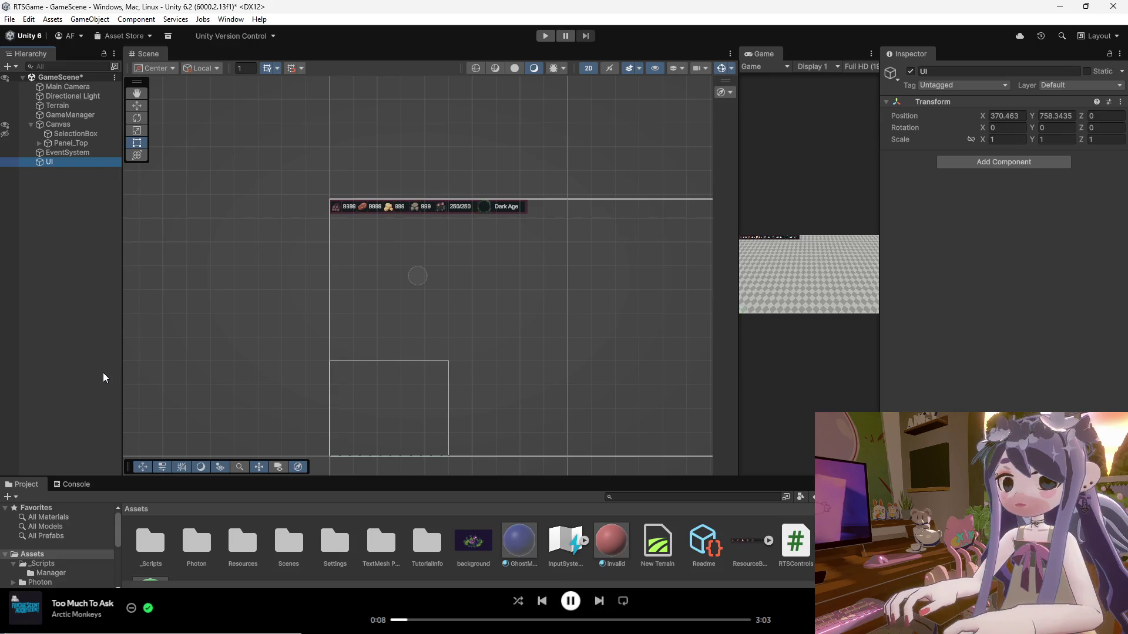
pyautogui.moveTo(71, 144); pyautogui.dragTo(51, 163)
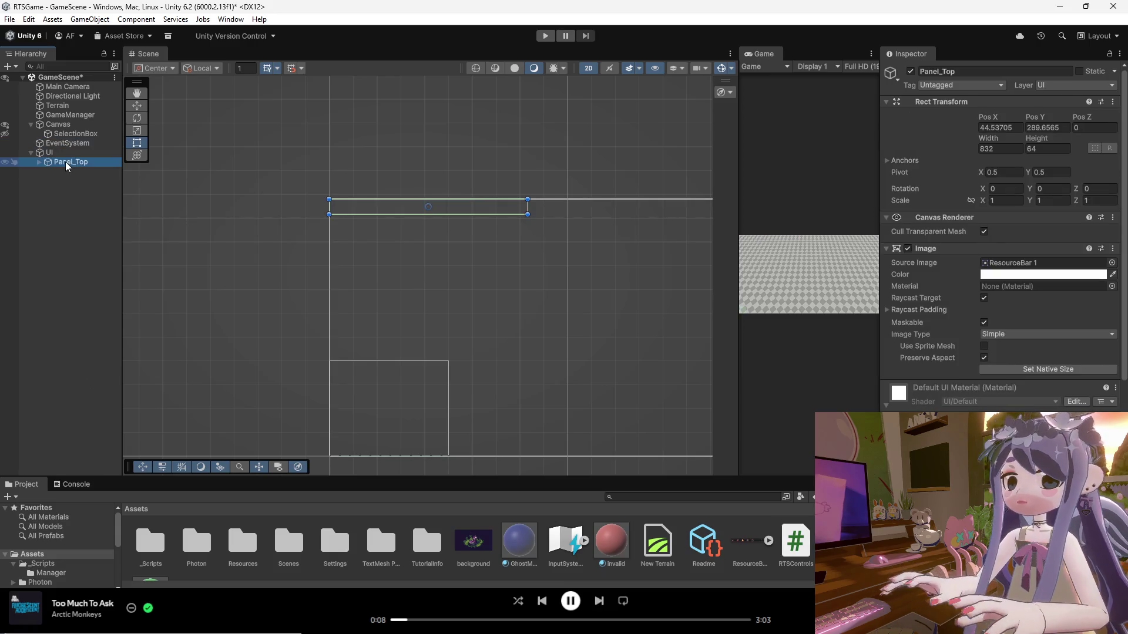
# Inspect the Canvas, UI and Panel_Top objects in the Hierarchy.
pyautogui.click(58, 125)
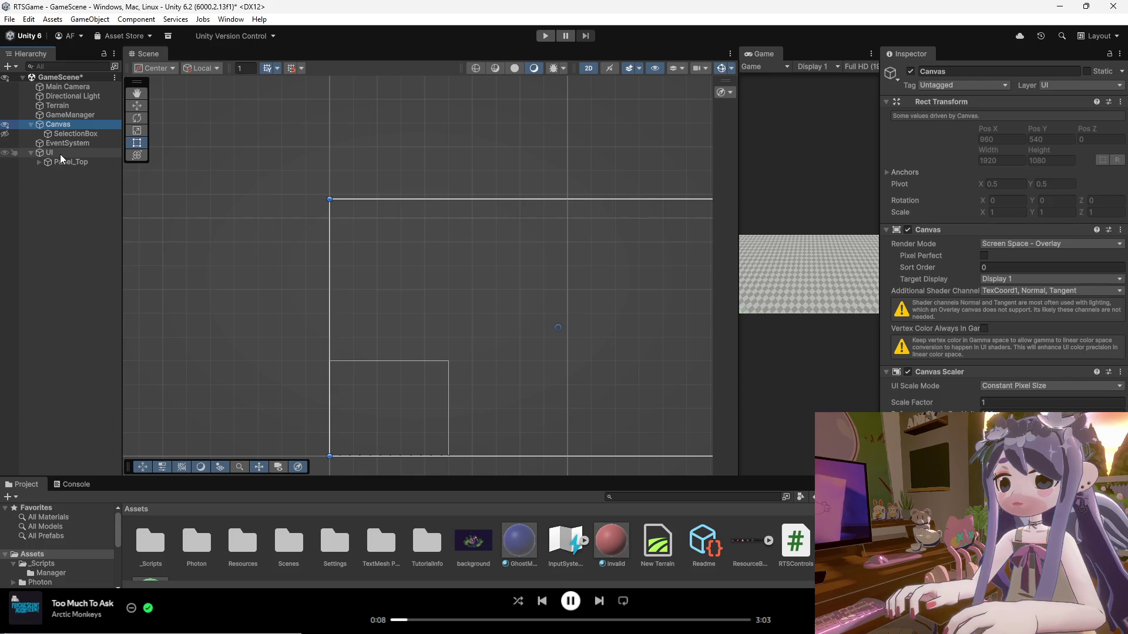
pyautogui.click(61, 153)
pyautogui.click(57, 125)
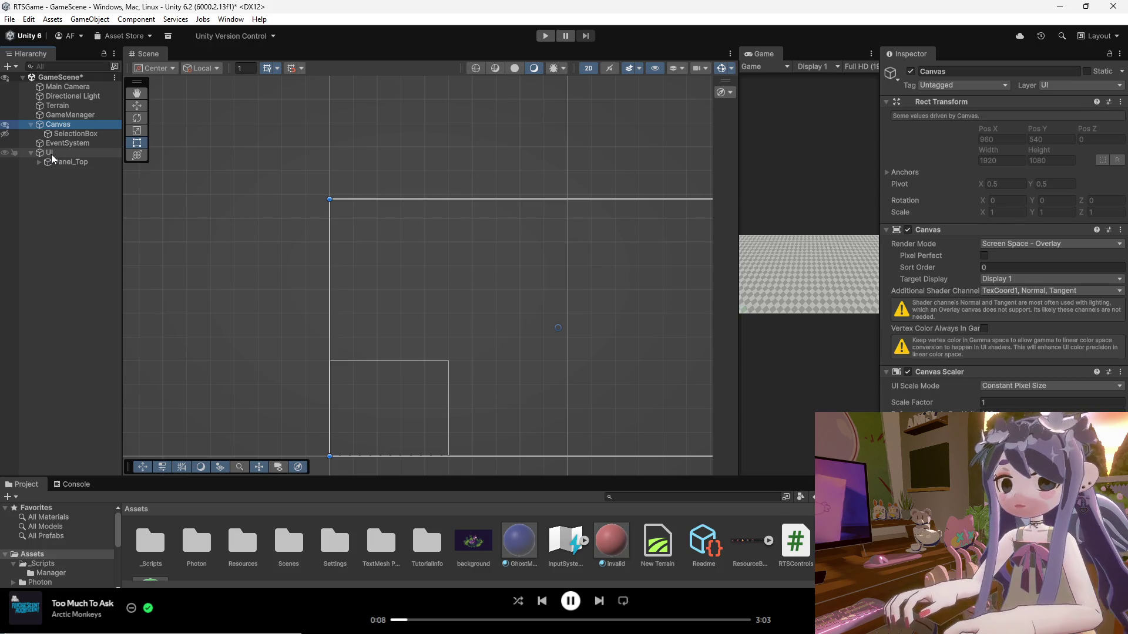
pyautogui.click(59, 153)
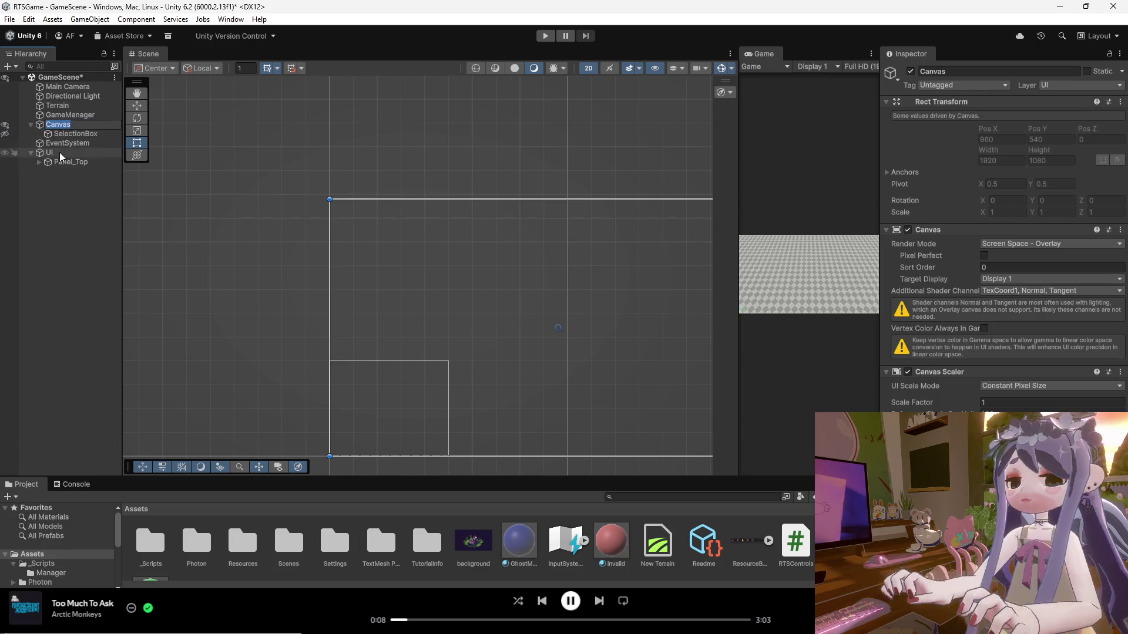
pyautogui.click(63, 162)
pyautogui.click(58, 125)
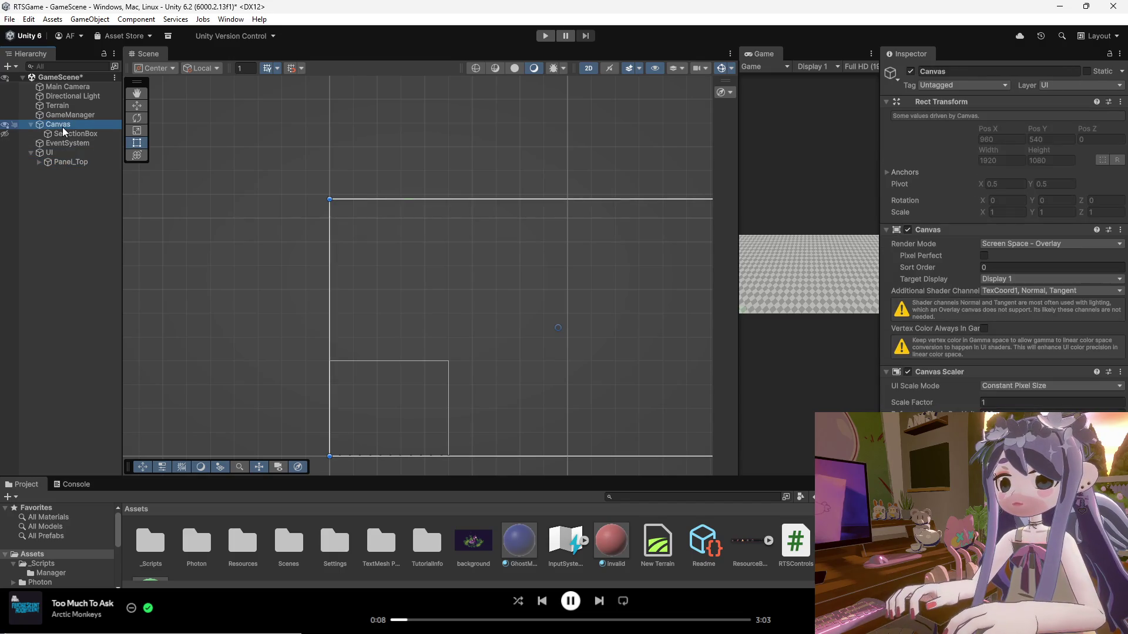
# Duplicate Canvas with Ctrl+D and move Panel_Top into Canvas (1).
pyautogui.hotkey('ctrl', 'd')
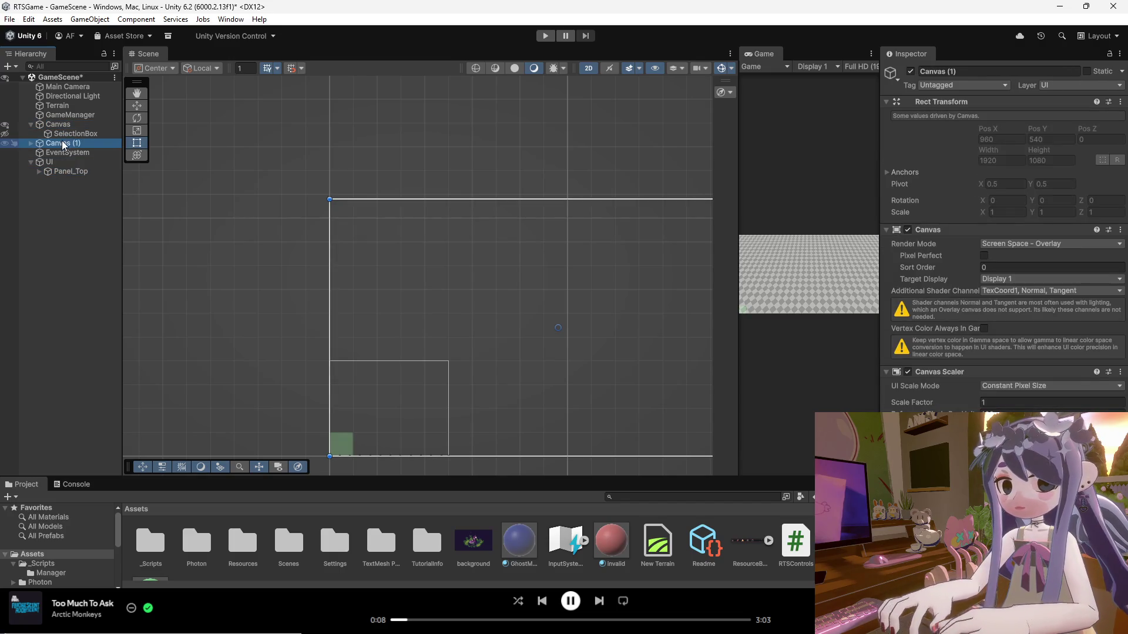
pyautogui.doubleClick(62, 144)
pyautogui.rightClick(61, 144)
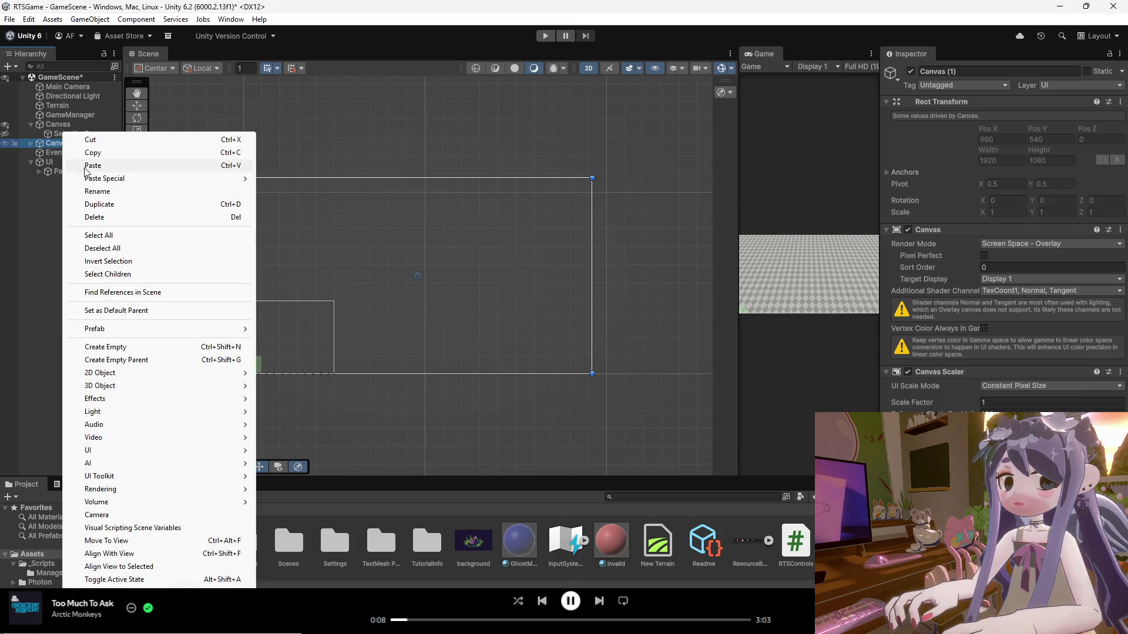
pyautogui.click(48, 175)
pyautogui.moveTo(48, 176); pyautogui.dragTo(59, 144)
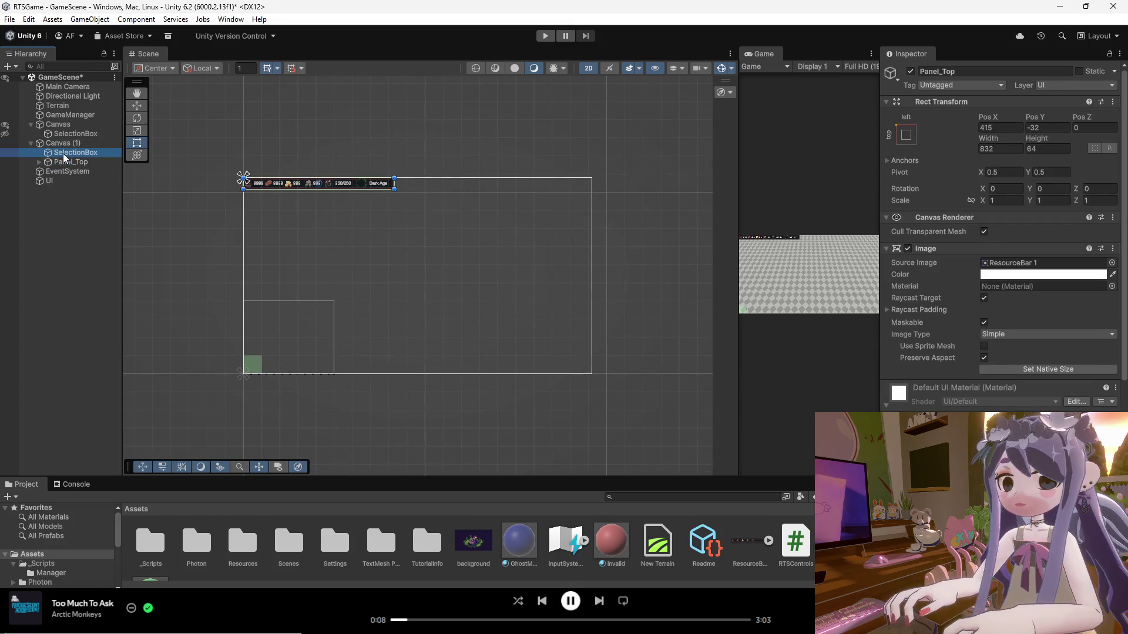
pyautogui.click(64, 154)
pyautogui.click(58, 144)
# Rename Canvas (1) to UI and delete the leftover empty UI object.
pyautogui.rightClick(69, 144)
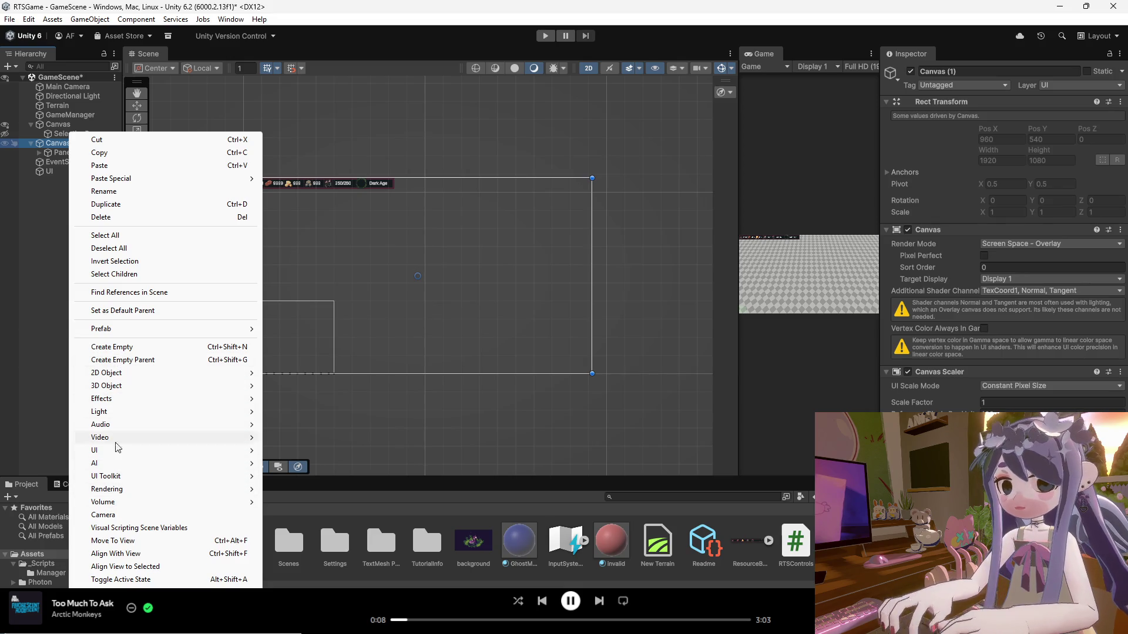
pyautogui.click(113, 194)
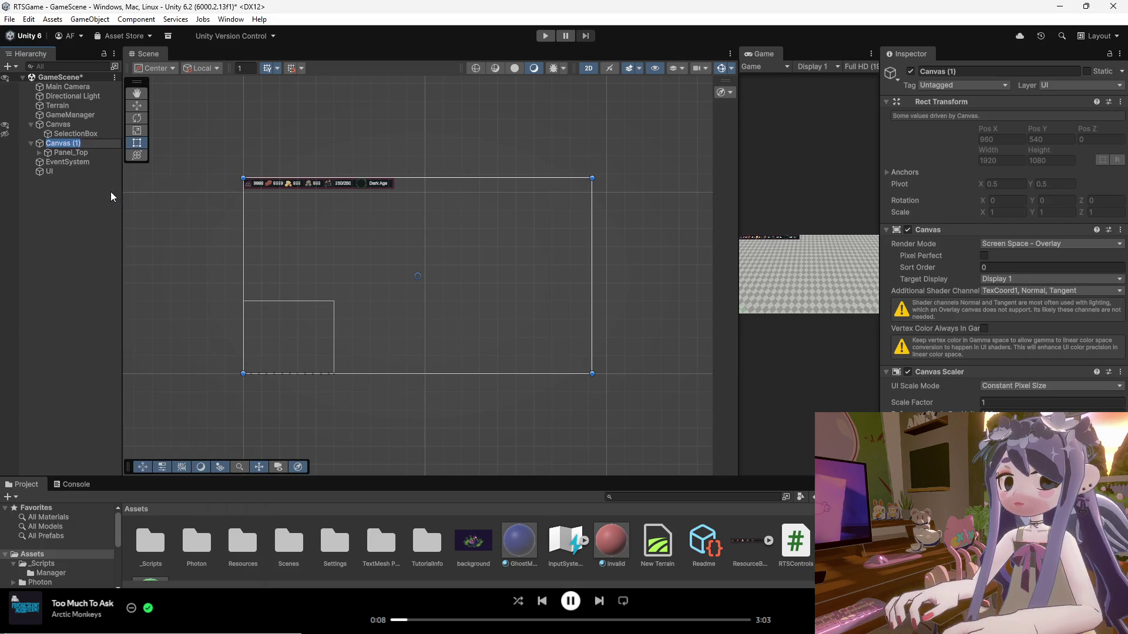
pyautogui.write('UI')
pyautogui.press('Return')
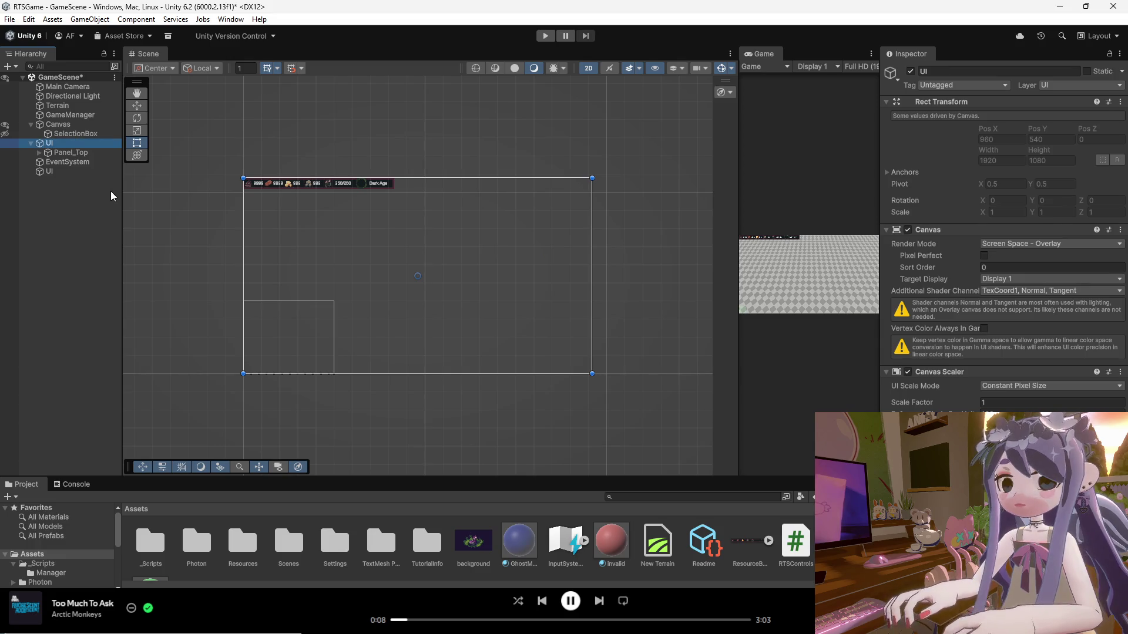
pyautogui.click(50, 171)
pyautogui.press('Delete')
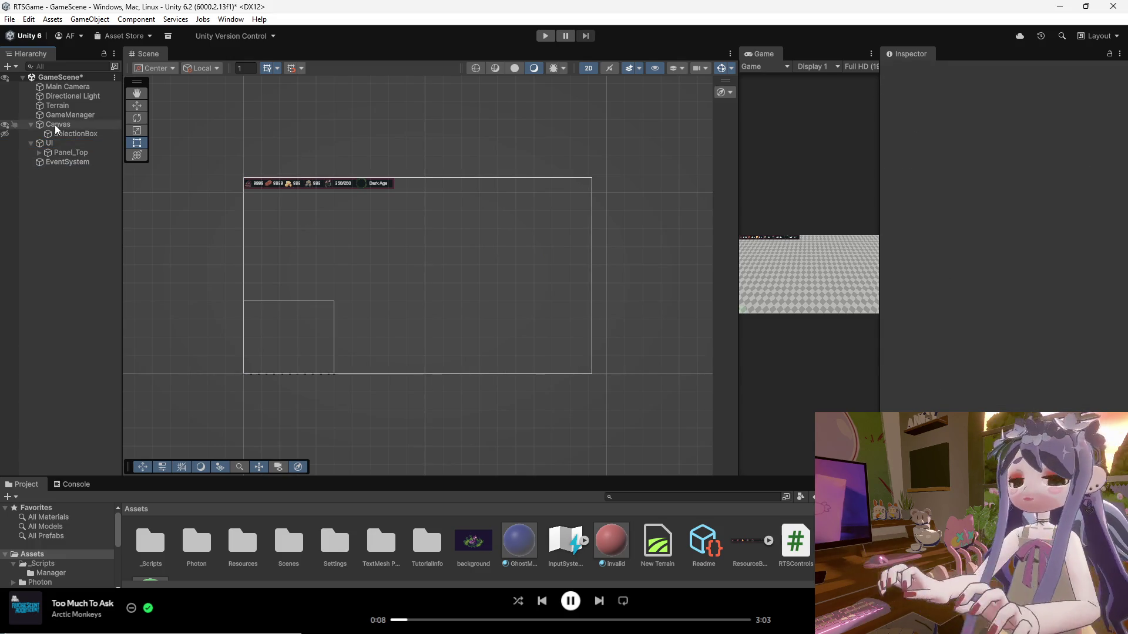
# Collapse Canvas and UI, then place UI between Directional Light and Terrain.
pyautogui.click(56, 125)
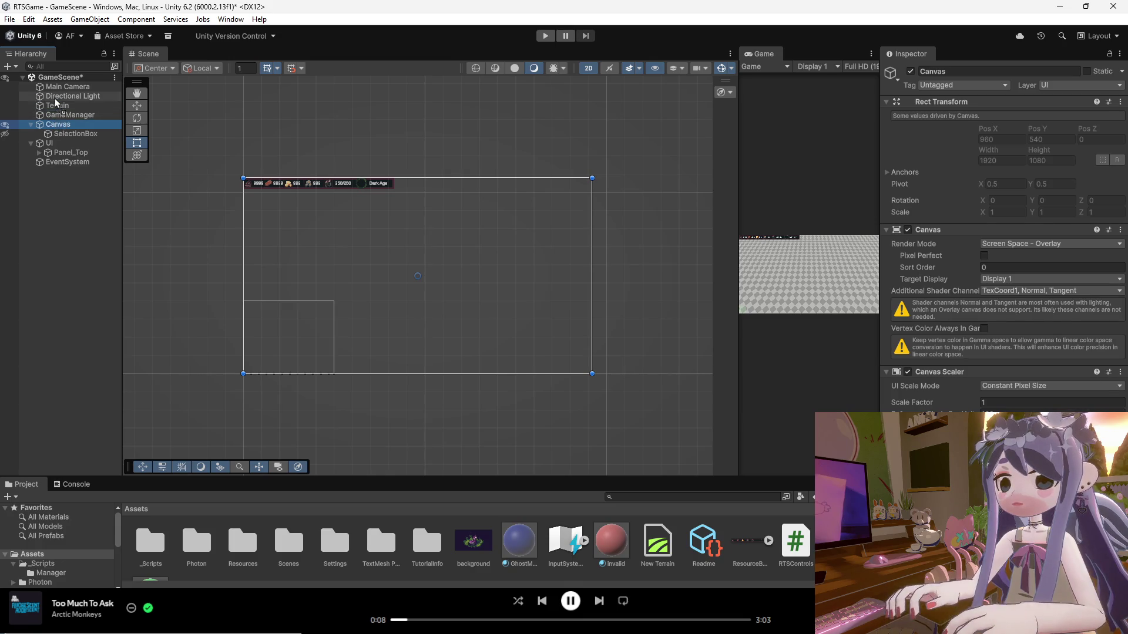
pyautogui.click(32, 125)
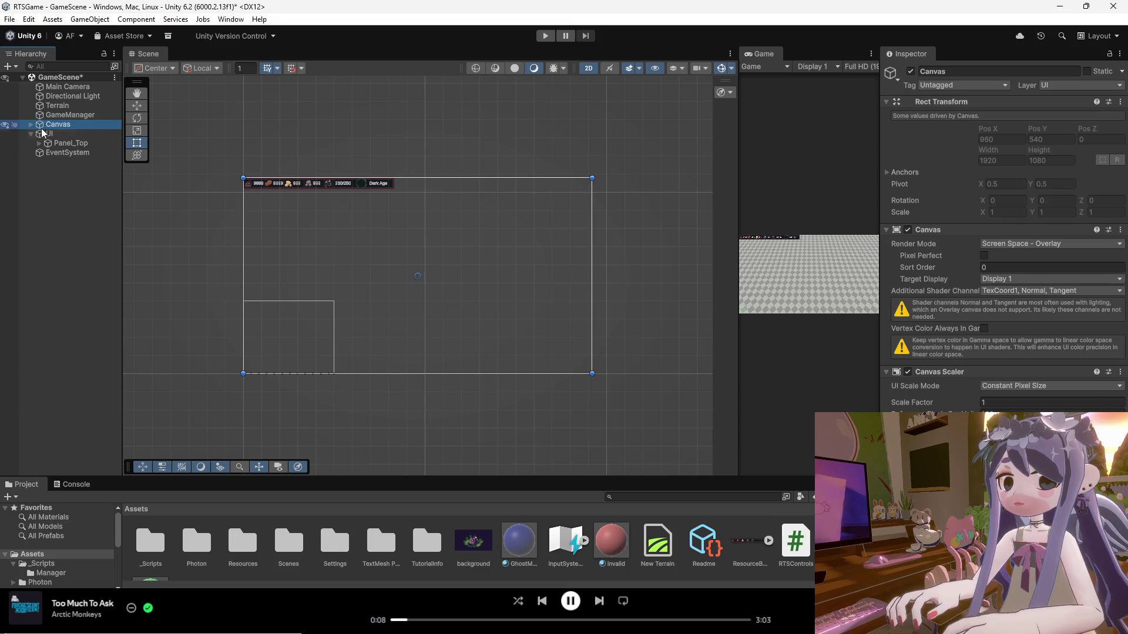
pyautogui.click(33, 134)
pyautogui.click(31, 134)
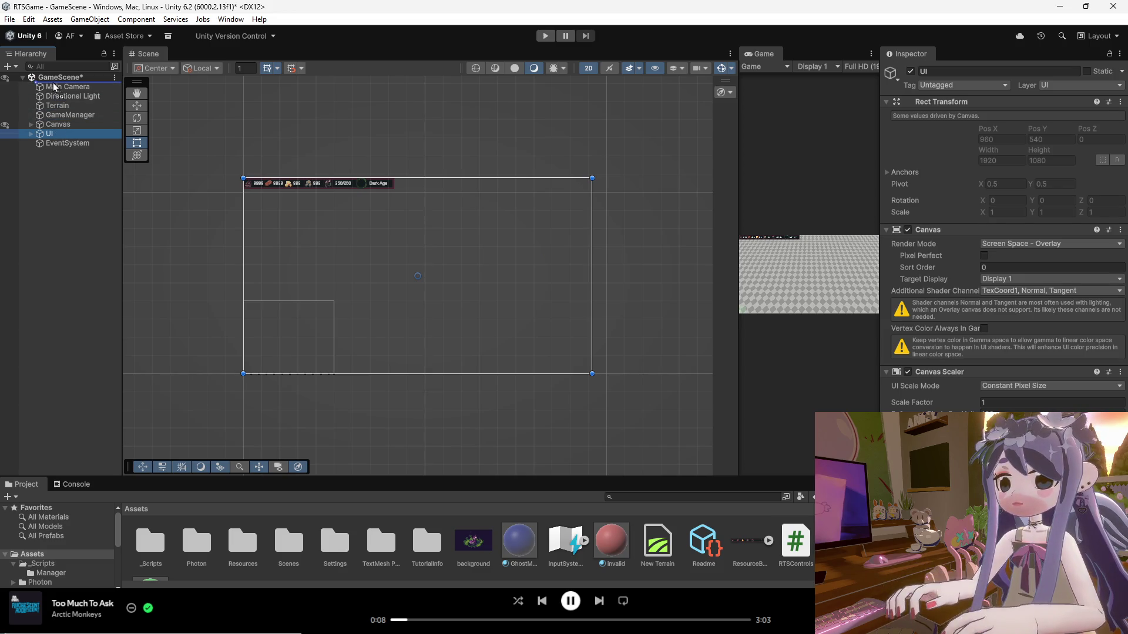
pyautogui.moveTo(54, 87); pyautogui.dragTo(55, 89)
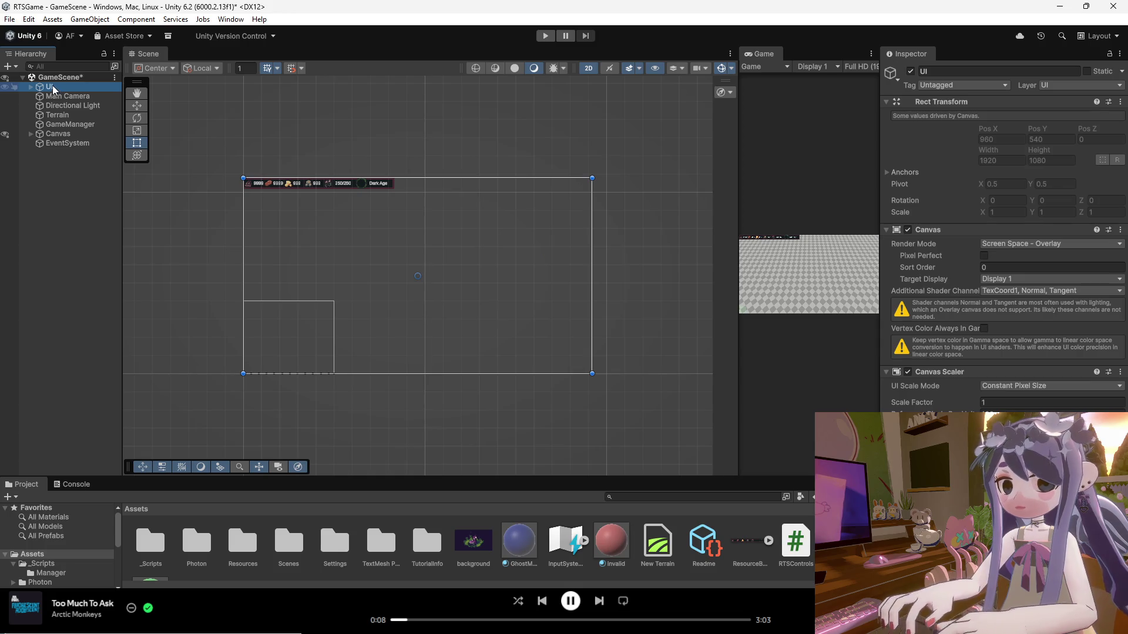
pyautogui.click(50, 88)
pyautogui.click(71, 105)
pyautogui.click(50, 89)
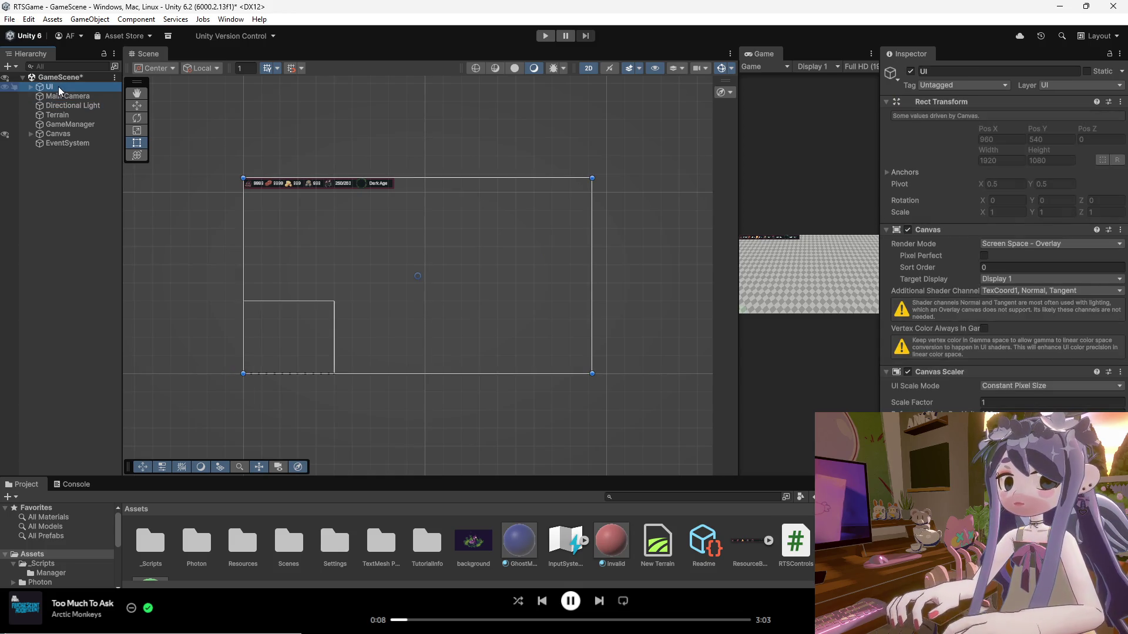
pyautogui.moveTo(63, 88); pyautogui.dragTo(61, 111)
pyautogui.click(57, 174)
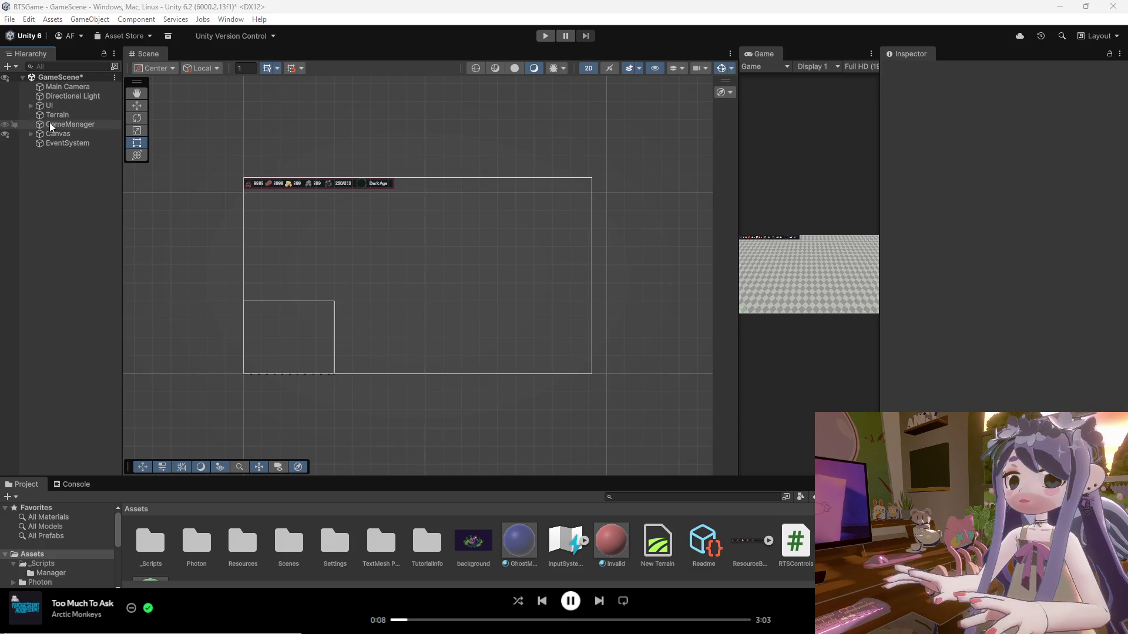
# Expand UI > Panel_Top and rename Txt_Human to Txt_Pop, then switch to Aseprite.
pyautogui.click(37, 135)
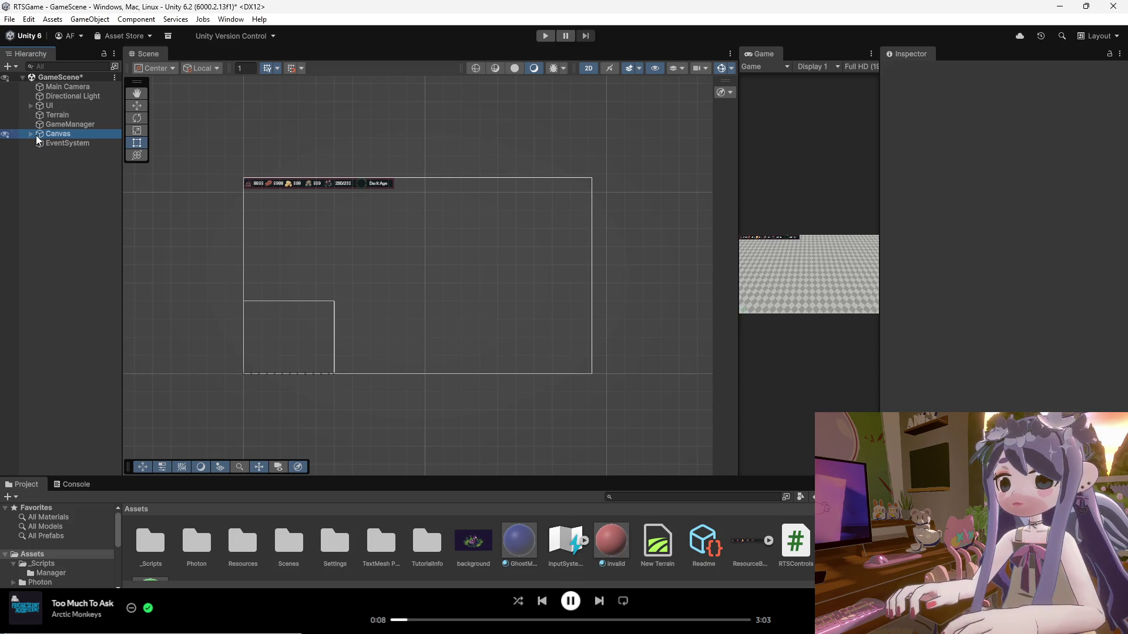
pyautogui.click(31, 135)
pyautogui.click(31, 134)
pyautogui.click(31, 106)
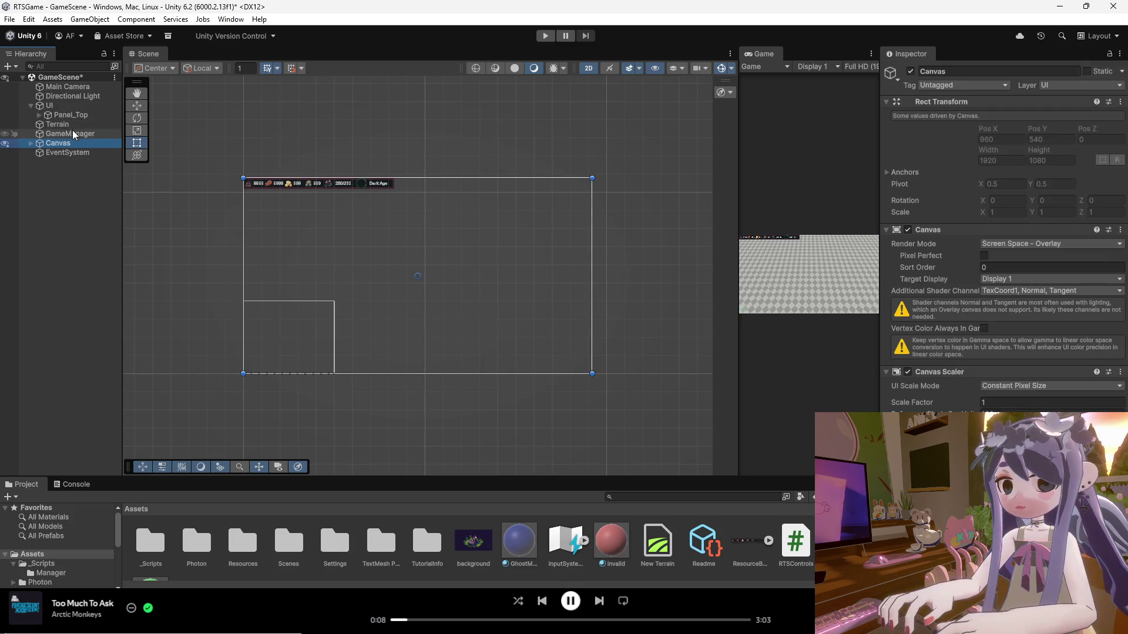
pyautogui.click(39, 116)
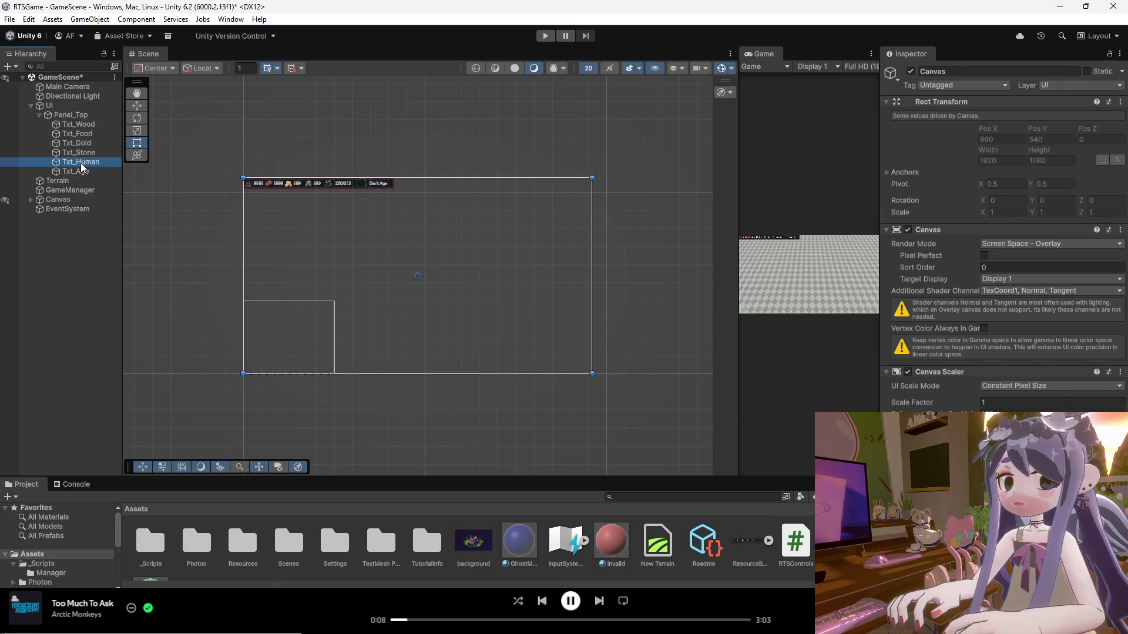
pyautogui.rightClick(80, 162)
pyautogui.click(80, 164)
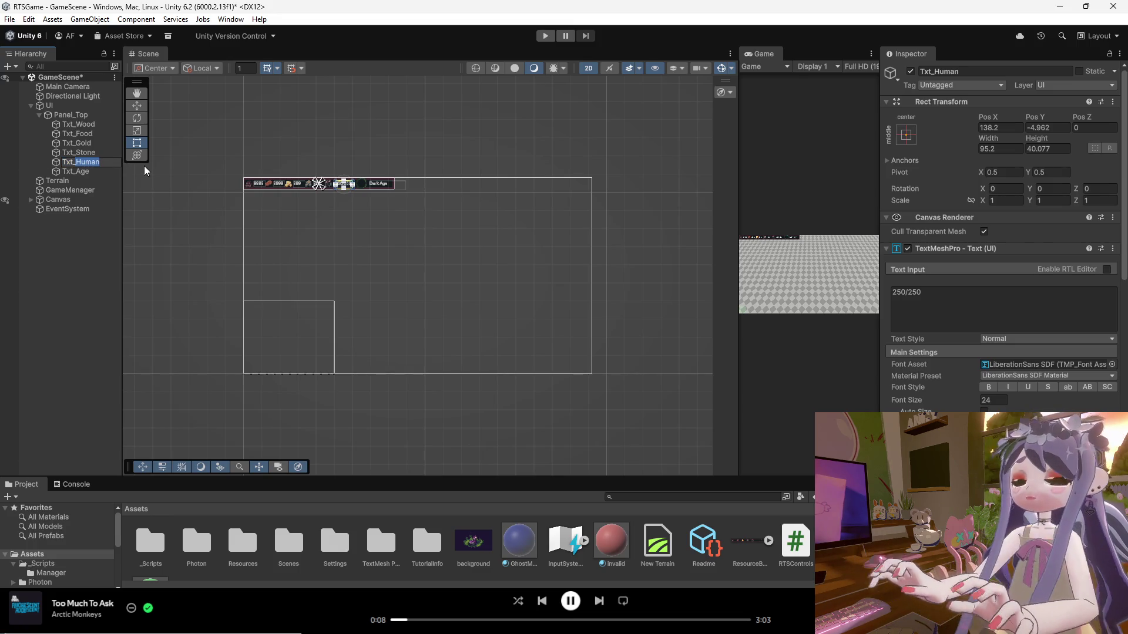
pyautogui.write('Txt_Pop')
pyautogui.press('Return')
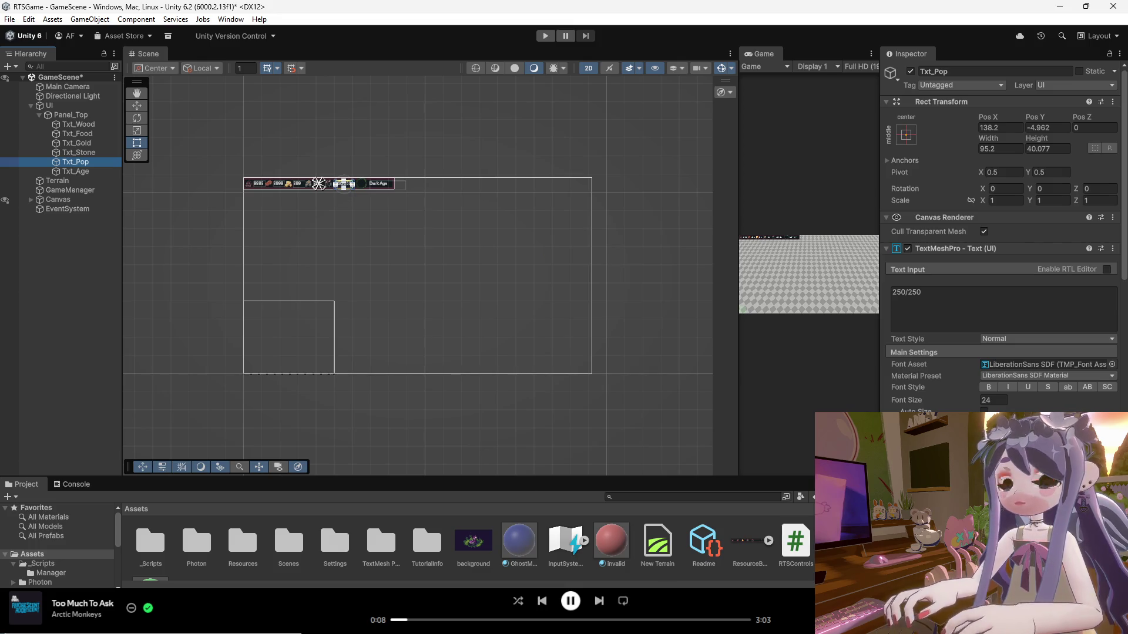
pyautogui.moveTo(758, 623)
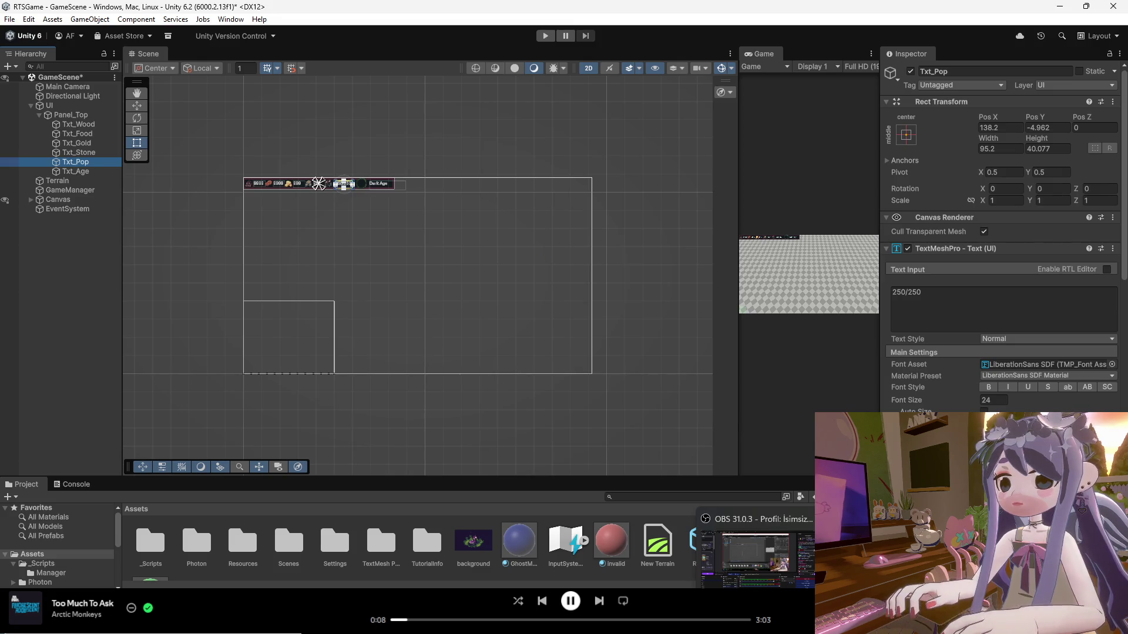
pyautogui.hotkey('alt', 'Tab')
# Close Sprite-0011 and Sprite-0010 without saving.
pyautogui.click(328, 39)
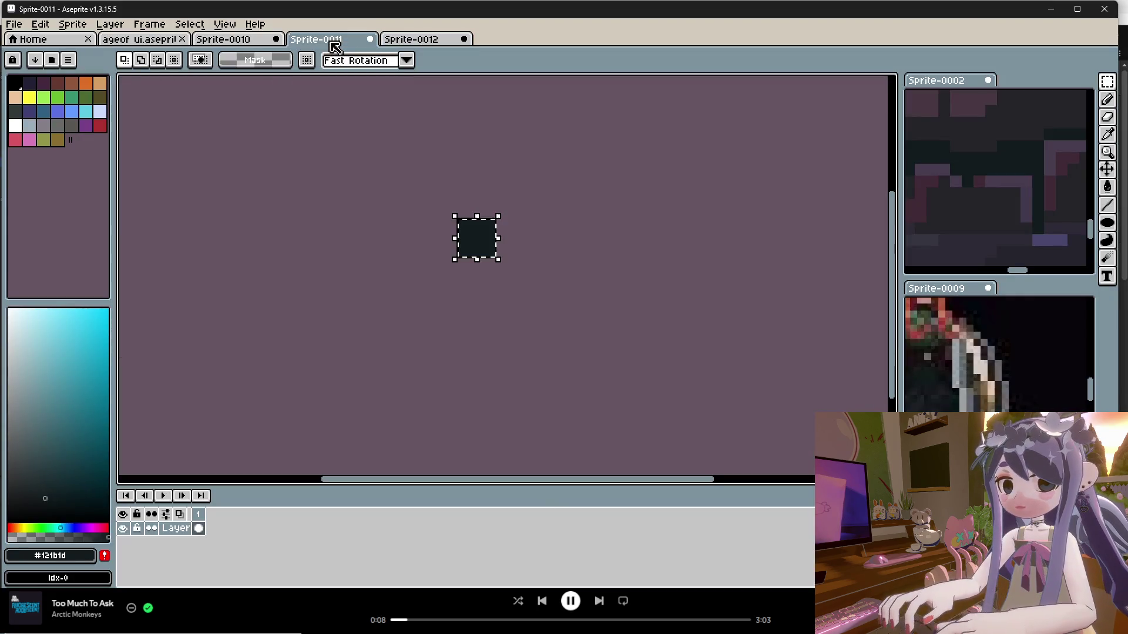
pyautogui.click(223, 39)
pyautogui.click(369, 39)
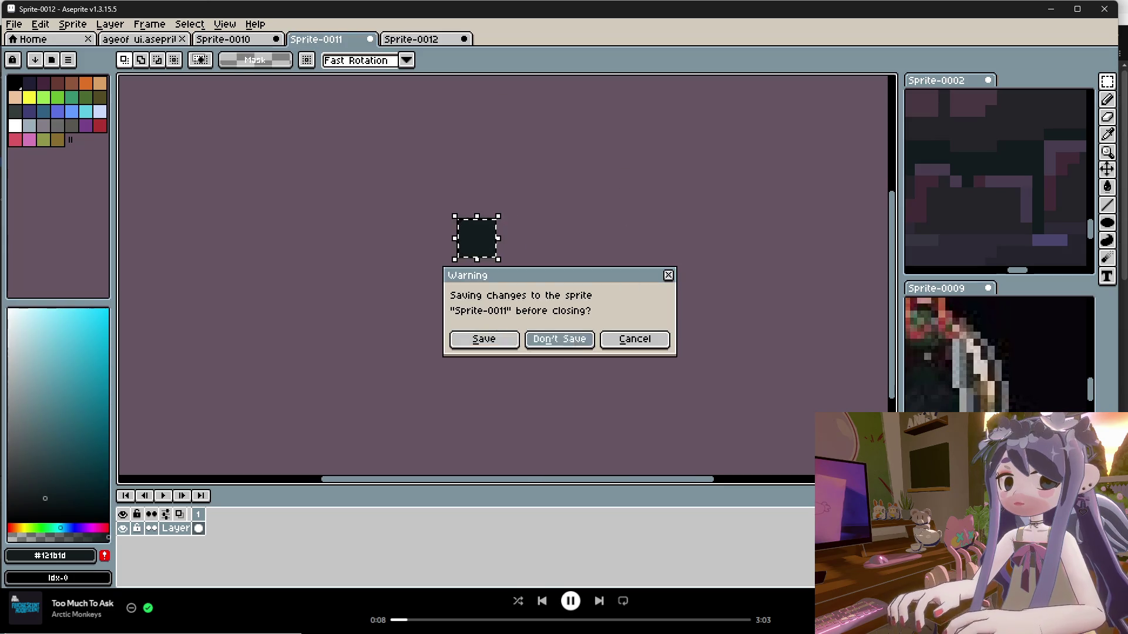
pyautogui.click(563, 341)
pyautogui.click(275, 39)
pyautogui.click(560, 340)
# In ageof ui.aseprite, try marquee selections around the bottom panels with the ico layer hidden.
pyautogui.click(139, 39)
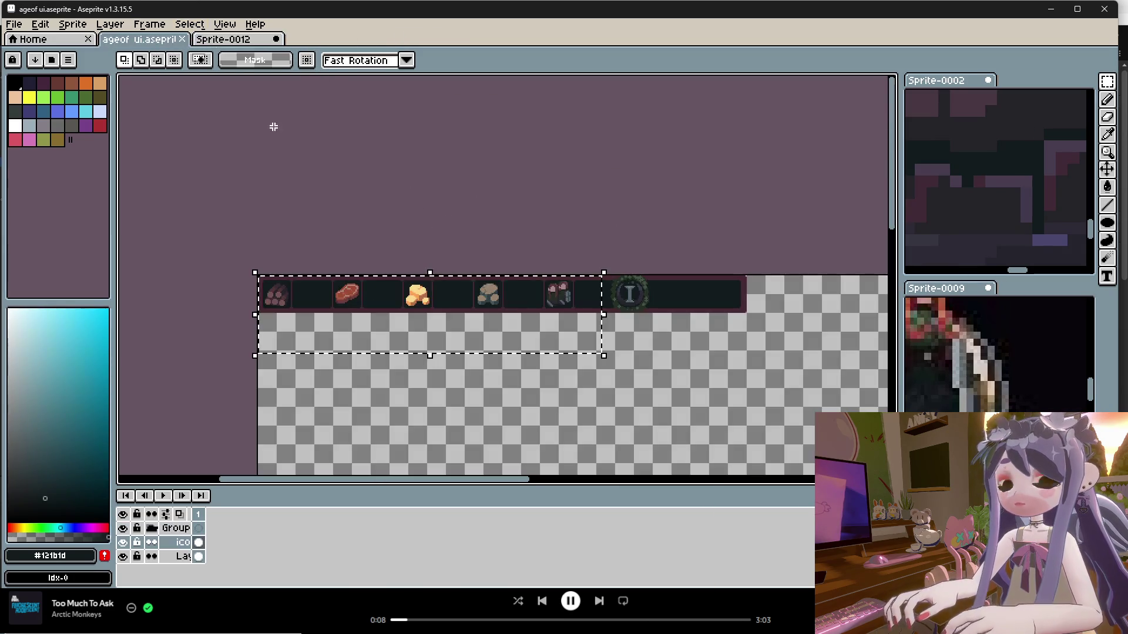
pyautogui.scroll(-2, 494, 232)
pyautogui.scroll(5, 619, 318)
pyautogui.scroll(-3, 618, 318)
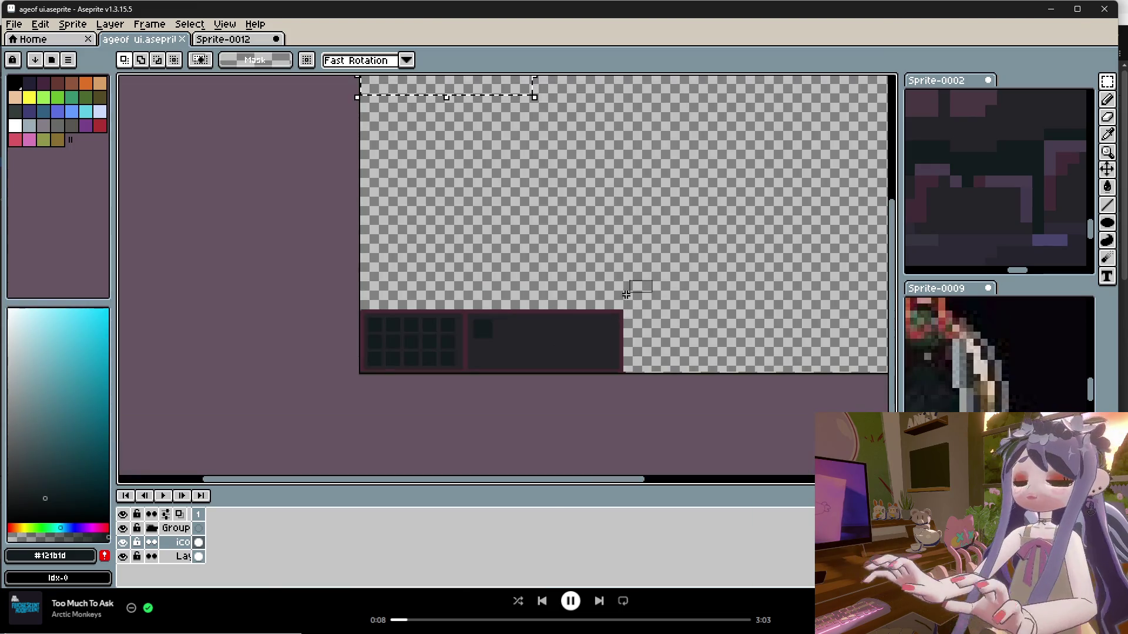
pyautogui.moveTo(654, 277); pyautogui.dragTo(340, 403)
pyautogui.click(123, 543)
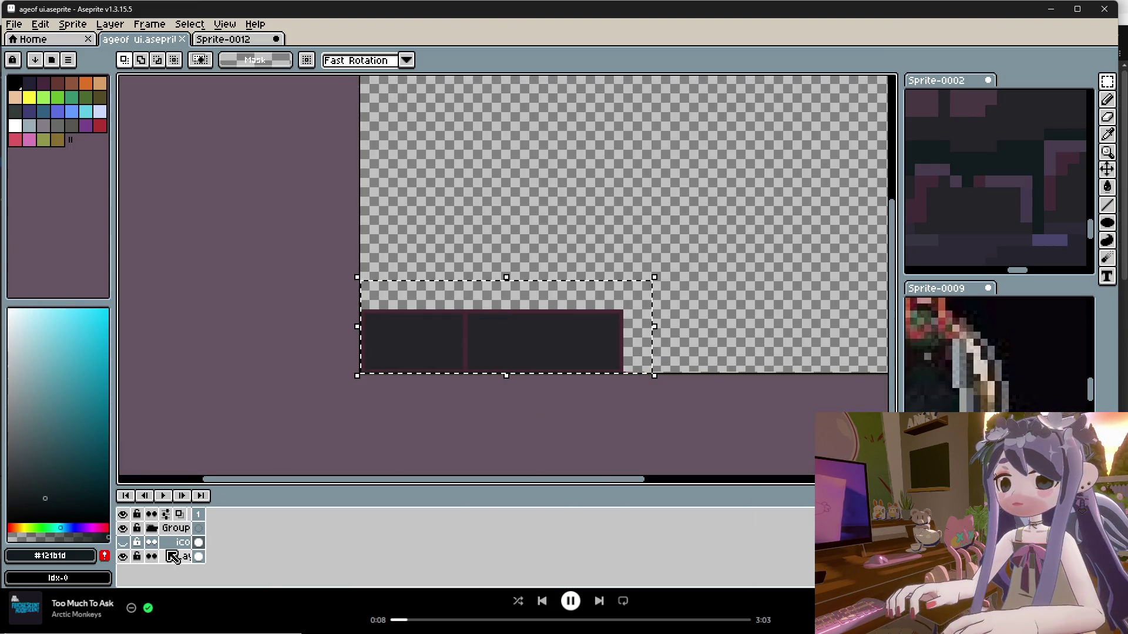
pyautogui.moveTo(681, 256); pyautogui.dragTo(331, 425)
pyautogui.click(398, 171)
# Show the ico layer, make it active, and select the bottom command panel area.
pyautogui.scroll(-3, 463, 234)
pyautogui.scroll(1, 458, 235)
pyautogui.scroll(1, 459, 234)
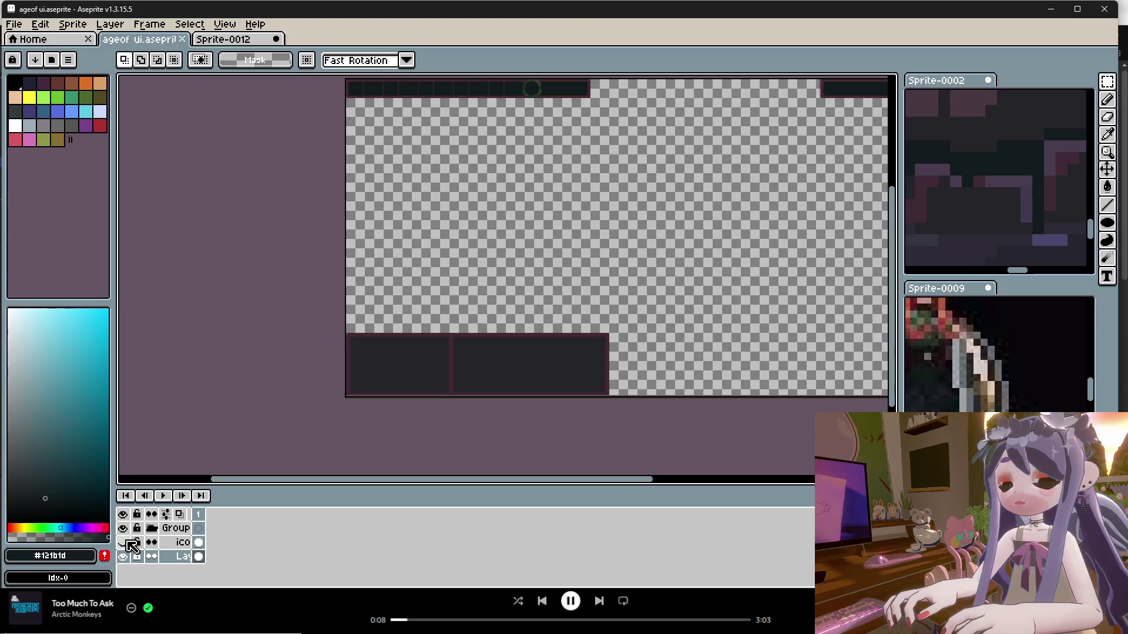
pyautogui.click(125, 542)
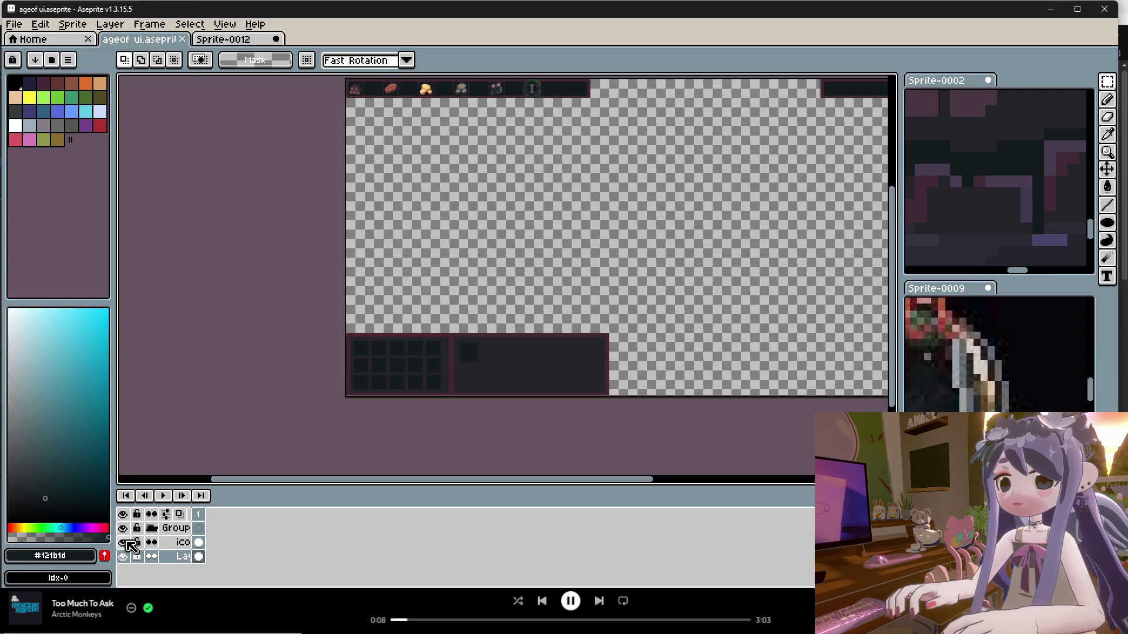
pyautogui.click(176, 542)
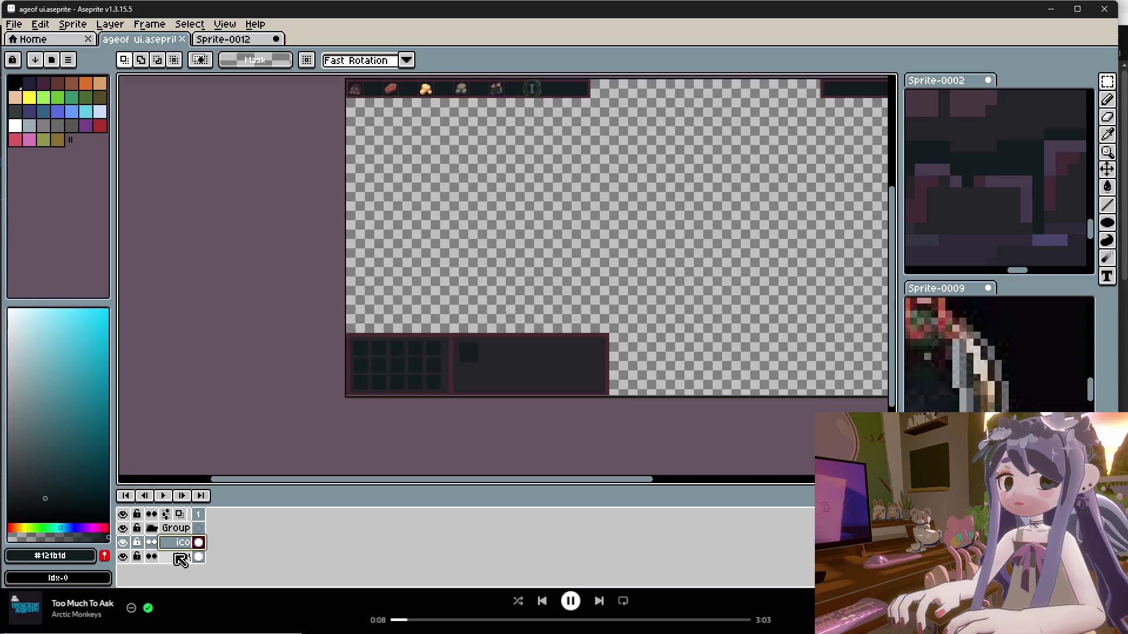
pyautogui.moveTo(659, 309); pyautogui.dragTo(315, 431)
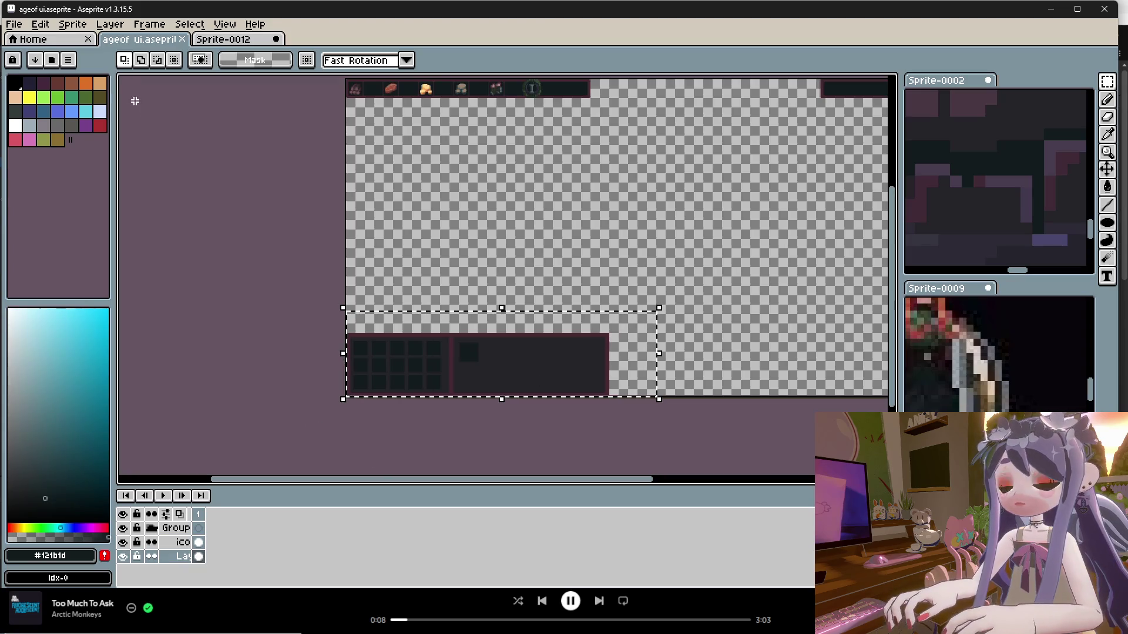
# Create a new sprite sized to the selection and paste the panel art into it.
pyautogui.click(13, 24)
pyautogui.click(27, 32)
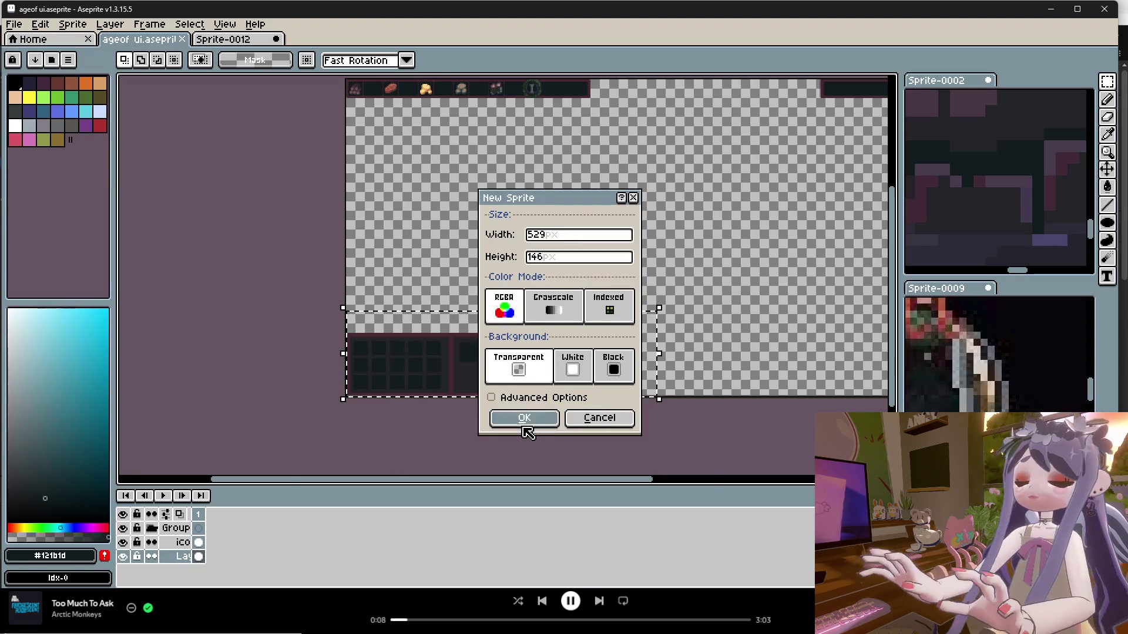
pyautogui.click(524, 417)
pyautogui.hotkey('ctrl', 'v')
pyautogui.click(542, 402)
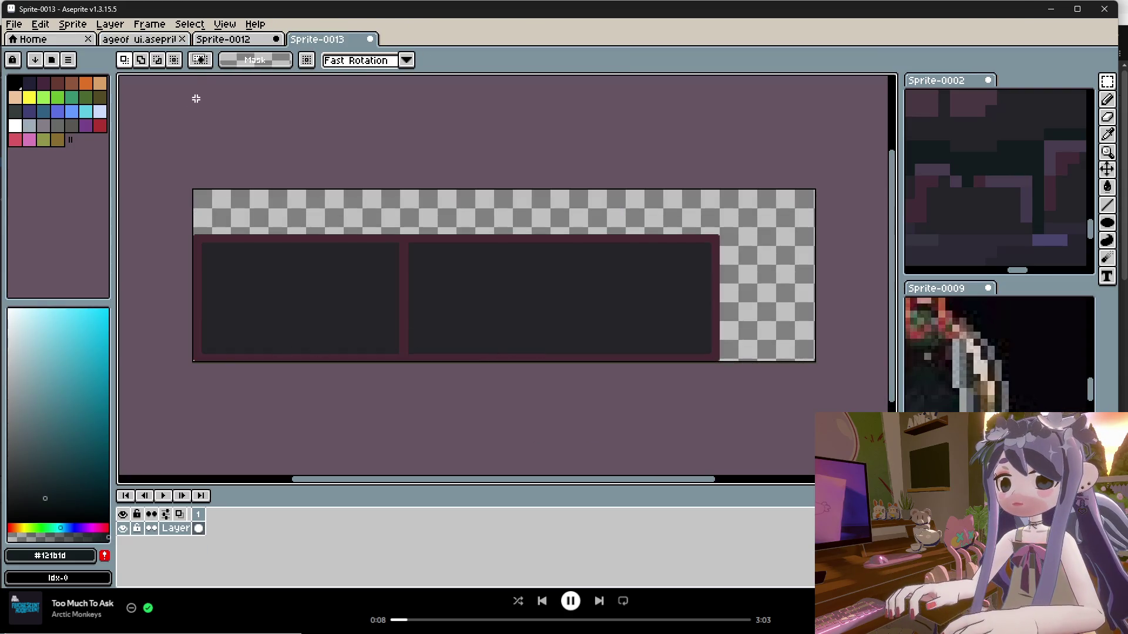
pyautogui.click(220, 39)
pyautogui.click(151, 40)
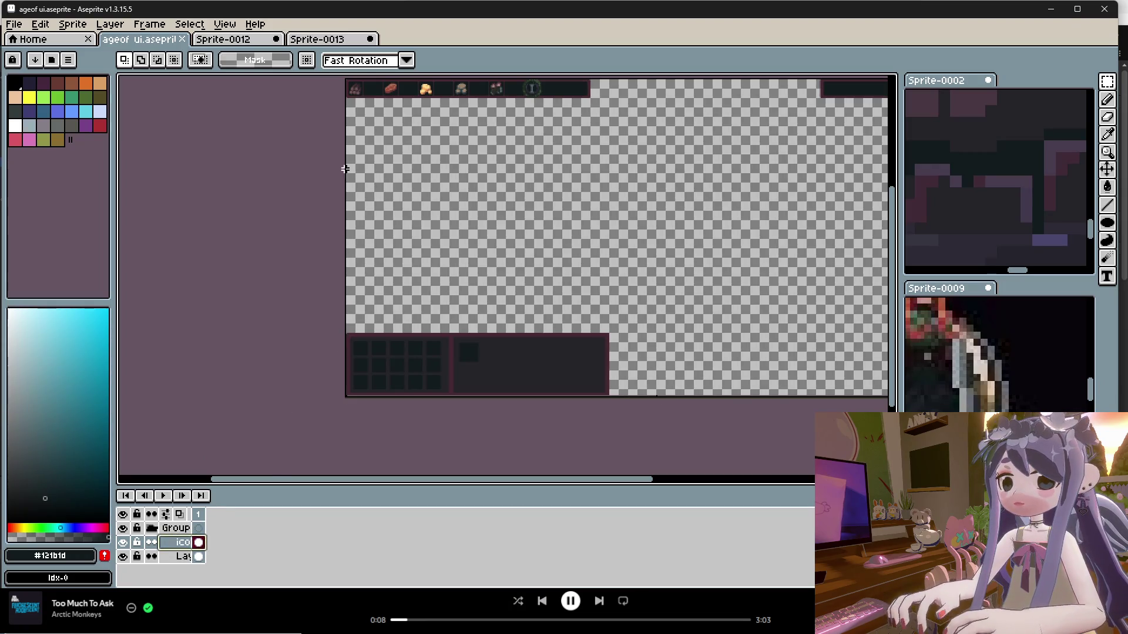
pyautogui.click(332, 40)
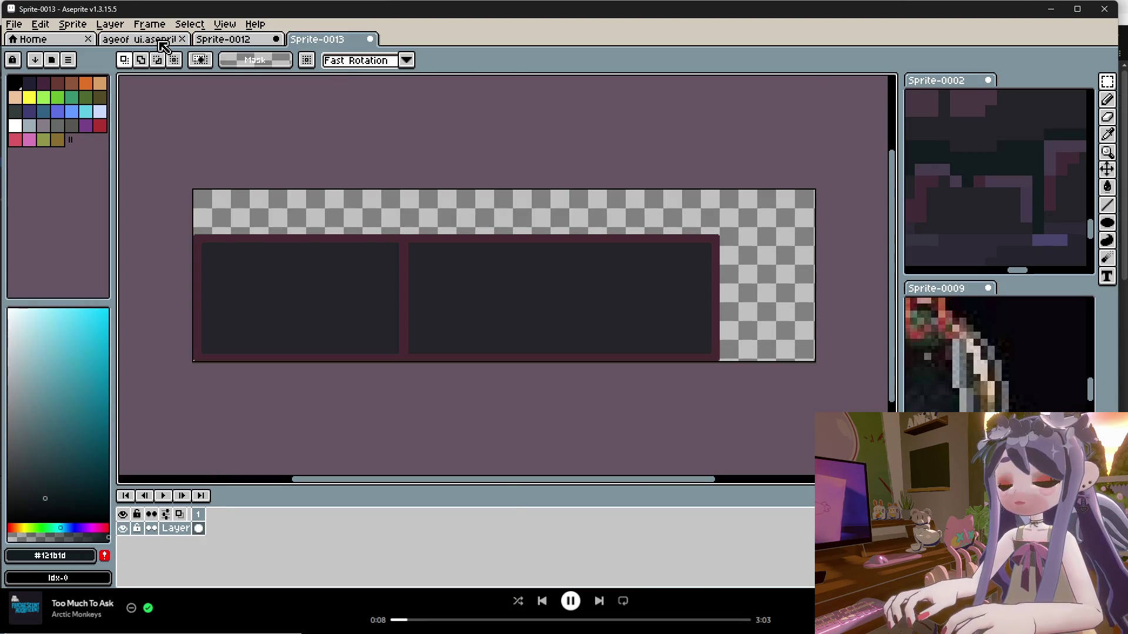
pyautogui.click(141, 40)
# Copy the bottom panel art into Sprite-0013, nudge it down 10 px, and commit it.
pyautogui.hotkey('ctrl', 'c')
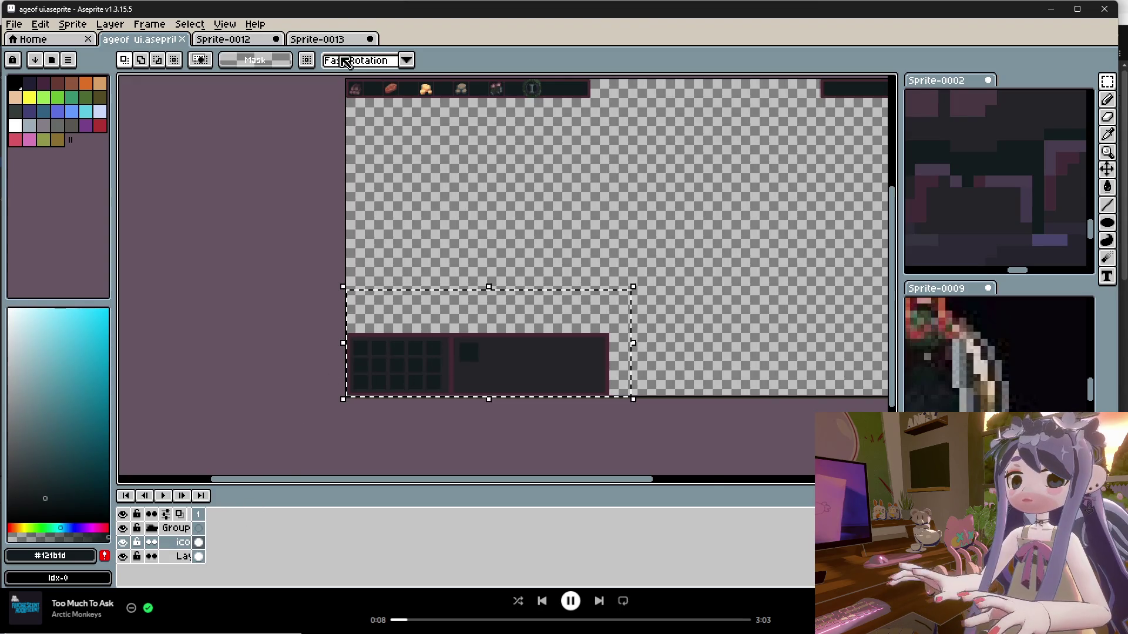
pyautogui.click(332, 40)
pyautogui.hotkey('ctrl', 'v')
pyautogui.moveTo(369, 269); pyautogui.dragTo(368, 274)
pyautogui.press('Return')
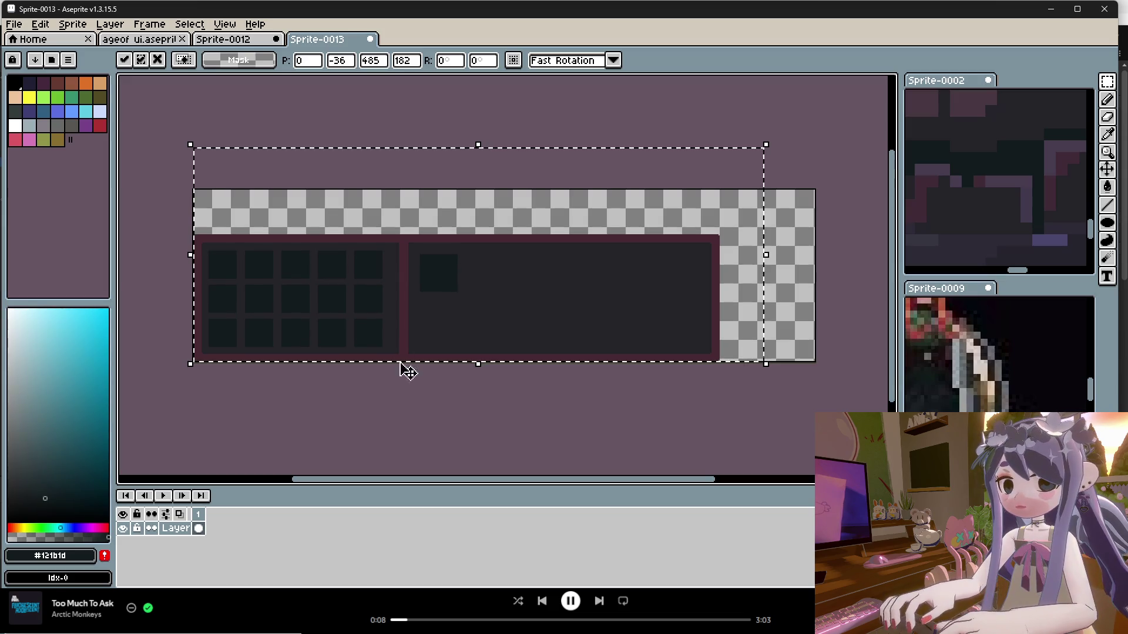
pyautogui.hotkey('ctrl', 'd')
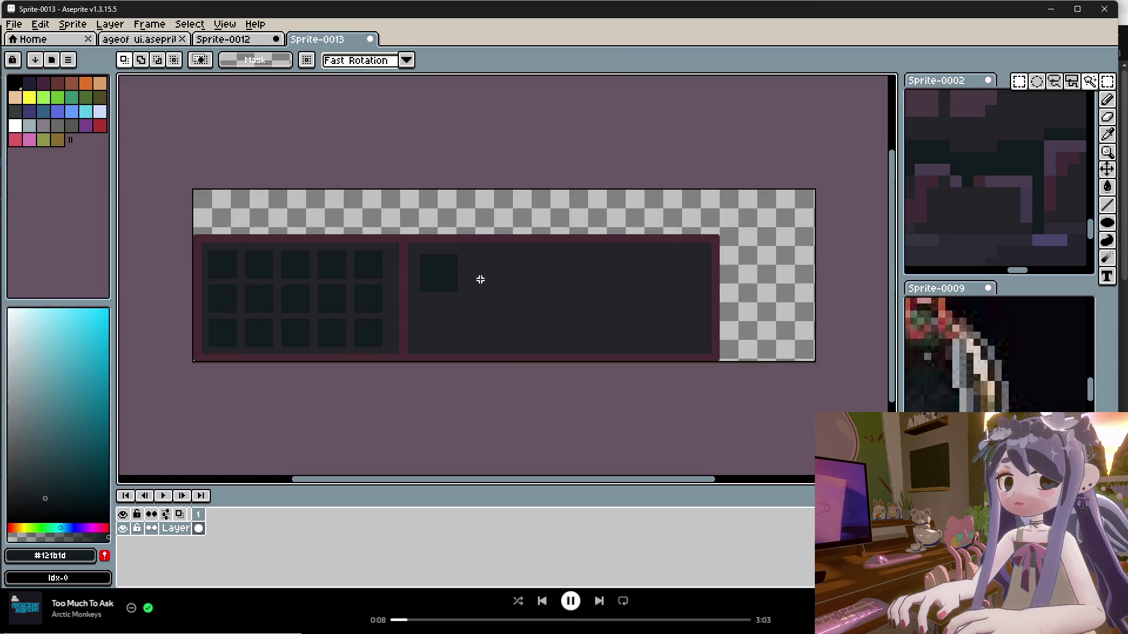
pyautogui.scroll(-1, 479, 347)
pyautogui.scroll(3, 460, 337)
pyautogui.scroll(-3, 460, 336)
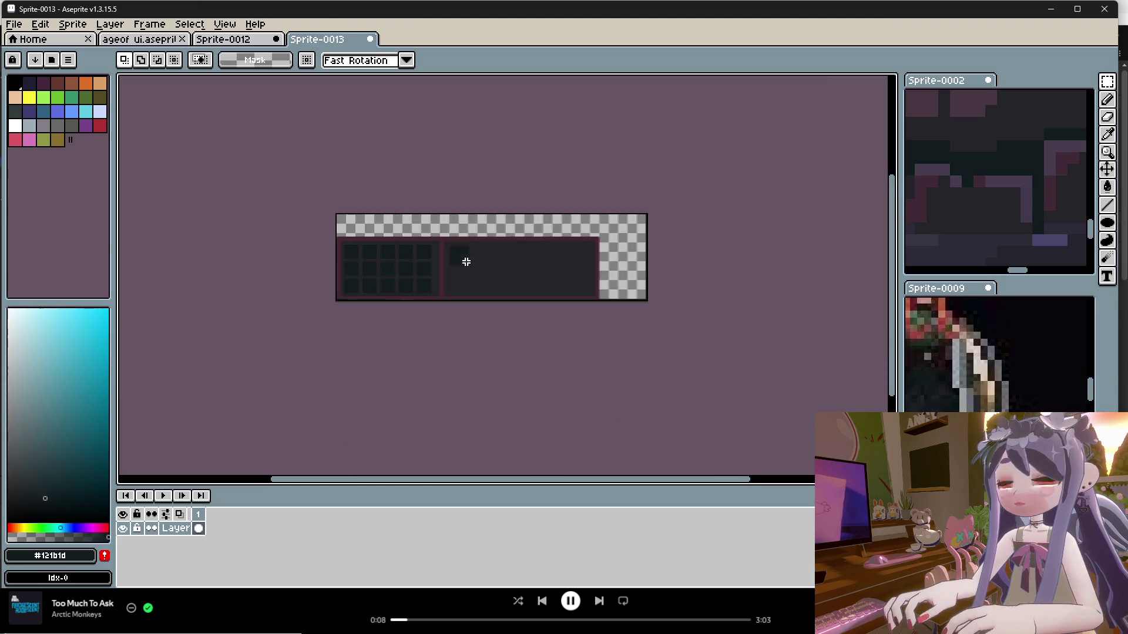
pyautogui.scroll(2, 466, 259)
# Trim empty space off the canvas top, setting the canvas to 448x109.
pyautogui.click(40, 24)
pyautogui.moveTo(73, 24)
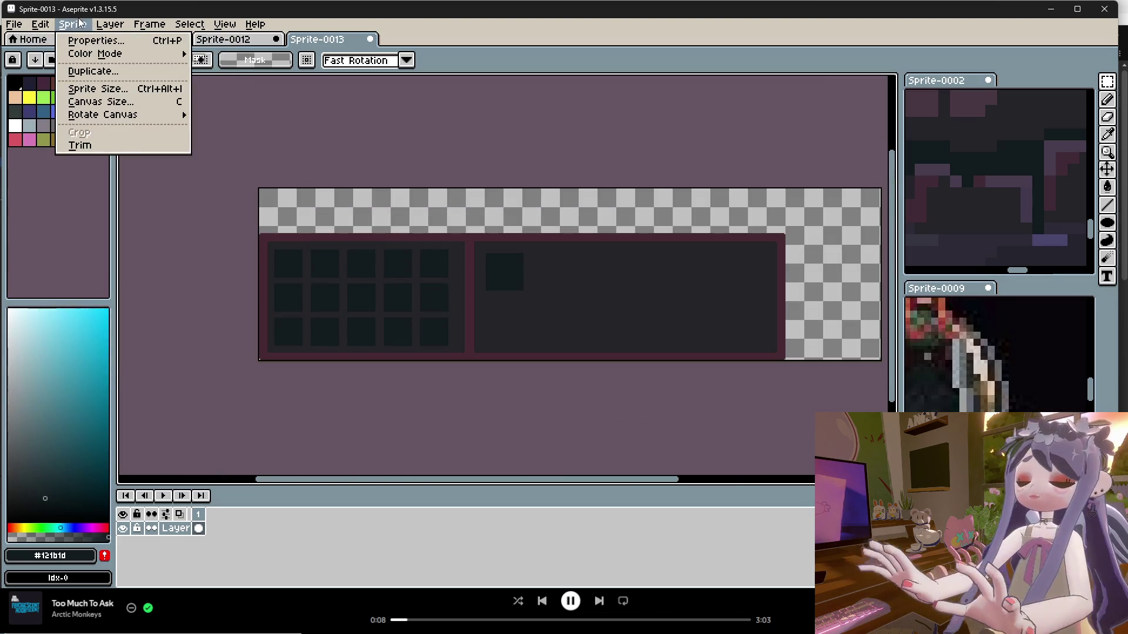
pyautogui.click(88, 101)
pyautogui.moveTo(515, 191)
pyautogui.mouseDown()
pyautogui.moveTo(518, 232)
pyautogui.moveTo(420, 234)
pyautogui.mouseUp()
pyautogui.scroll(-2, 365, 234)
pyautogui.scroll(1, 471, 242)
pyautogui.scroll(3, 447, 233)
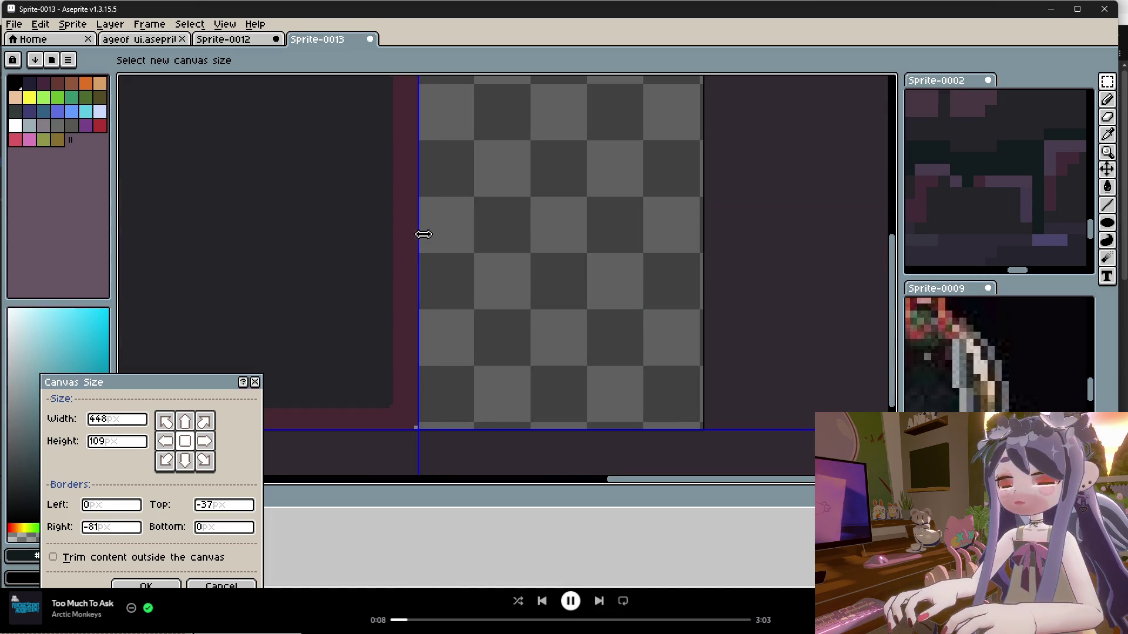
pyautogui.scroll(-2, 365, 324)
pyautogui.click(146, 585)
pyautogui.scroll(2, 235, 203)
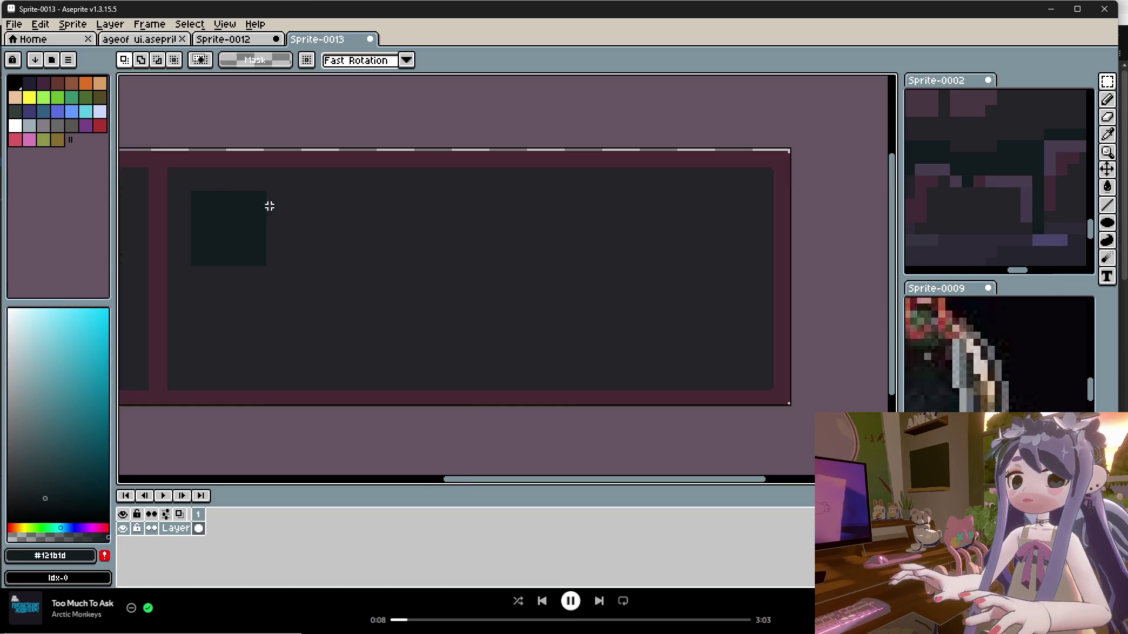
# Move the canvas top edge down one pixel so the canvas is 448x108.
pyautogui.click(40, 25)
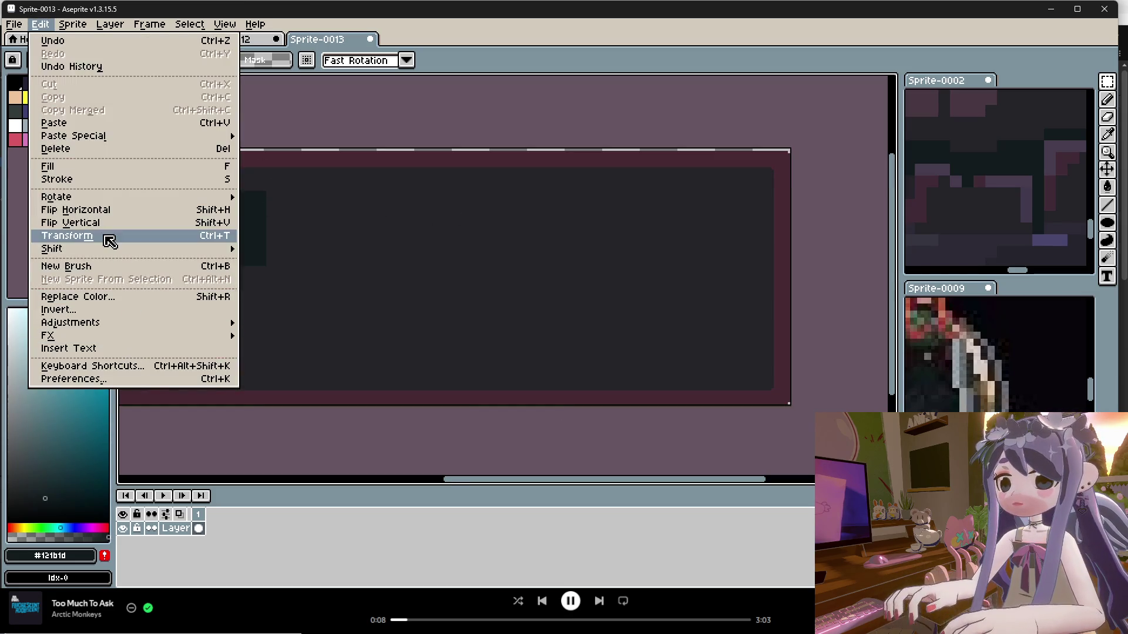
pyautogui.click(73, 24)
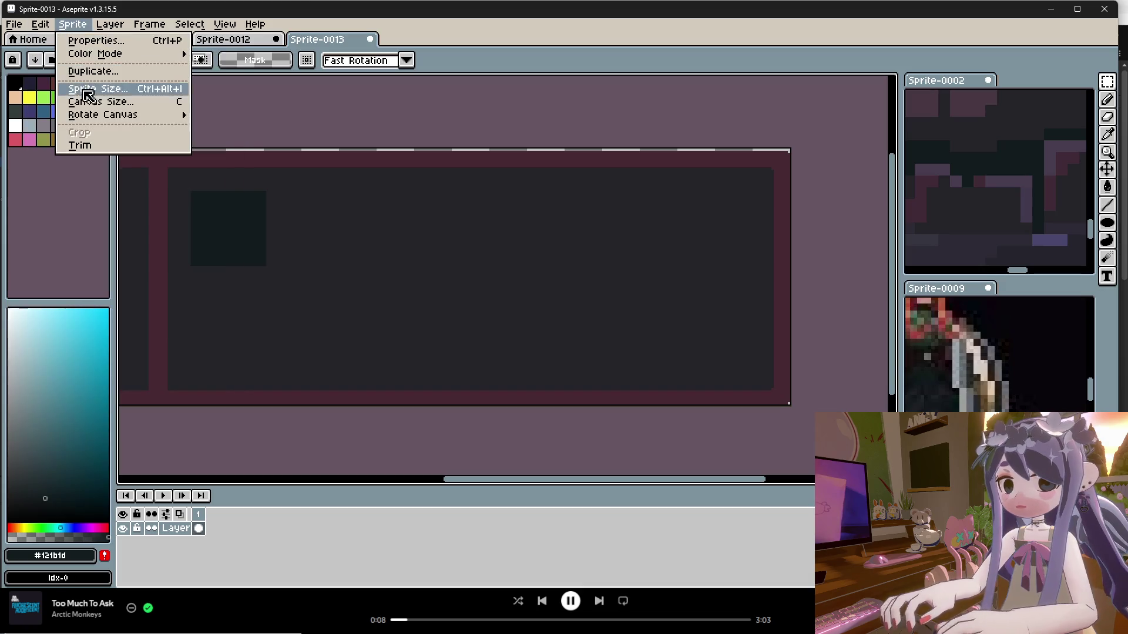
pyautogui.click(108, 108)
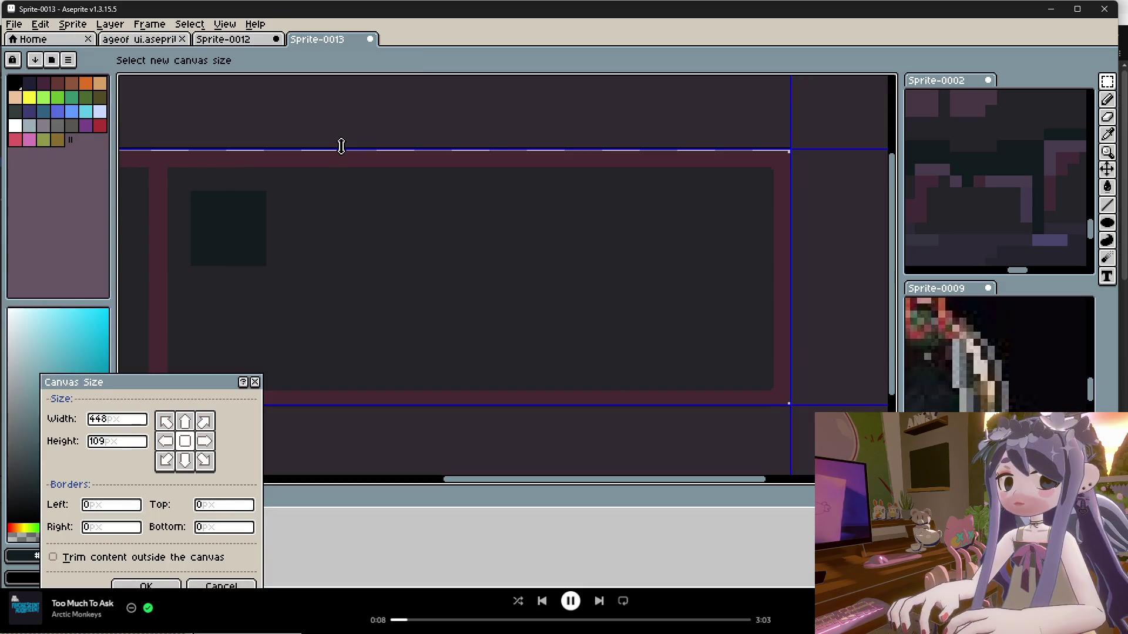
pyautogui.moveTo(340, 146); pyautogui.dragTo(343, 152)
pyautogui.scroll(2, 317, 147)
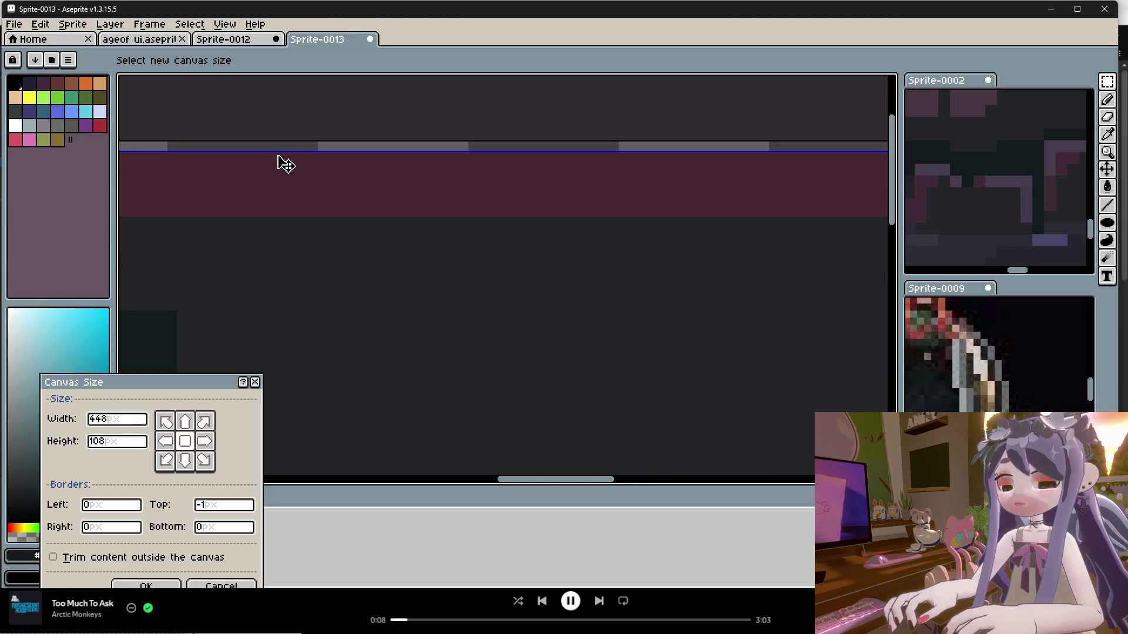
pyautogui.scroll(-2, 329, 201)
pyautogui.click(154, 586)
pyautogui.scroll(-2, 355, 232)
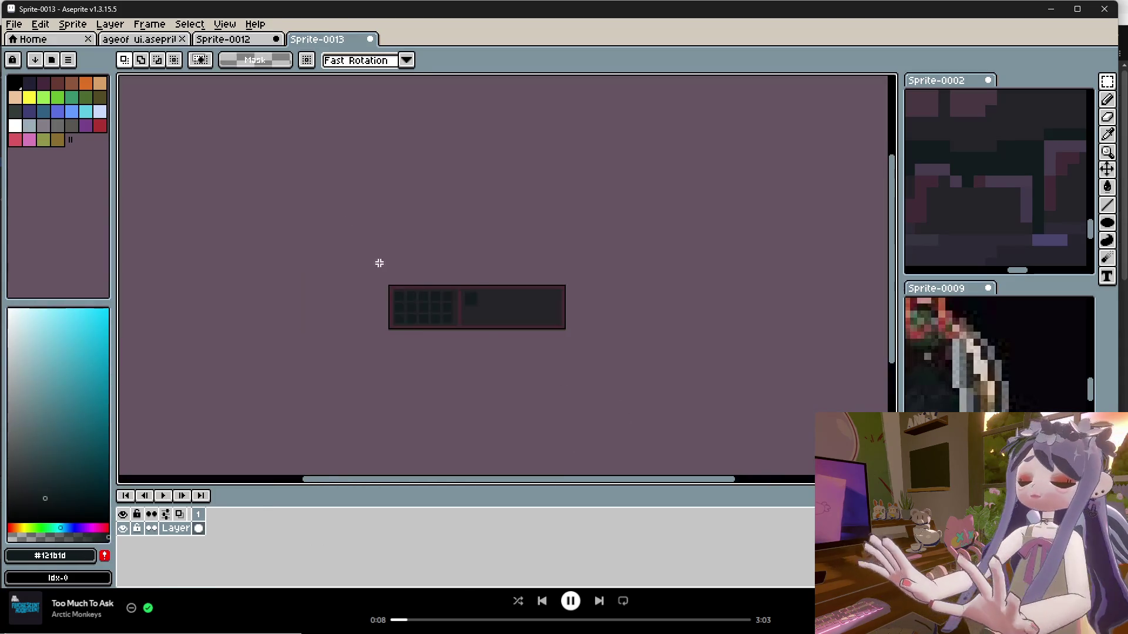
pyautogui.scroll(3, 355, 231)
pyautogui.click(14, 24)
# Set the export scale to 200% and the output folder to the Desktop.
pyautogui.moveTo(63, 144)
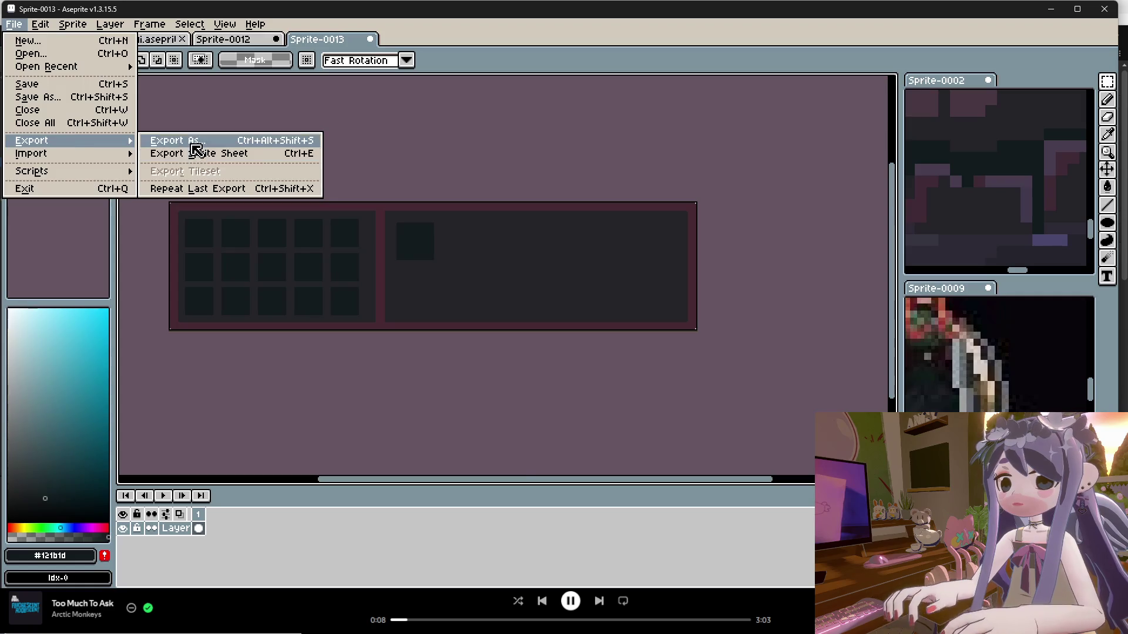
pyautogui.click(176, 141)
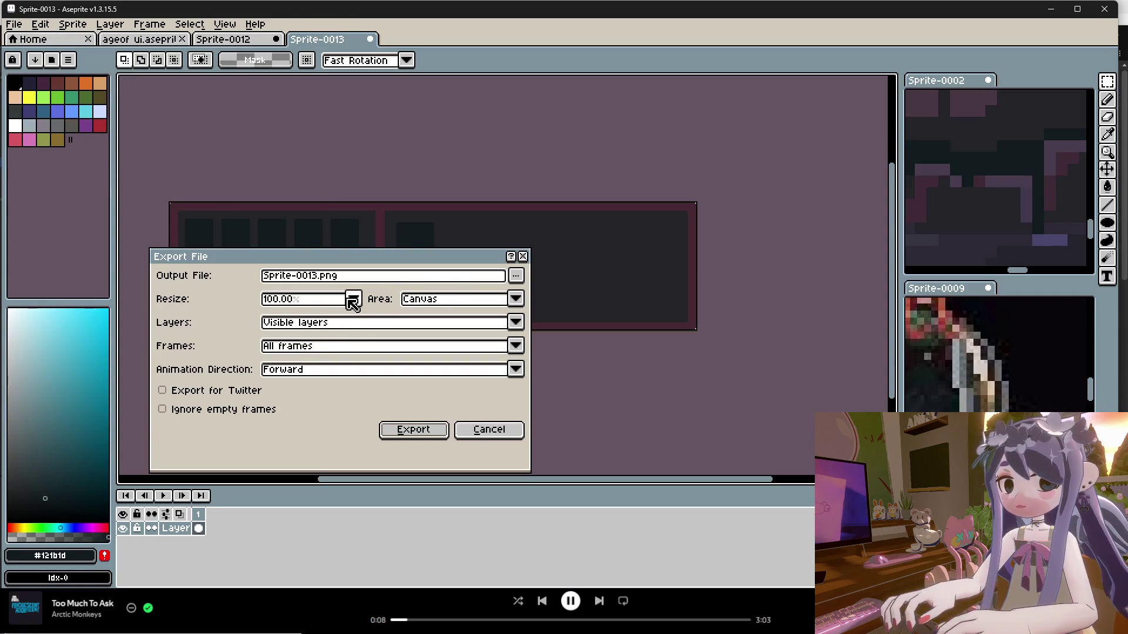
pyautogui.click(353, 299)
pyautogui.click(274, 350)
pyautogui.click(516, 275)
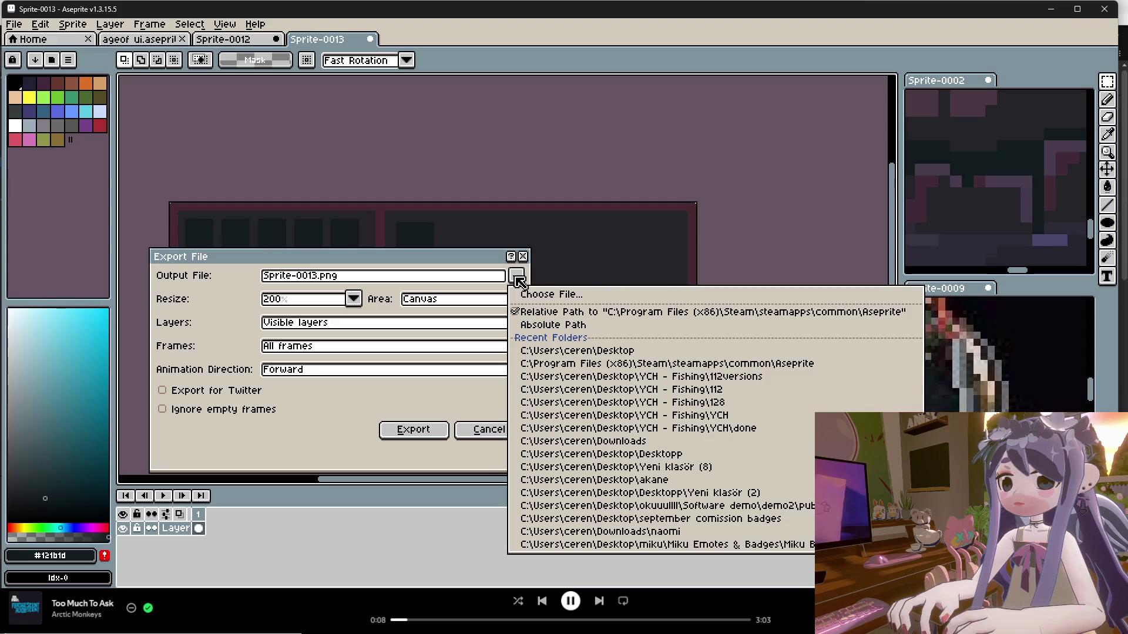
pyautogui.click(517, 295)
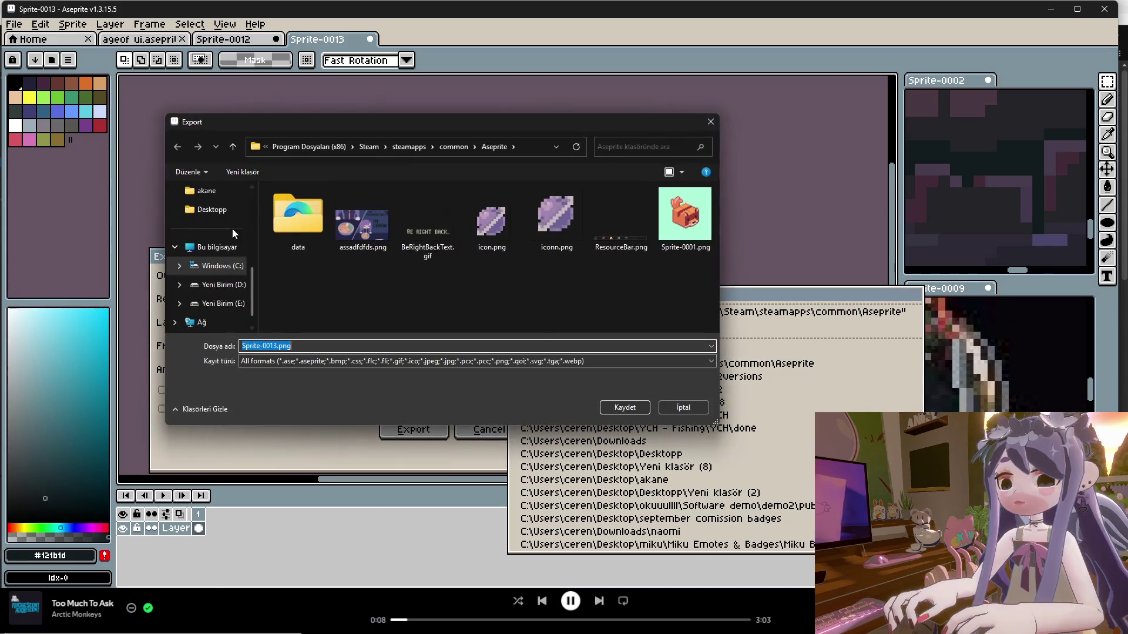
pyautogui.scroll(3, 217, 250)
pyautogui.click(219, 229)
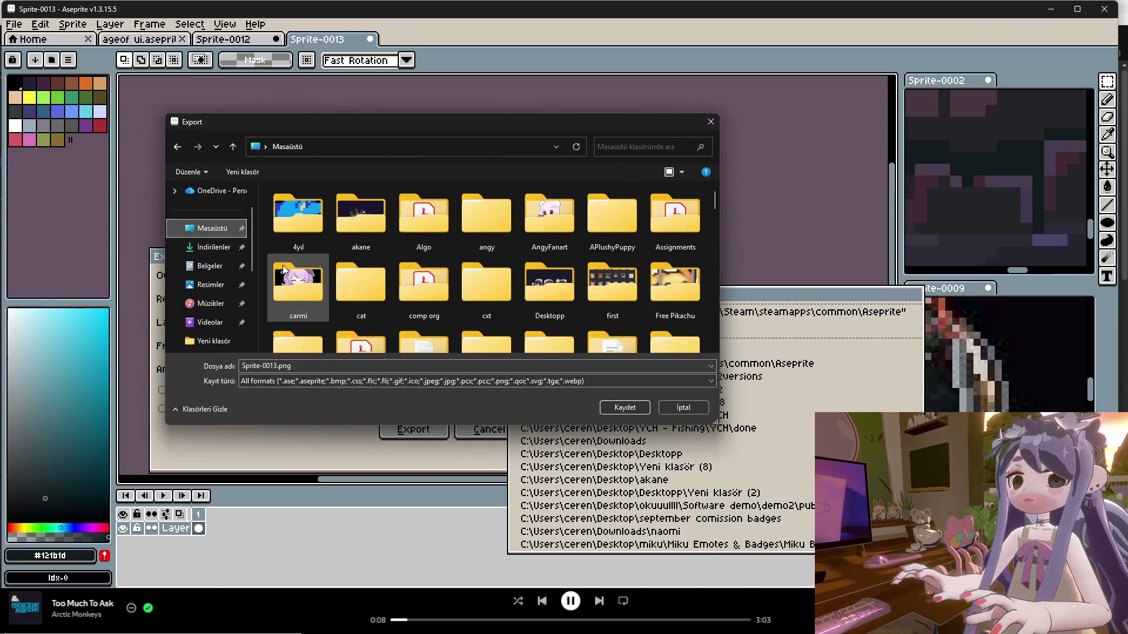
# Name the output BottomBar.png and export it, cancelling the follow-up save.
pyautogui.doubleClick(334, 365)
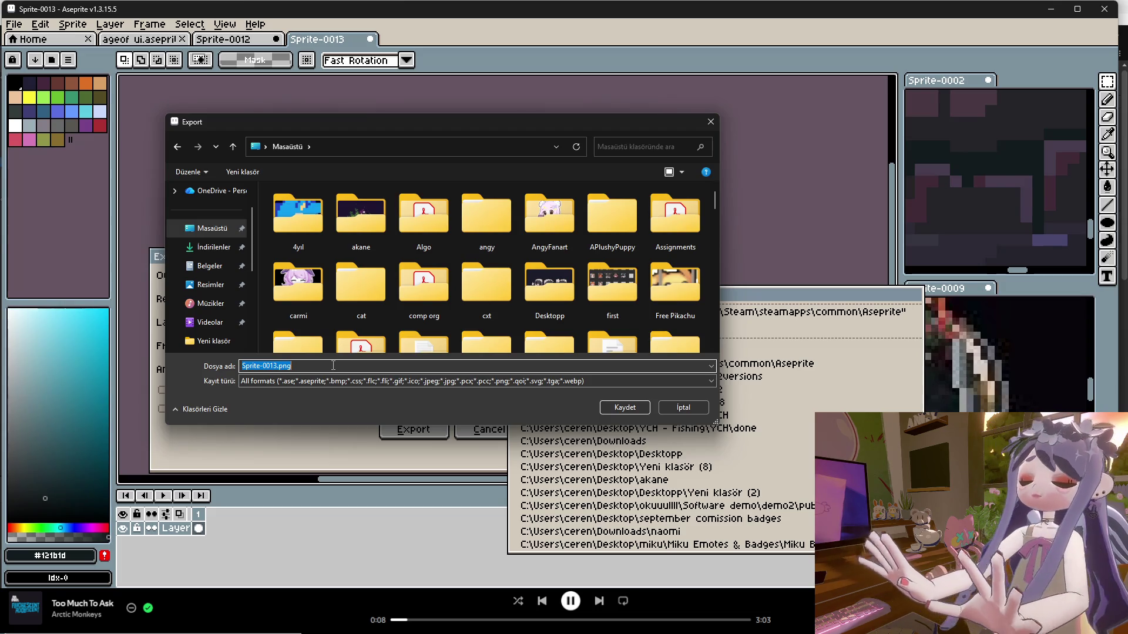
pyautogui.write('BottomBar')
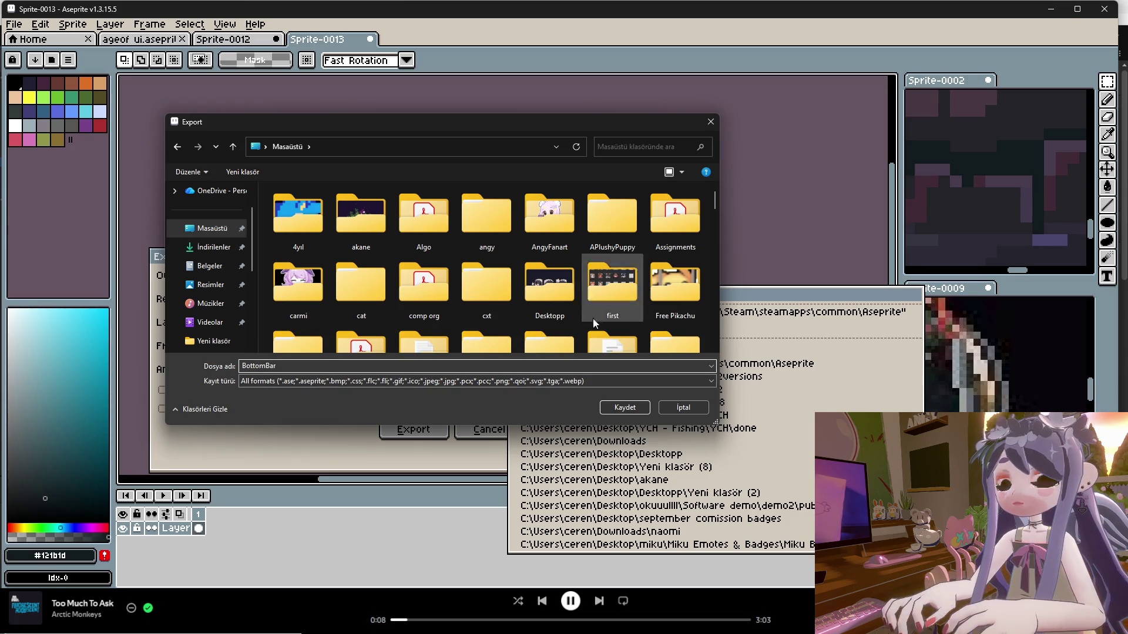
pyautogui.click(621, 407)
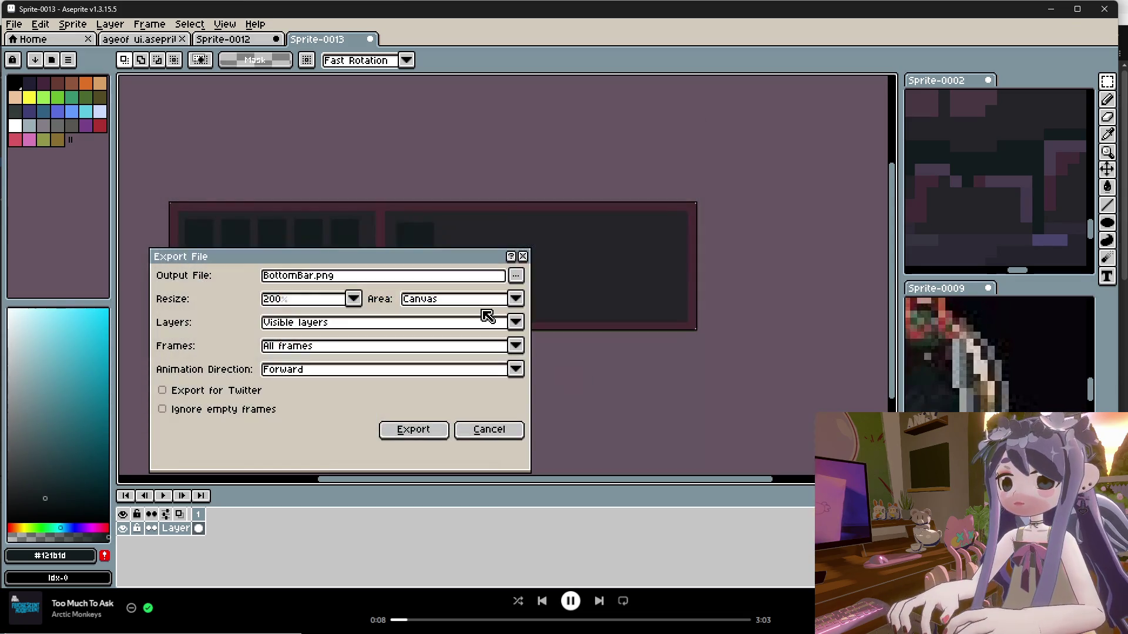
pyautogui.click(422, 433)
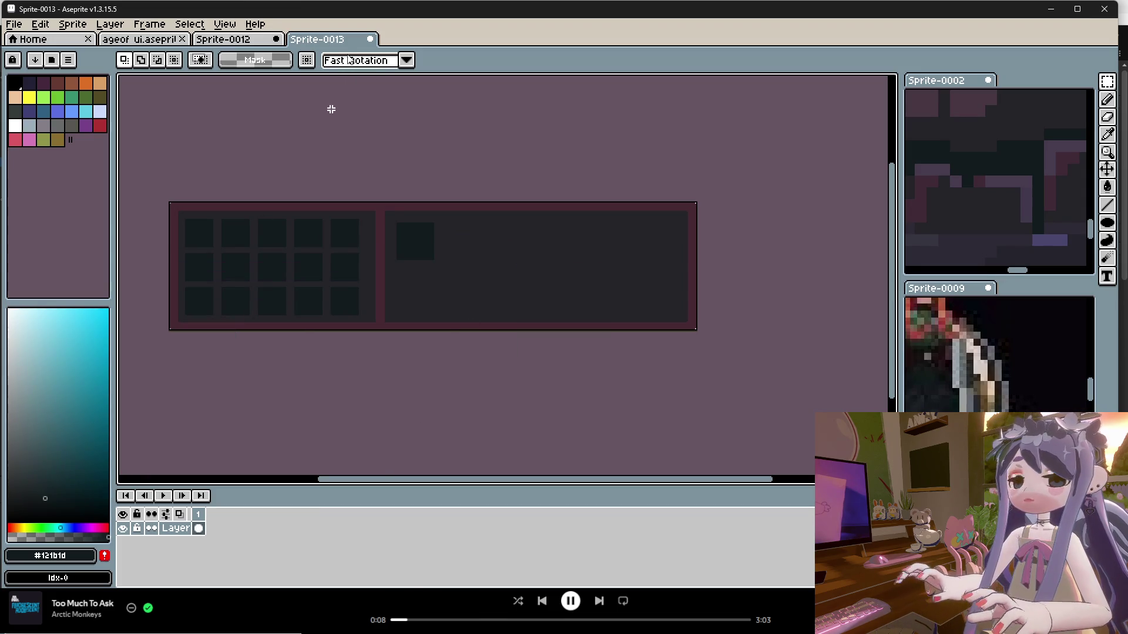
pyautogui.hotkey('ctrl', 's')
pyautogui.press('Escape')
# Close Sprite-0013 and Sprite-0012 with Don't Save and return to the Unity RTSGame editor.
pyautogui.click(368, 42)
pyautogui.click(572, 335)
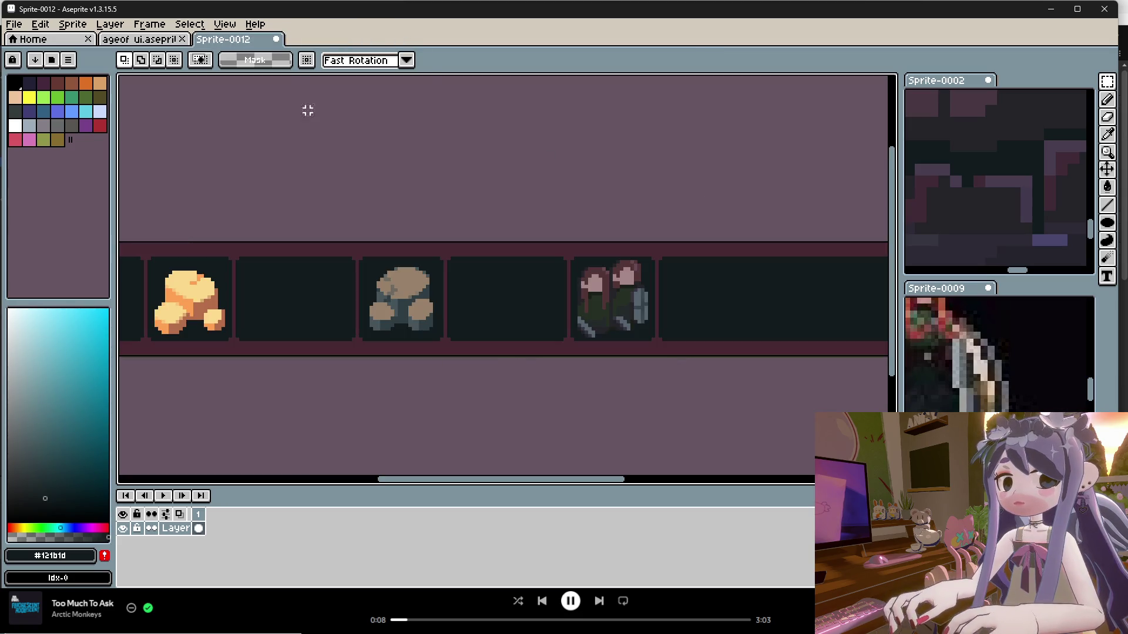
pyautogui.click(280, 40)
pyautogui.click(560, 338)
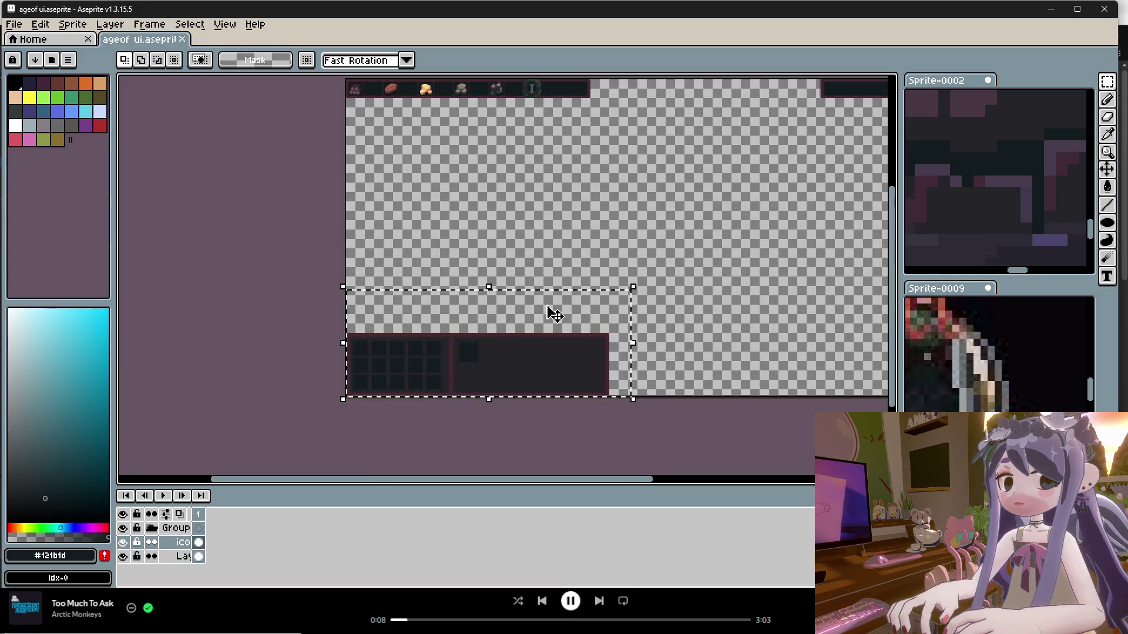
pyautogui.moveTo(708, 633)
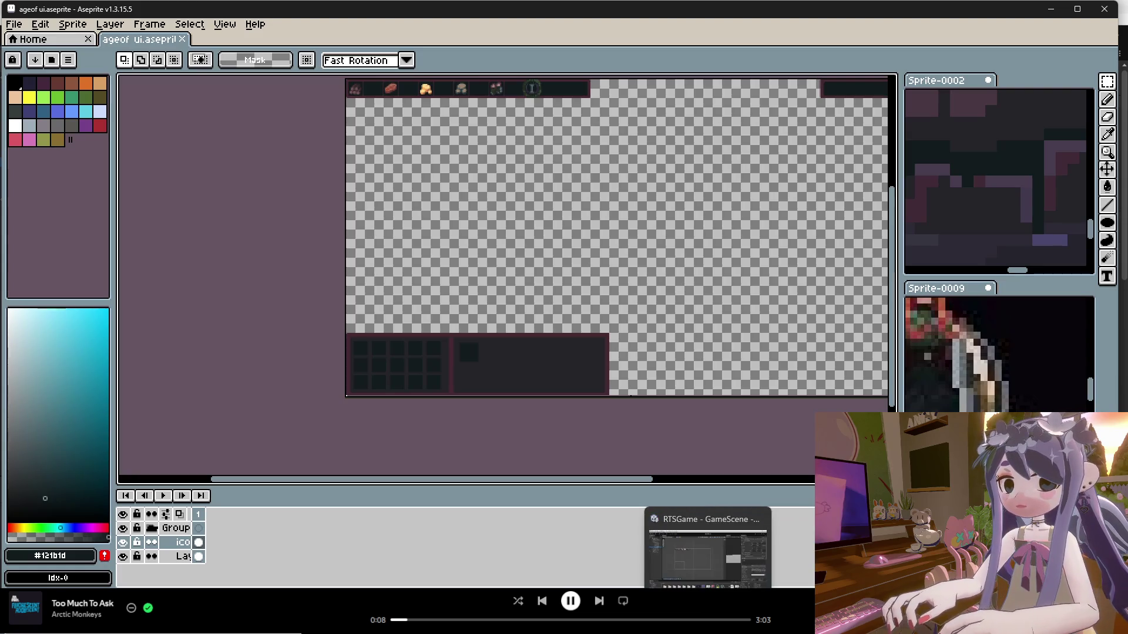
pyautogui.click(733, 546)
pyautogui.scroll(2, 253, 351)
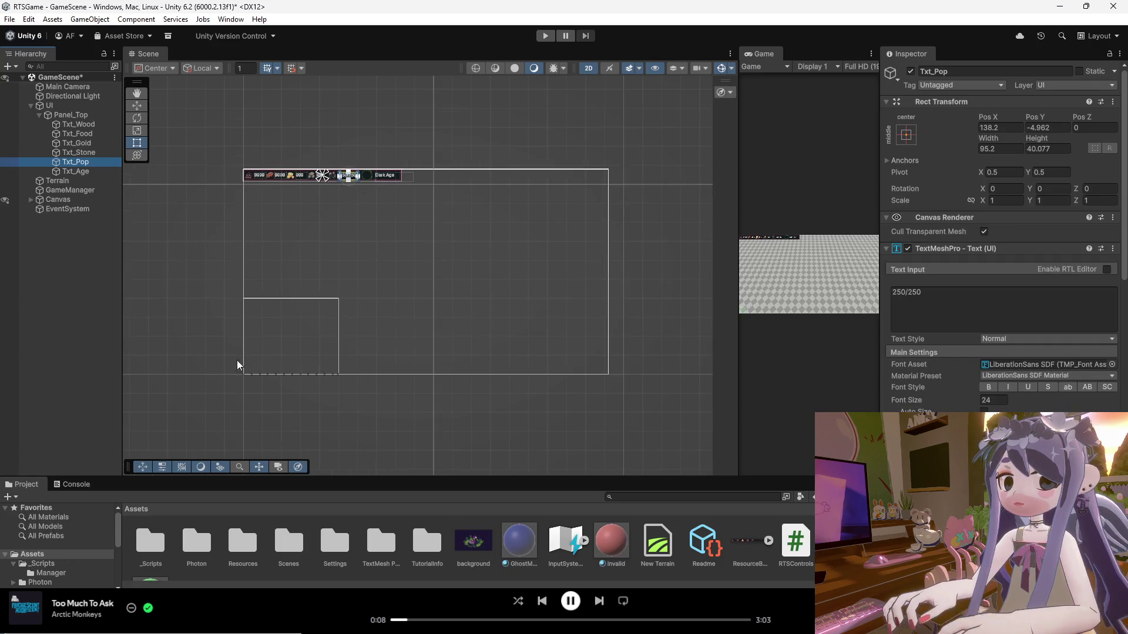
# Add a new UI Image and place it directly under the UI canvas beside Panel_Top.
pyautogui.click(40, 115)
pyautogui.click(56, 116)
pyautogui.rightClick(57, 116)
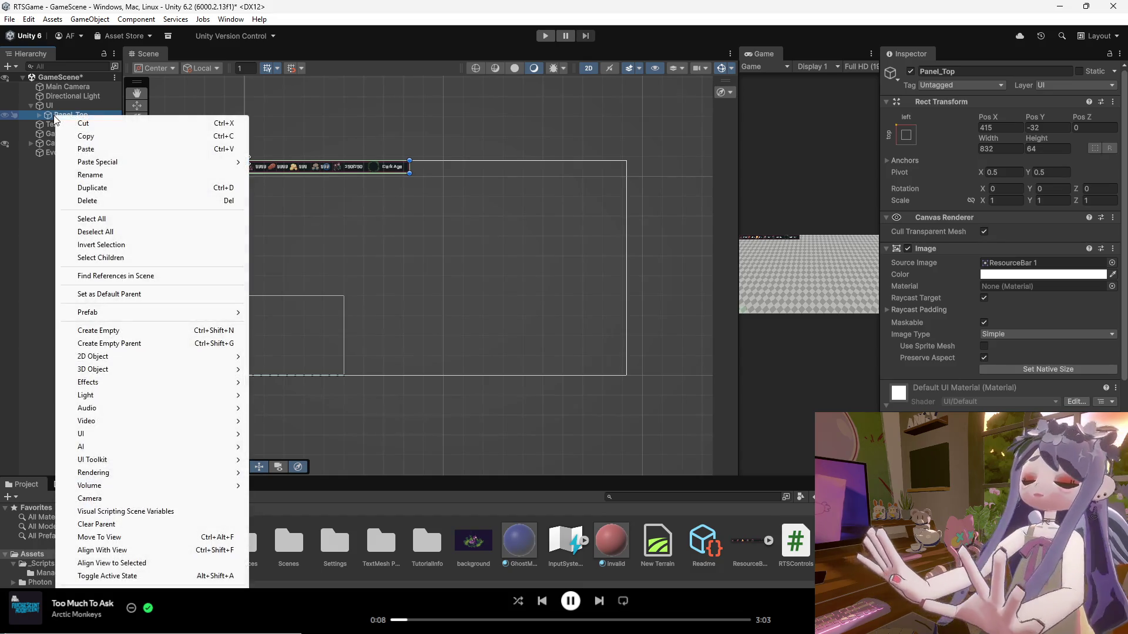
pyautogui.click(43, 118)
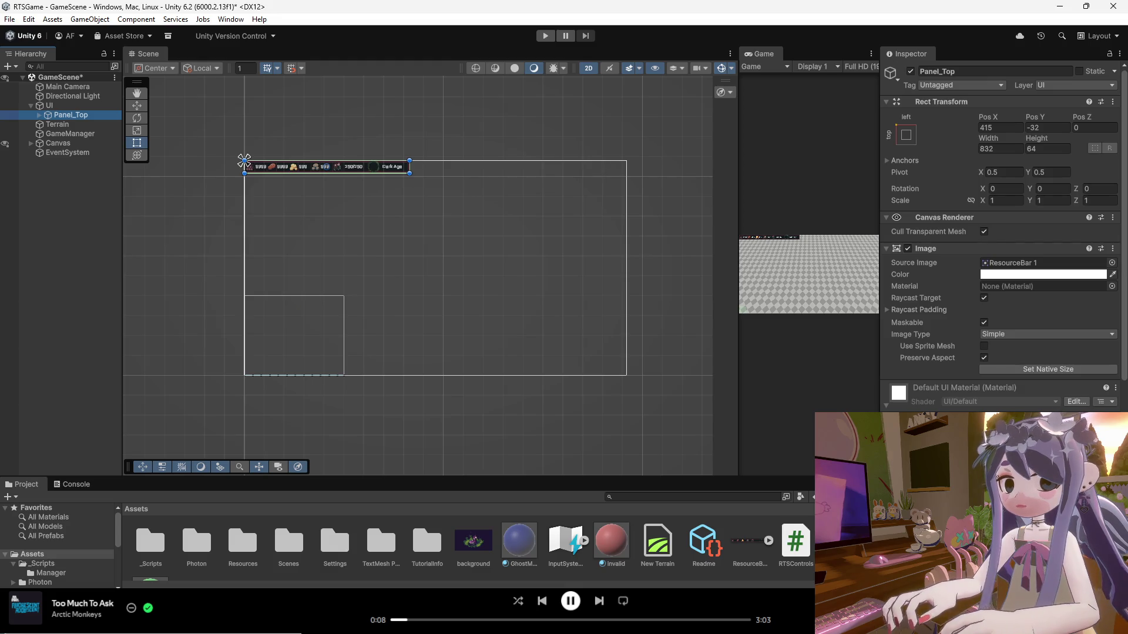
pyautogui.rightClick(68, 117)
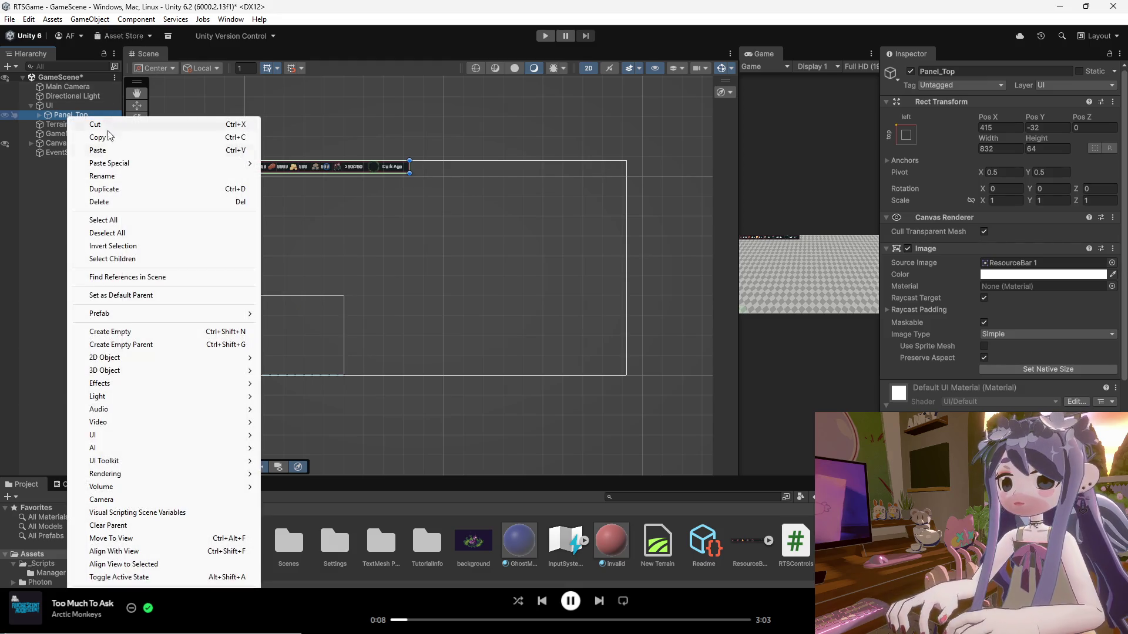
pyautogui.moveTo(170, 438)
pyautogui.click(276, 437)
pyautogui.moveTo(66, 181)
pyautogui.mouseDown()
pyautogui.moveTo(50, 116)
pyautogui.moveTo(66, 118)
pyautogui.mouseUp()
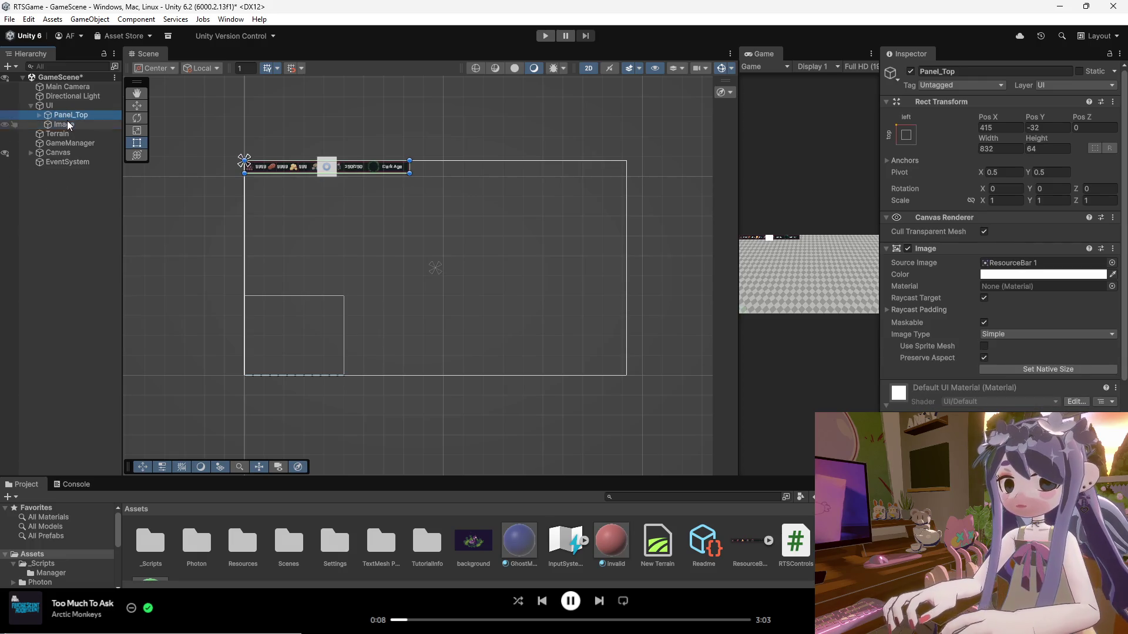
# Rename the Image to Bottom, then Panel_Bottom, and bring the BottomBar image into Assets.
pyautogui.rightClick(68, 123)
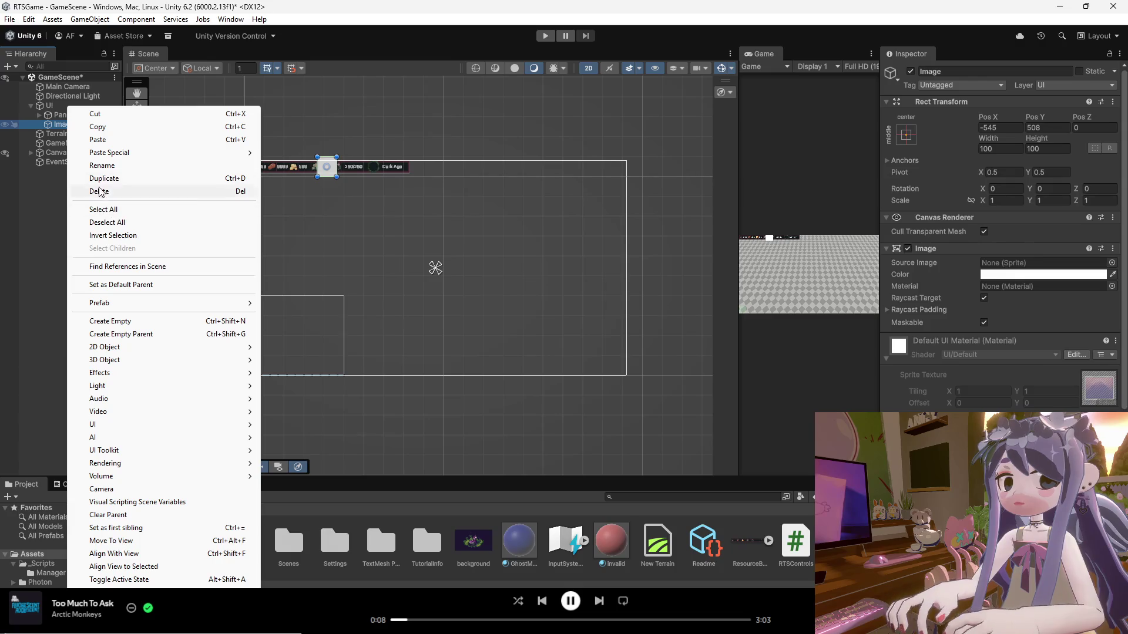
pyautogui.click(107, 166)
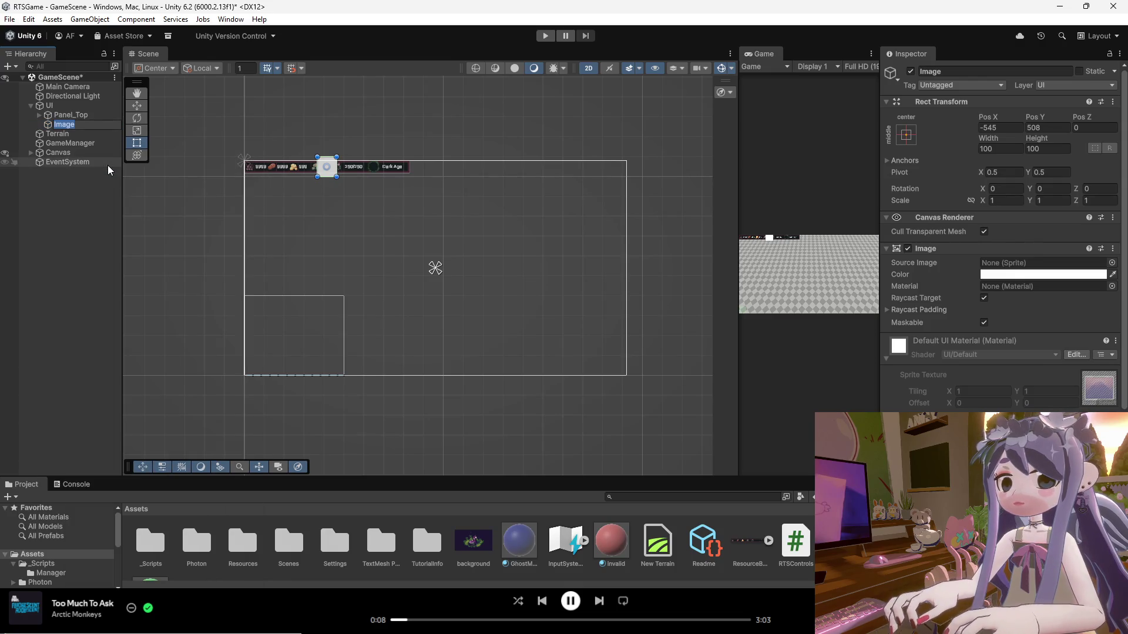
pyautogui.write('Bottom')
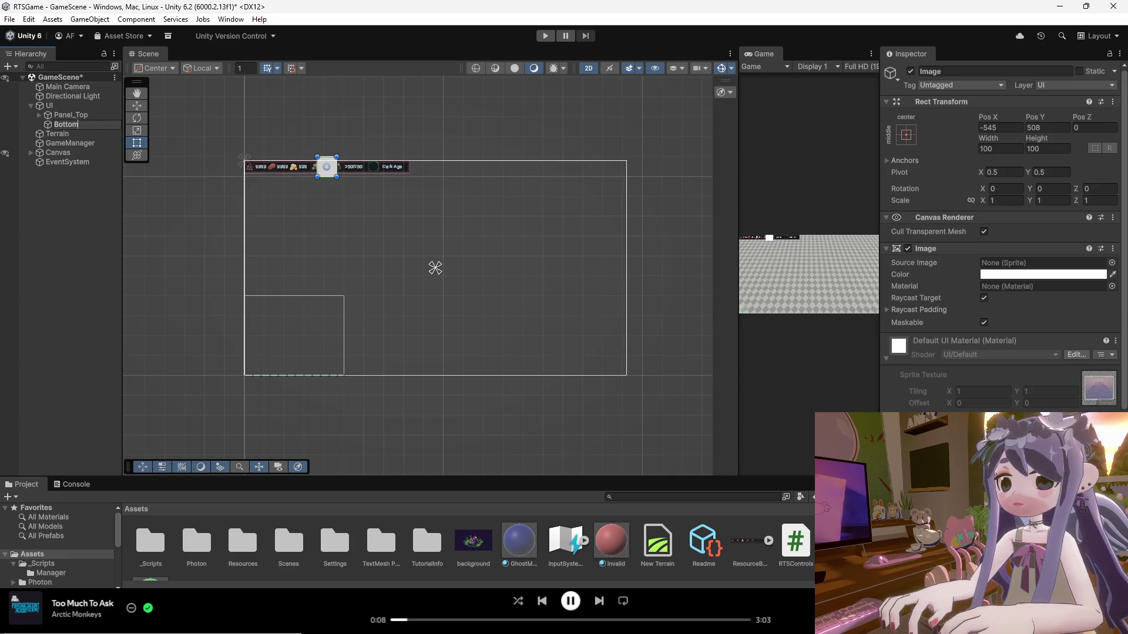
pyautogui.click(75, 184)
pyautogui.click(62, 127)
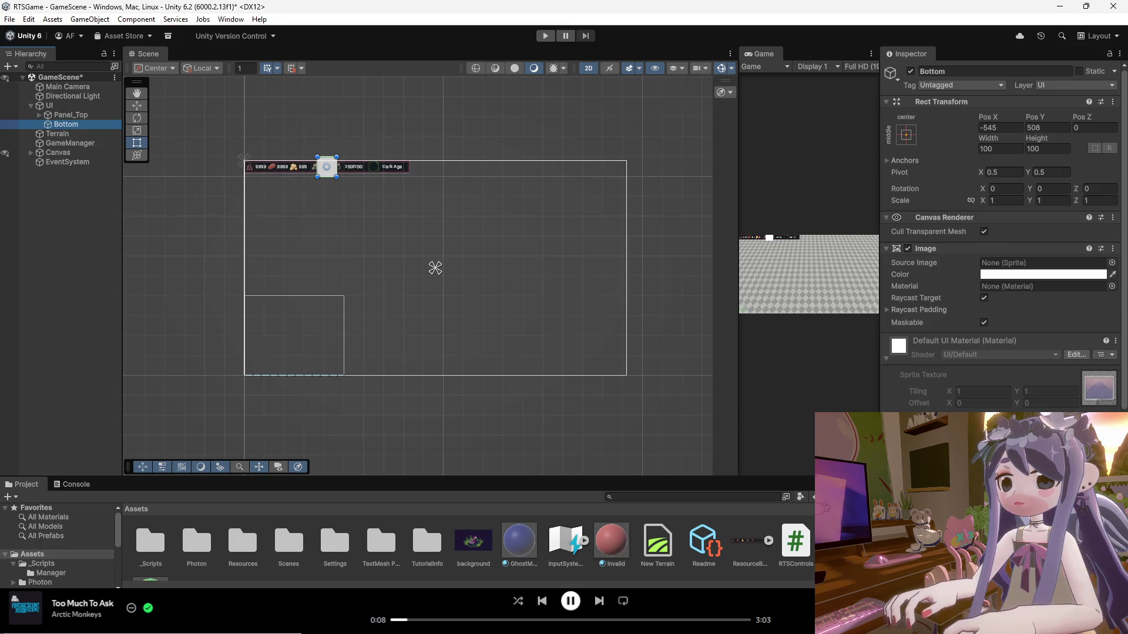
pyautogui.rightClick(76, 128)
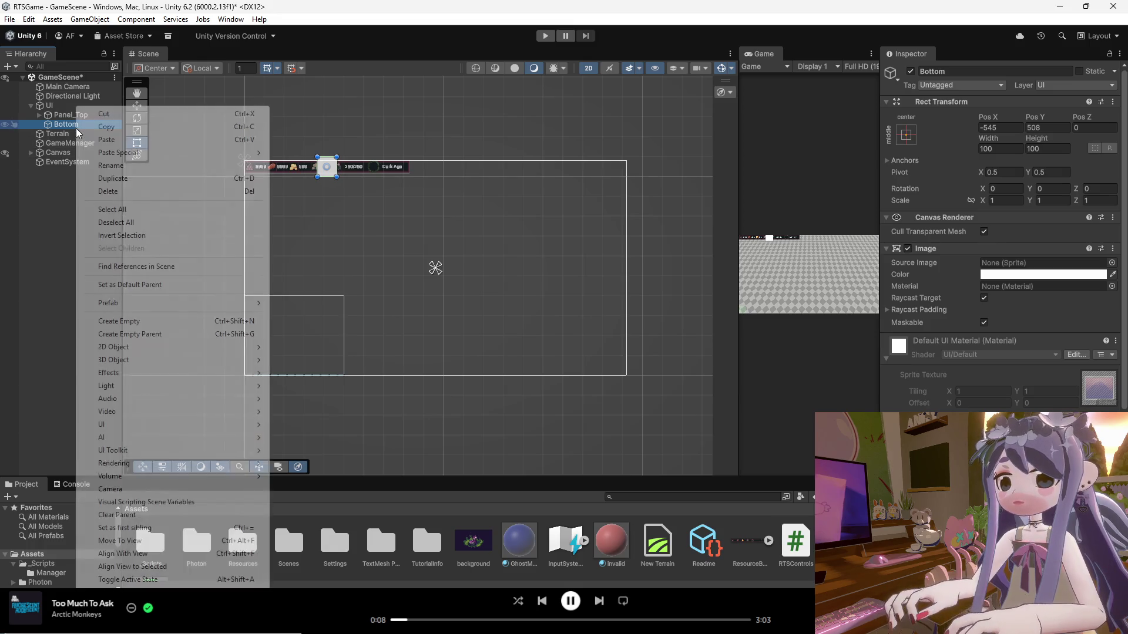
pyautogui.click(119, 166)
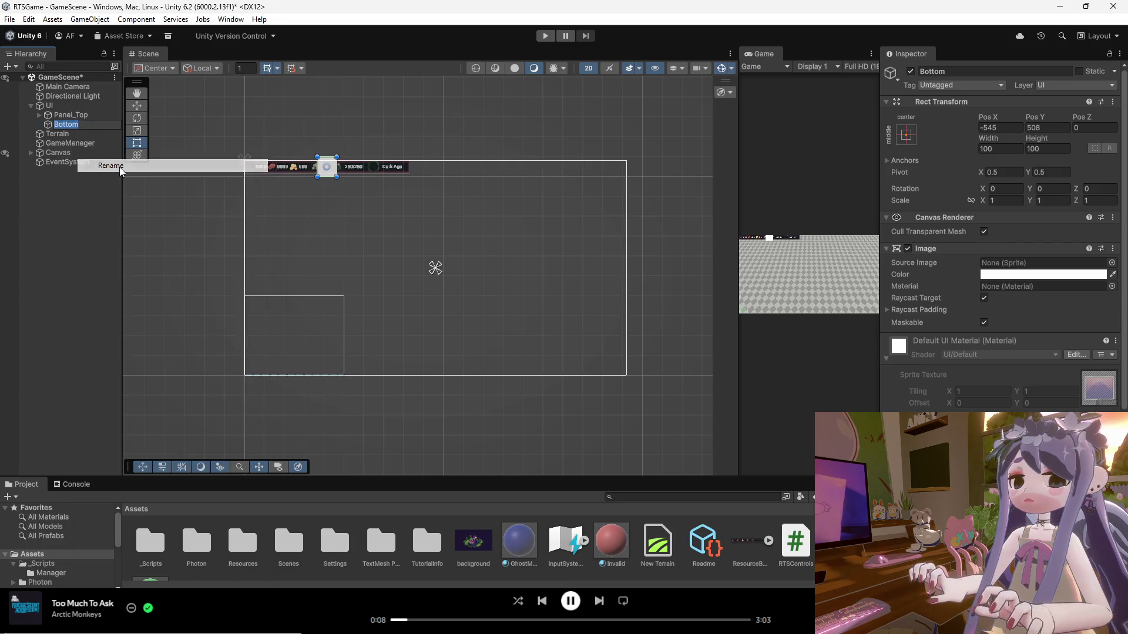
pyautogui.write('Panel_Bottom')
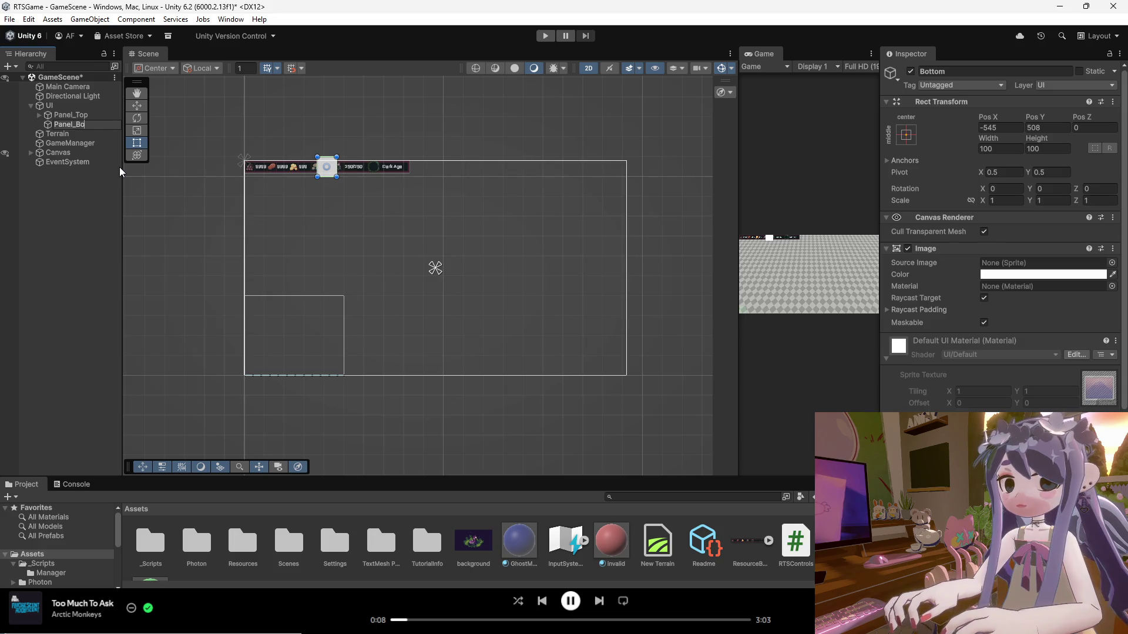
pyautogui.press('Return')
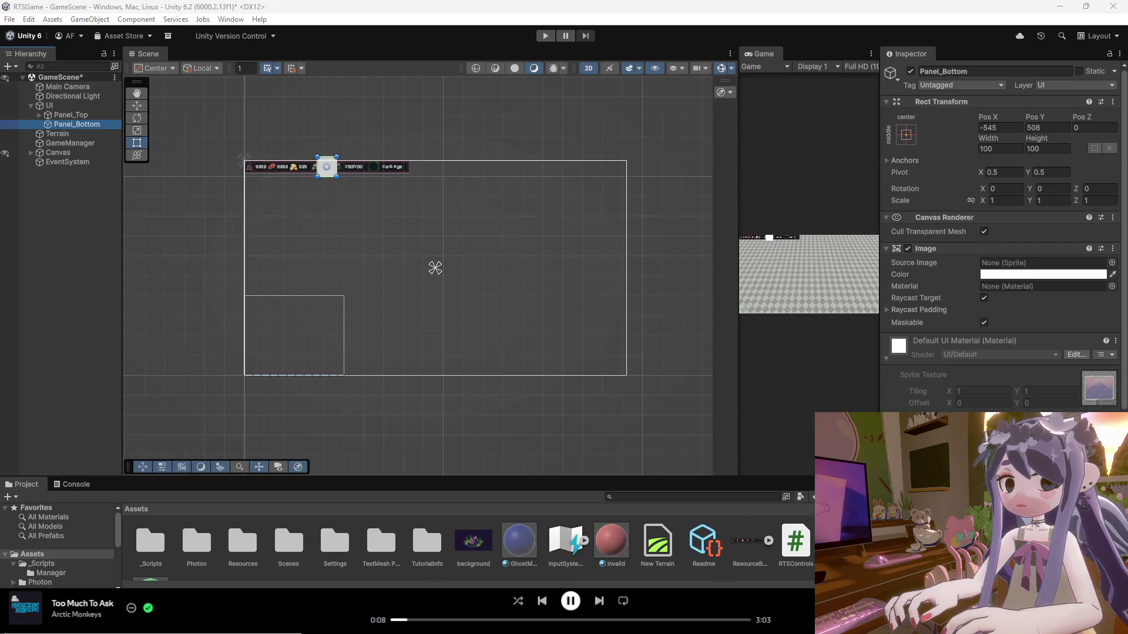
pyautogui.moveTo(77, 124)
pyautogui.mouseDown()
pyautogui.moveTo(197, 500)
pyautogui.moveTo(517, 544)
pyautogui.mouseUp()
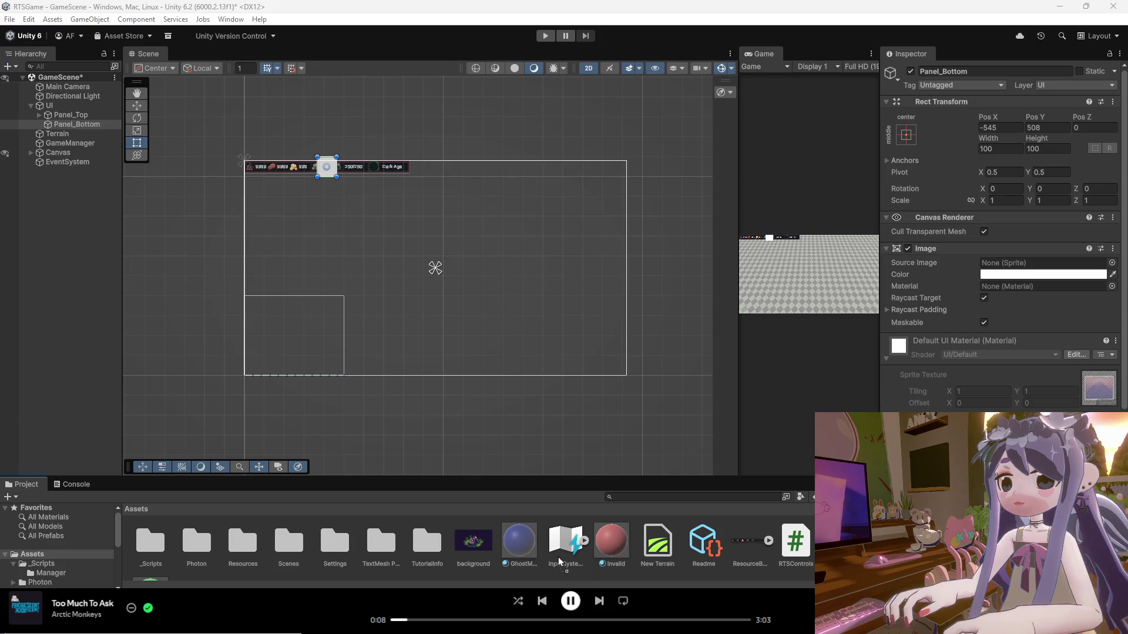
# Import BottomBar as a Sprite (2D and UI) in Single sprite mode and apply.
pyautogui.rightClick(523, 546)
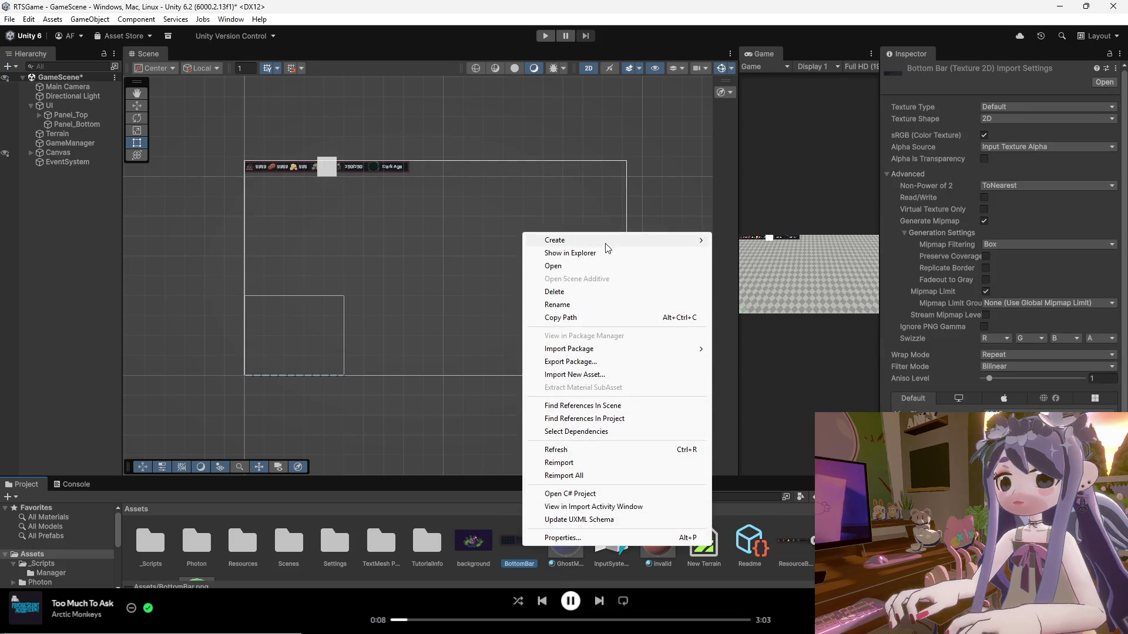
pyautogui.click(1021, 108)
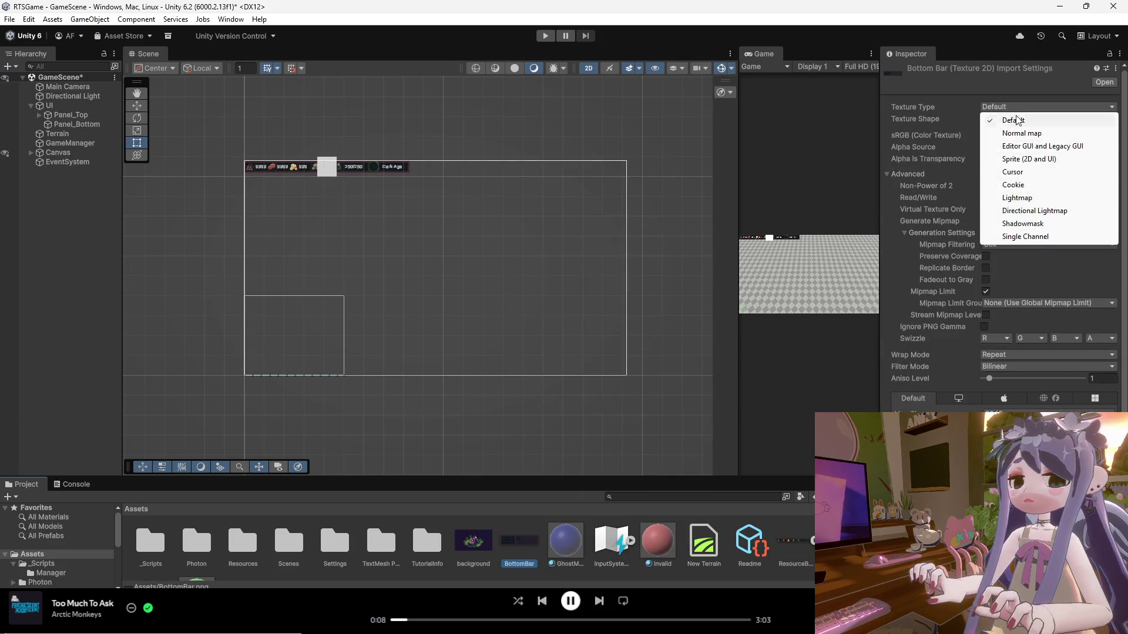
pyautogui.click(1053, 159)
pyautogui.click(1029, 137)
pyautogui.click(1032, 144)
pyautogui.click(1107, 463)
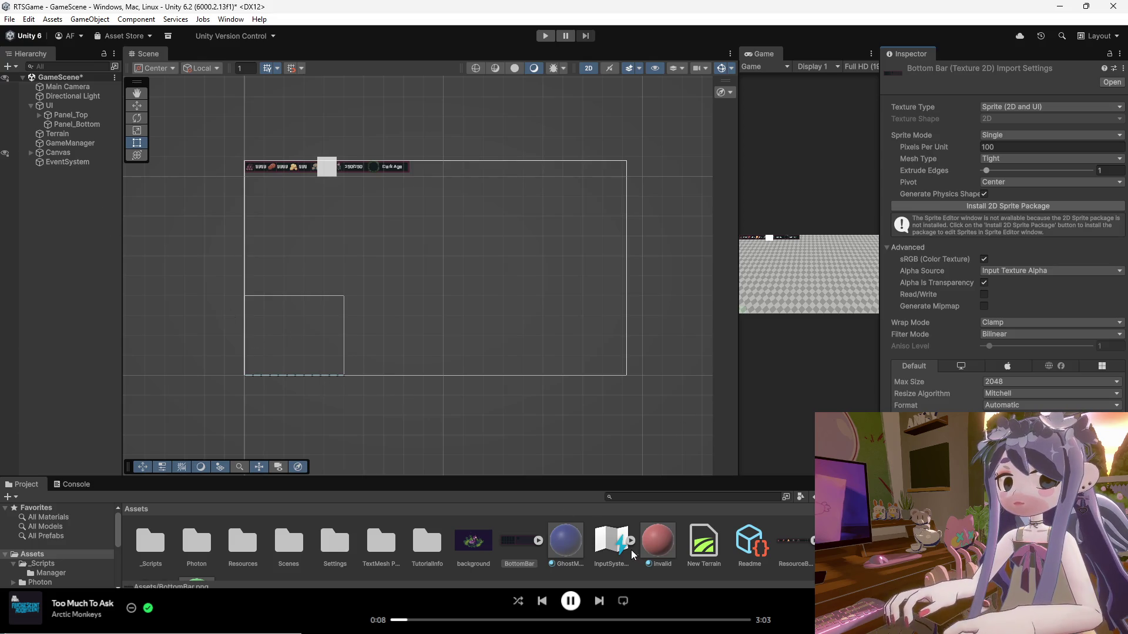
# Assign the BottomBar sprite as Panel_Bottom's Source Image.
pyautogui.moveTo(515, 548)
pyautogui.mouseDown()
pyautogui.moveTo(98, 160)
pyautogui.moveTo(77, 122)
pyautogui.mouseUp()
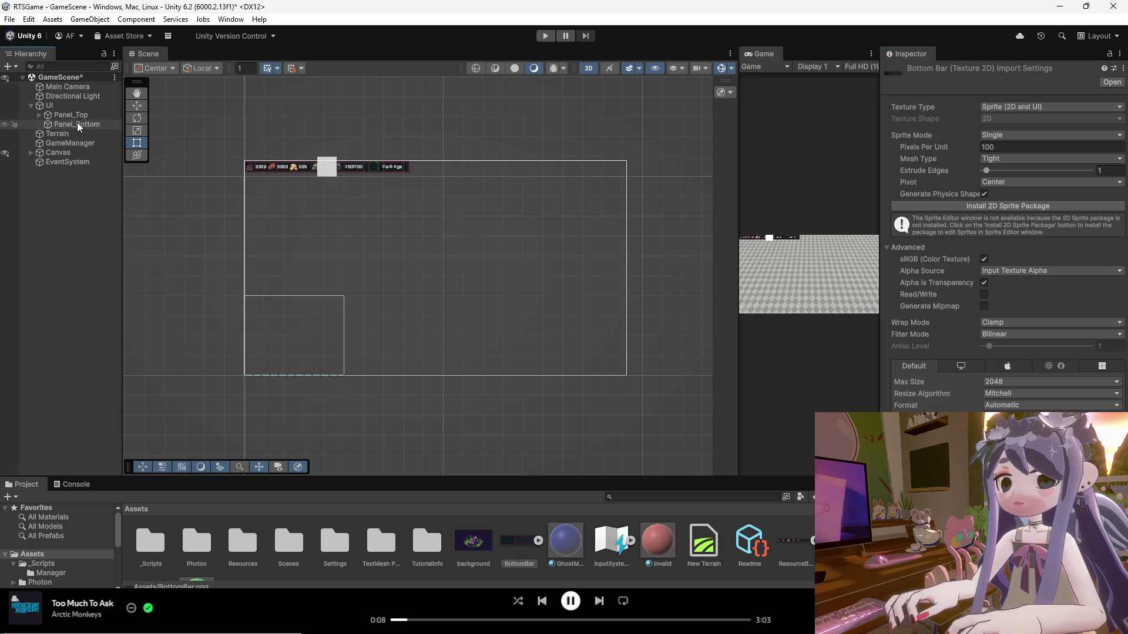
pyautogui.click(75, 124)
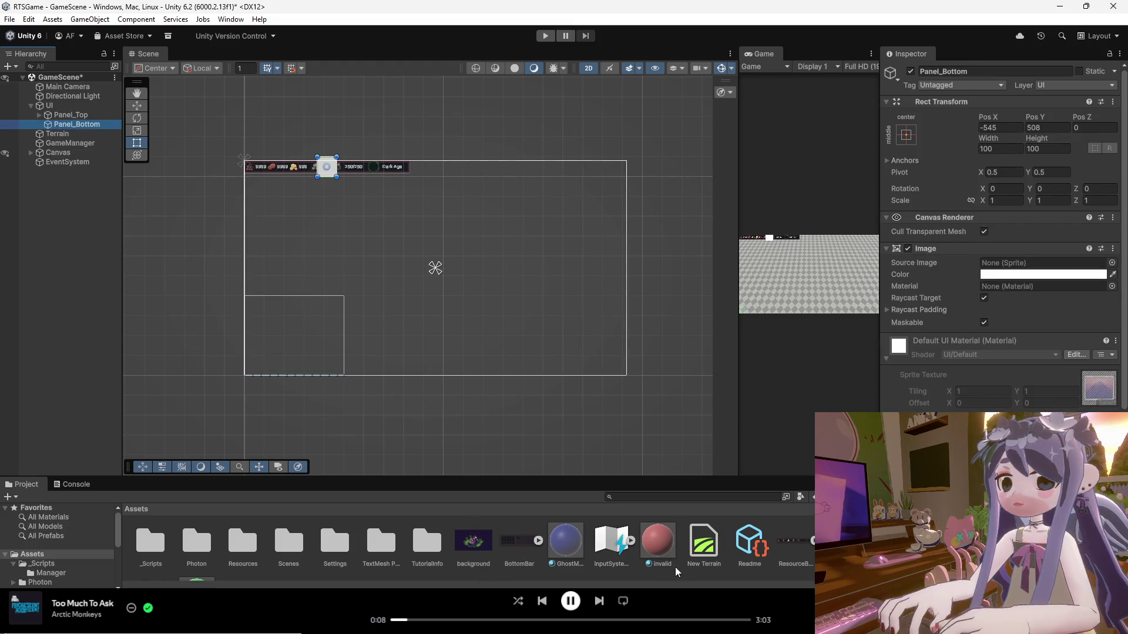
pyautogui.moveTo(519, 556)
pyautogui.mouseDown()
pyautogui.moveTo(816, 407)
pyautogui.moveTo(916, 341)
pyautogui.mouseUp()
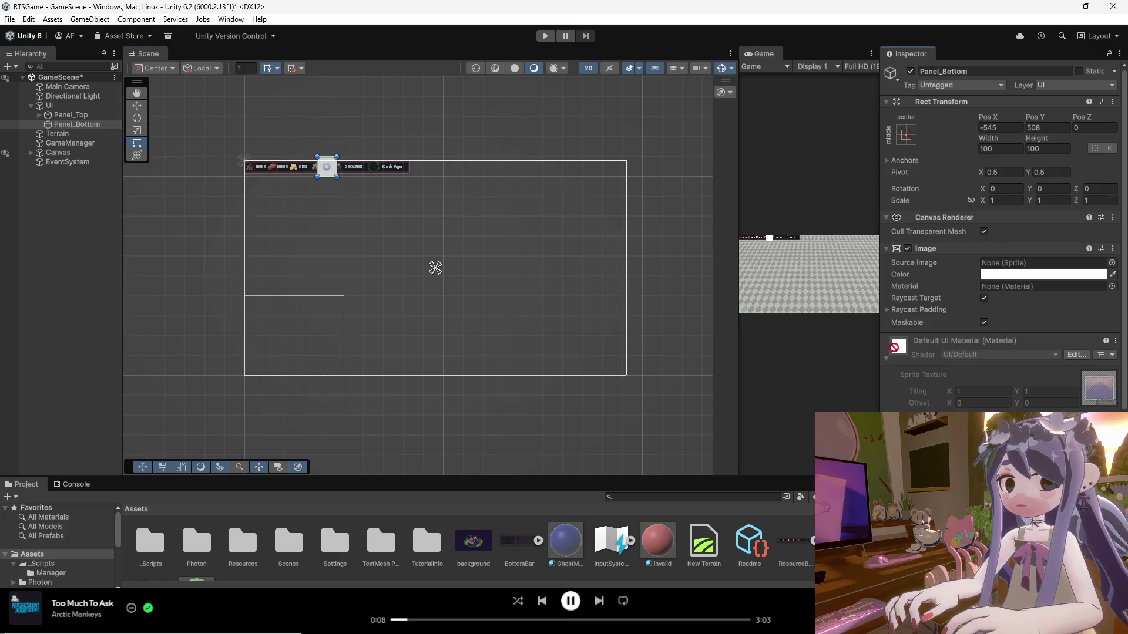
pyautogui.click(889, 247)
pyautogui.click(889, 248)
pyautogui.moveTo(516, 548)
pyautogui.mouseDown()
pyautogui.moveTo(998, 270)
pyautogui.moveTo(680, 471)
pyautogui.moveTo(519, 543)
pyautogui.moveTo(1012, 267)
pyautogui.mouseUp()
pyautogui.hotkey('ctrl', 'z')
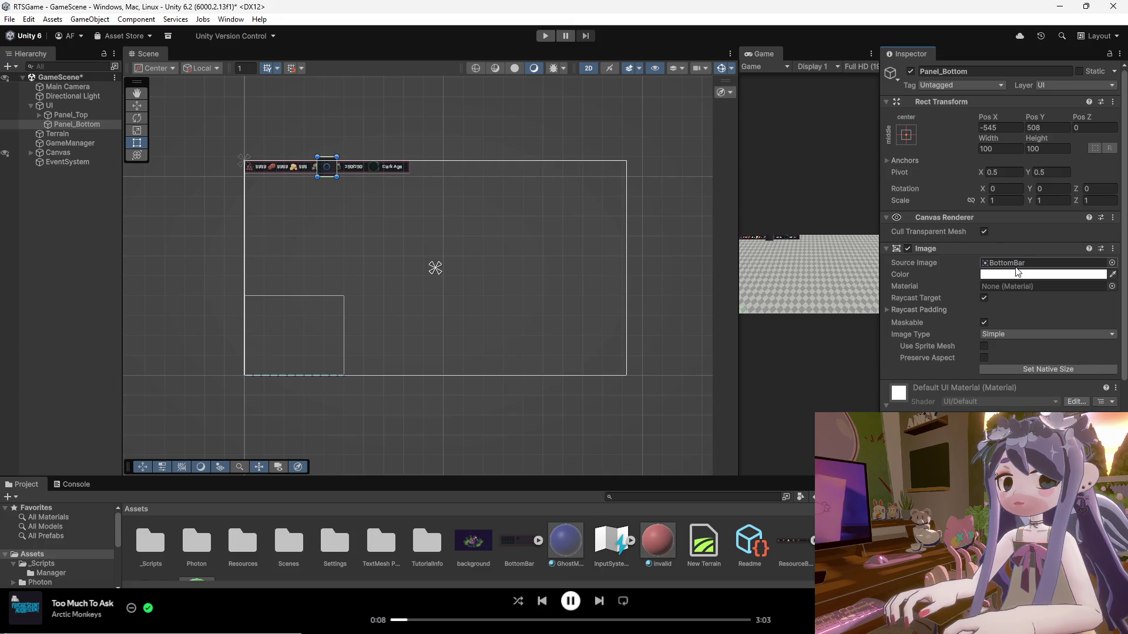
# Anchor Panel_Bottom middle-left and resize it to its native 896 × 216 size.
pyautogui.click(906, 135)
pyautogui.click(947, 194)
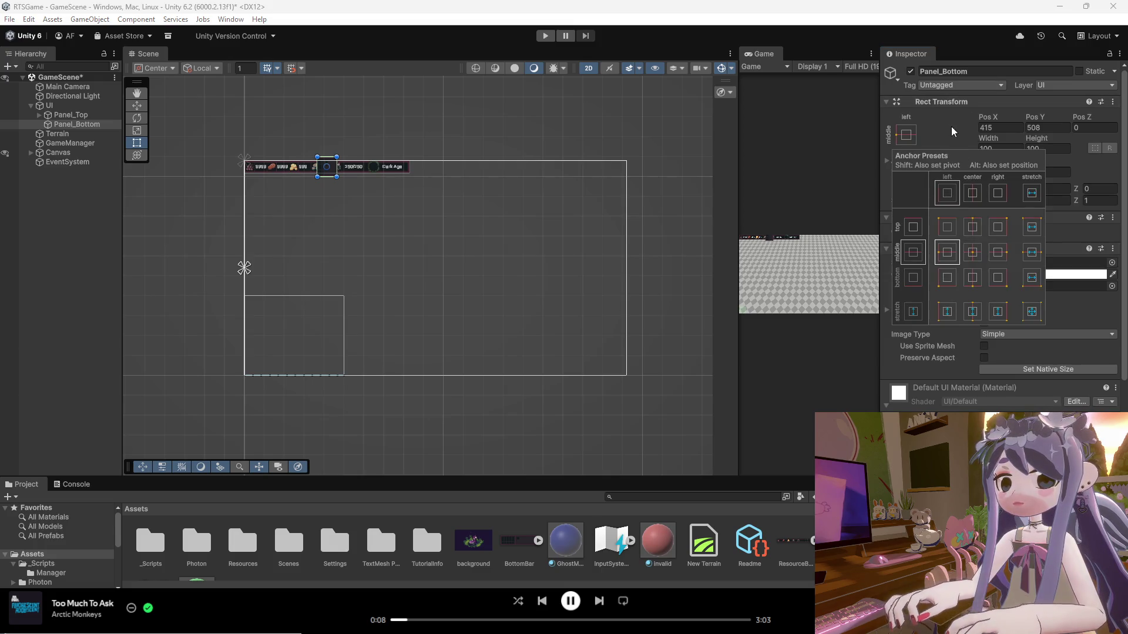
pyautogui.click(942, 122)
pyautogui.click(1013, 369)
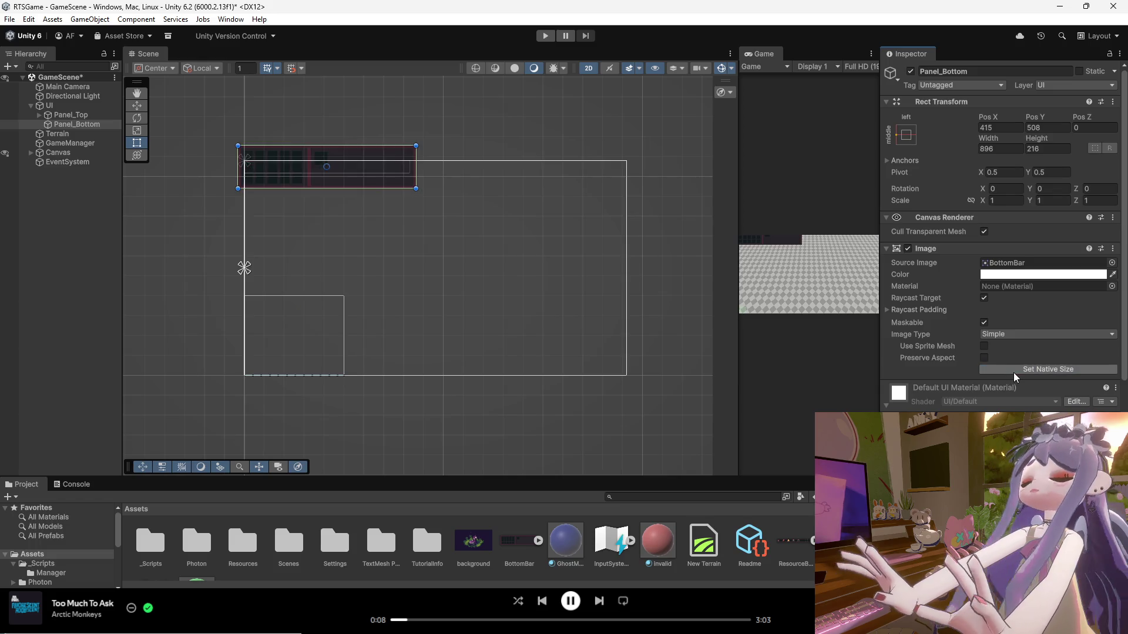
# Tick Preserve Aspect and drag Panel_Bottom to the canvas's bottom-left edge at 448, −432.
pyautogui.click(984, 358)
pyautogui.moveTo(371, 174); pyautogui.dragTo(376, 369)
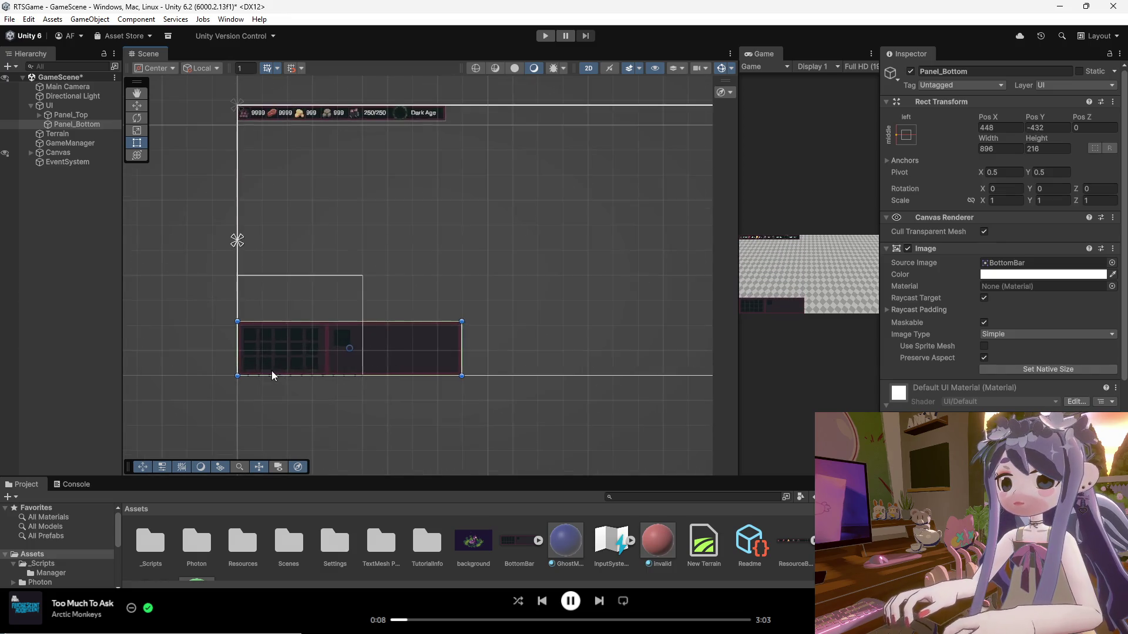
pyautogui.scroll(6, 270, 370)
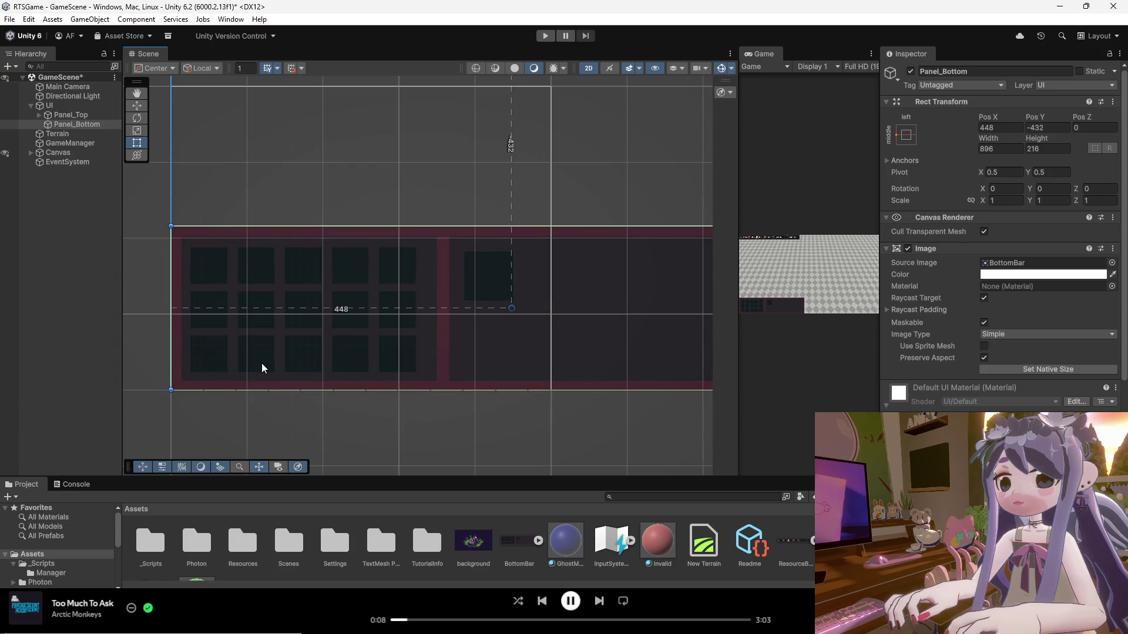
pyautogui.scroll(-6, 262, 364)
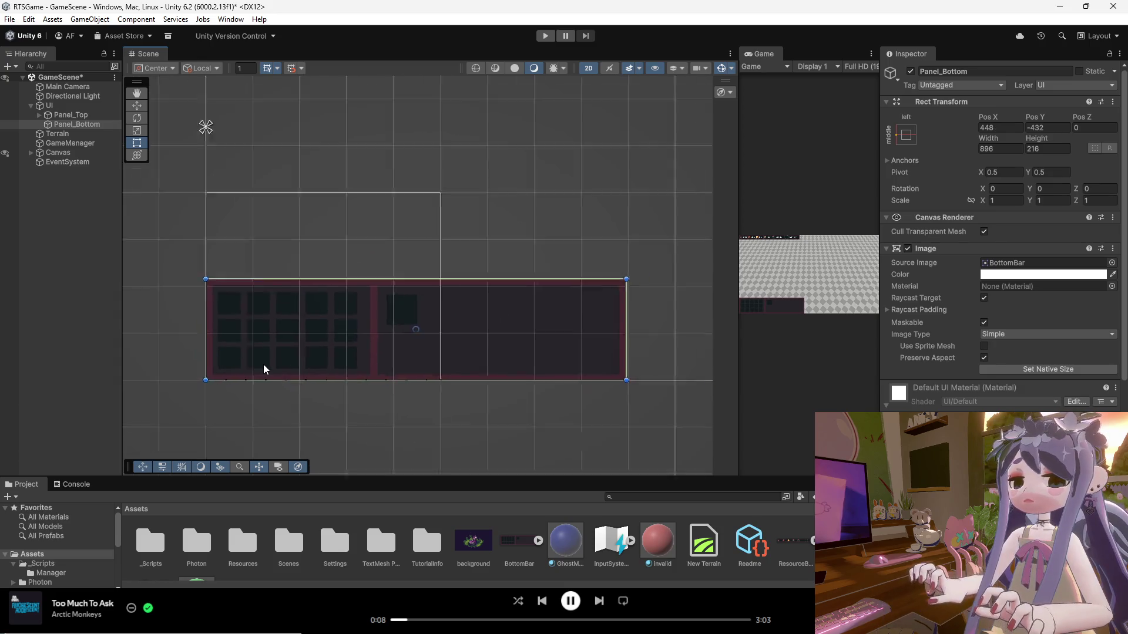
pyautogui.click(198, 339)
pyautogui.scroll(2, 247, 360)
pyautogui.scroll(4, 279, 363)
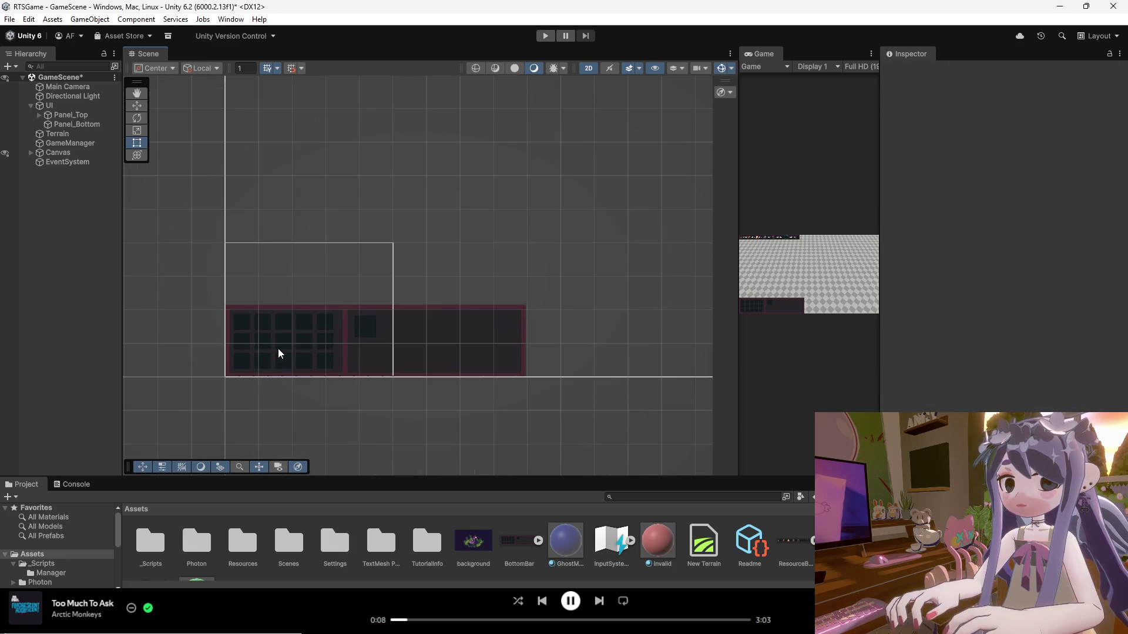
pyautogui.scroll(2, 350, 376)
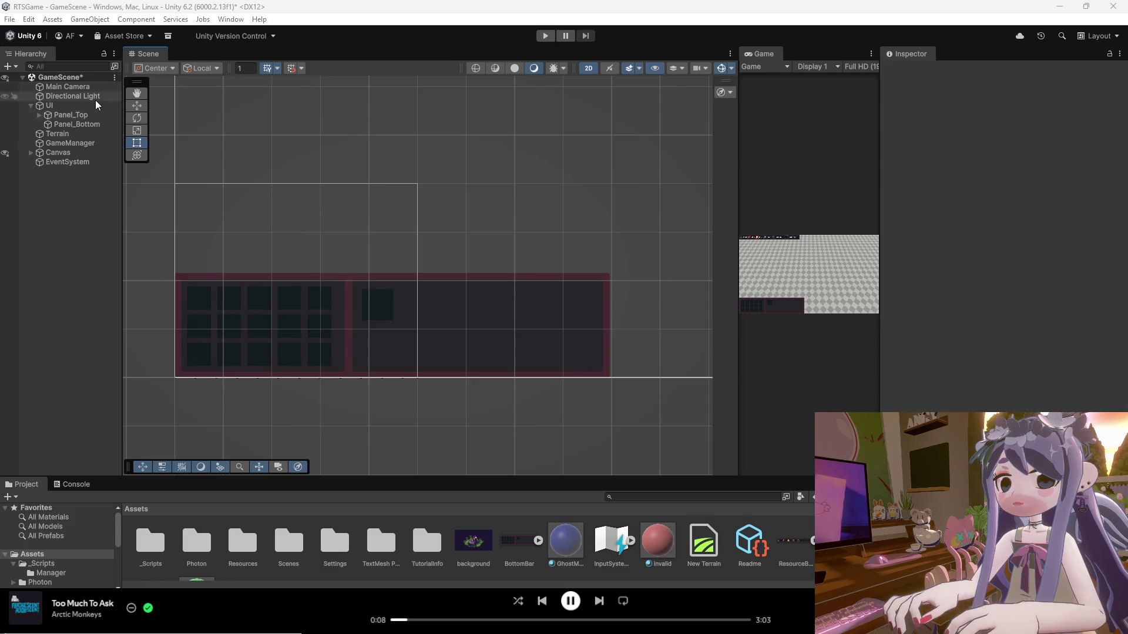
# Create an empty child under Panel_Bottom named BottomLeft, then rename it Bottom_Left.
pyautogui.click(70, 124)
pyautogui.rightClick(80, 124)
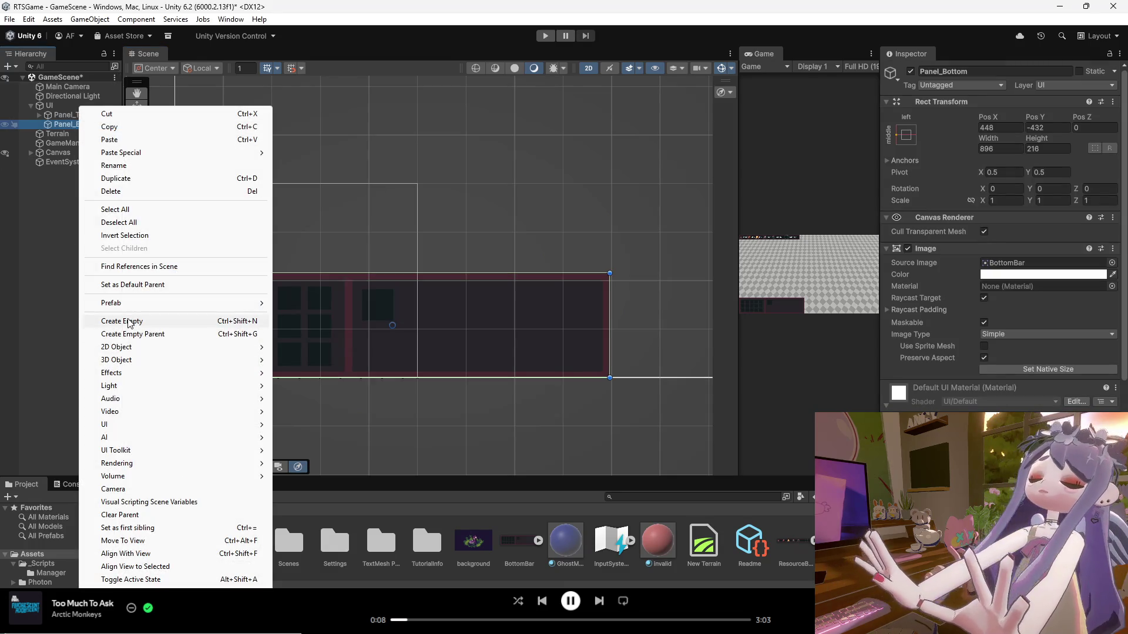
pyautogui.click(128, 321)
pyautogui.write('B')
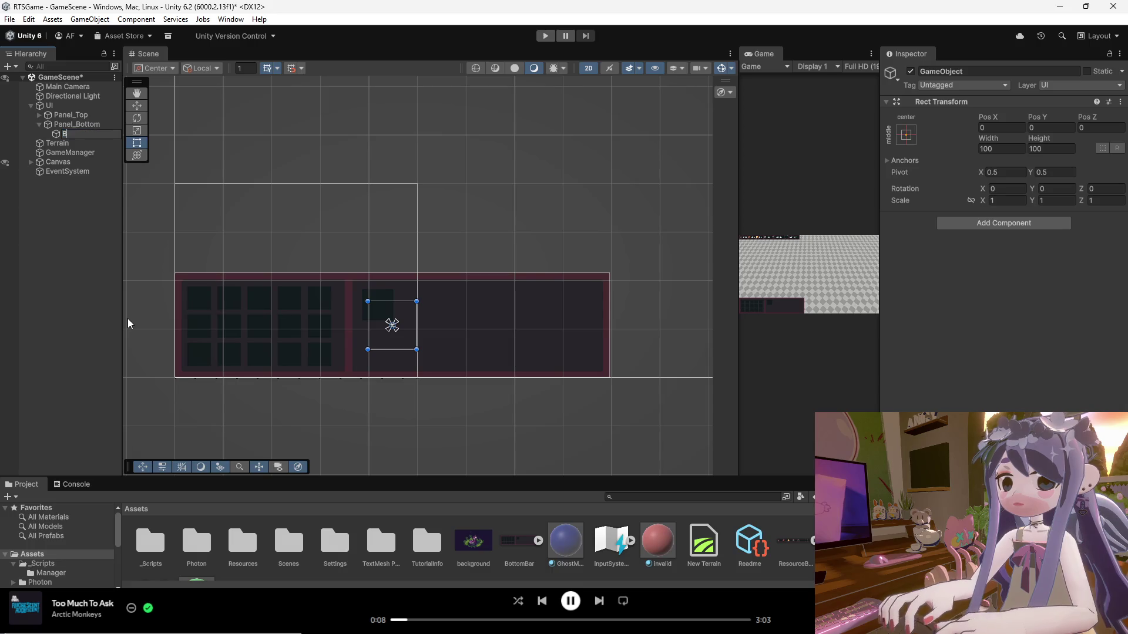
pyautogui.write('ottomLeft')
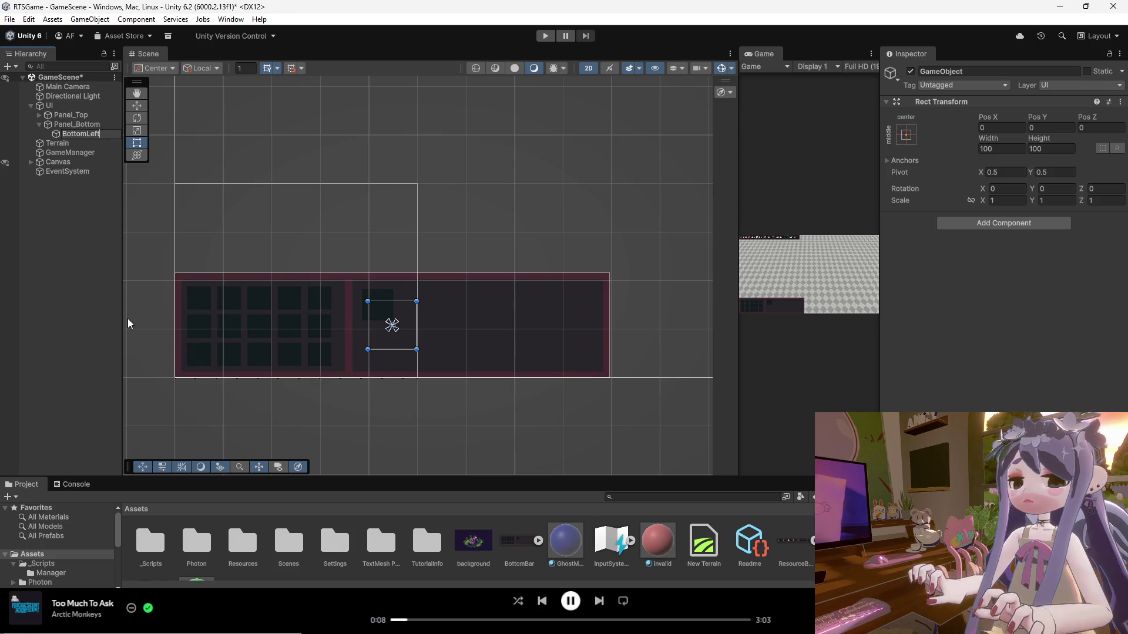
pyautogui.press('Return')
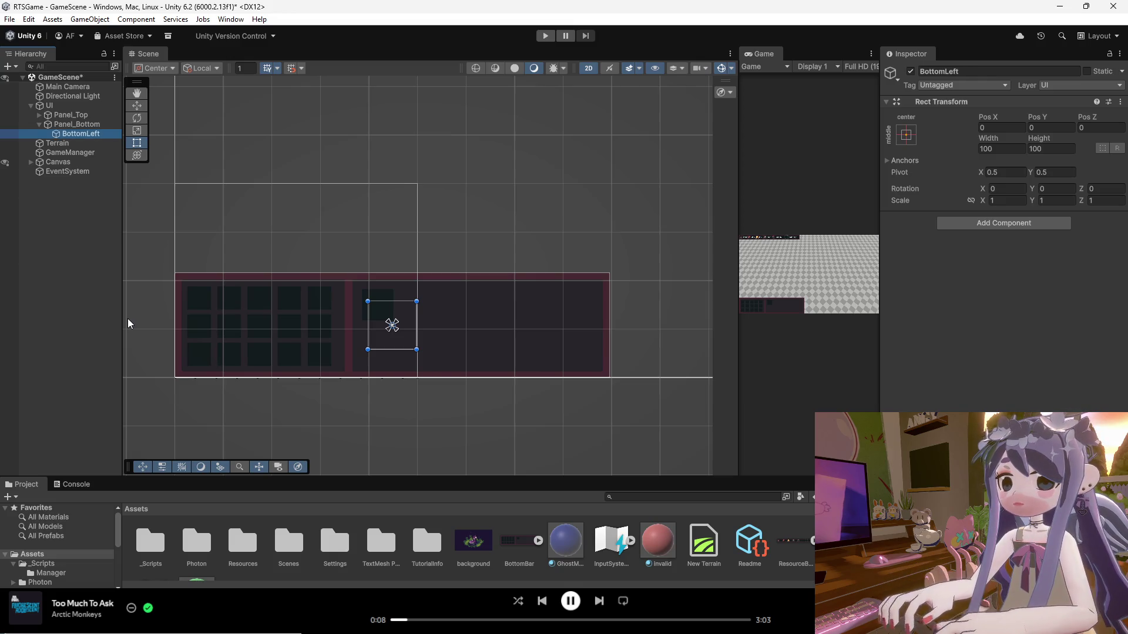
pyautogui.rightClick(84, 135)
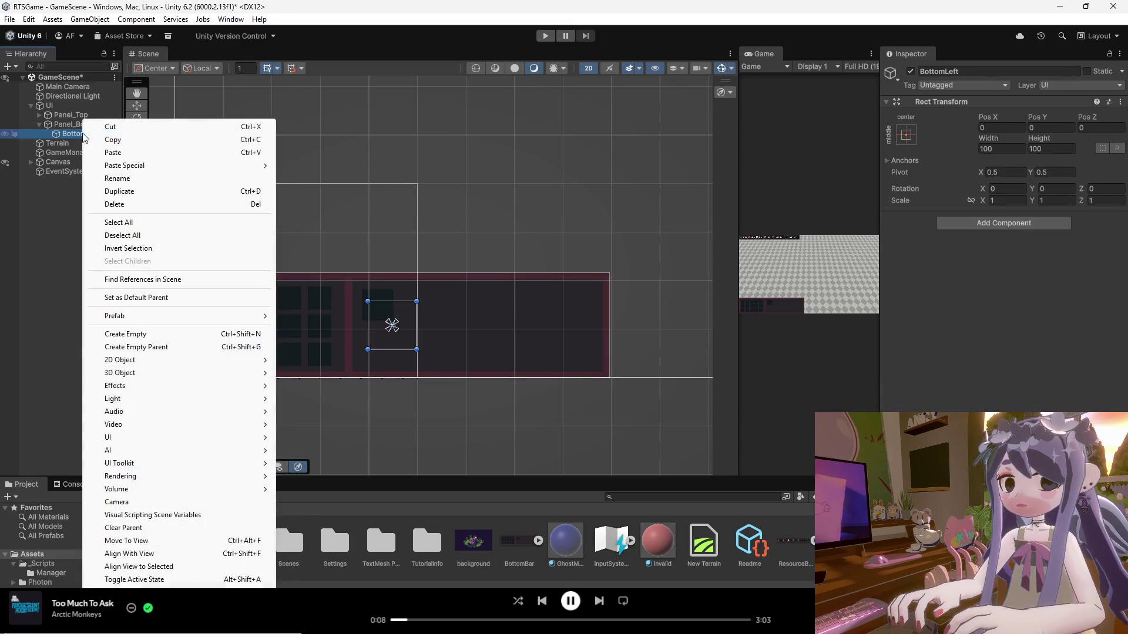
pyautogui.click(117, 178)
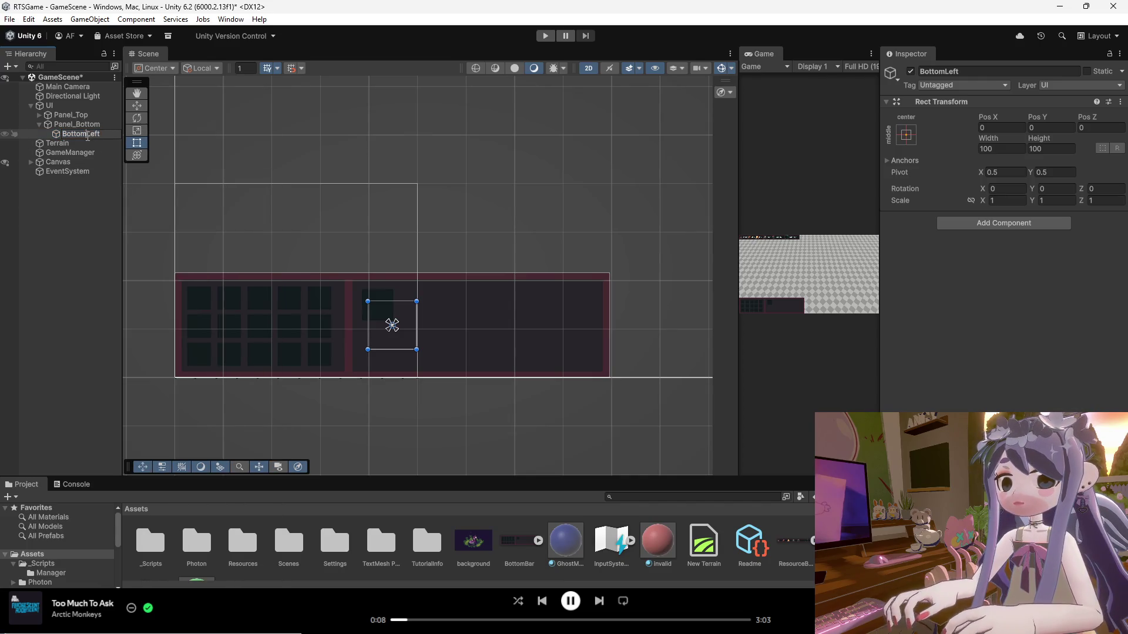
pyautogui.write('_')
pyautogui.click(80, 145)
pyautogui.click(81, 133)
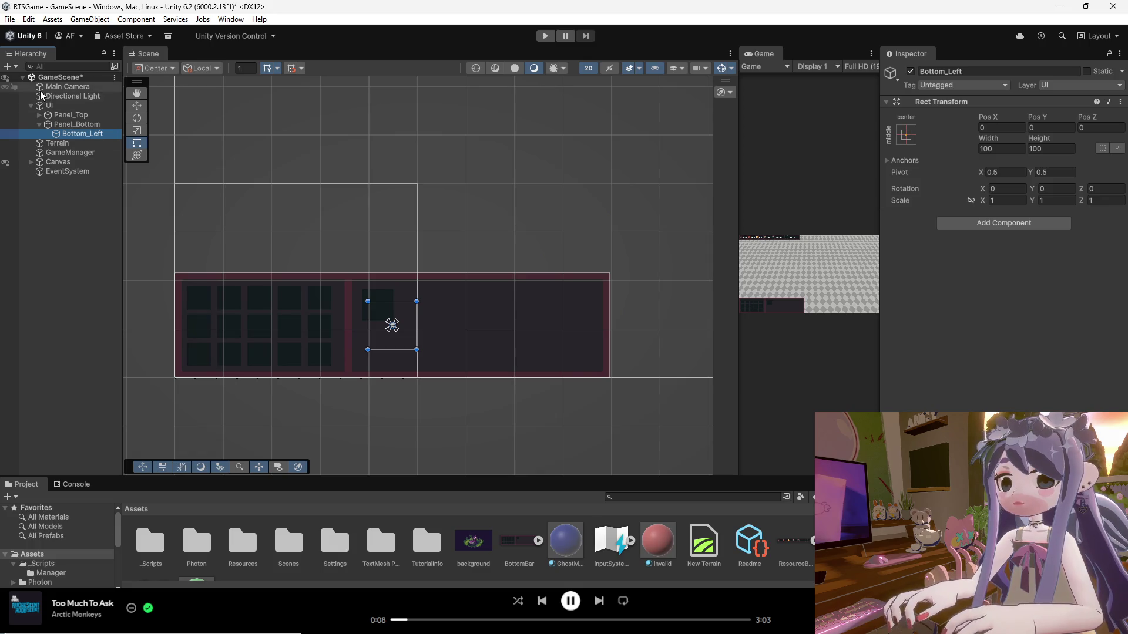
# Create an empty child under Bottom_Left named Action_Grid_Root.
pyautogui.rightClick(64, 134)
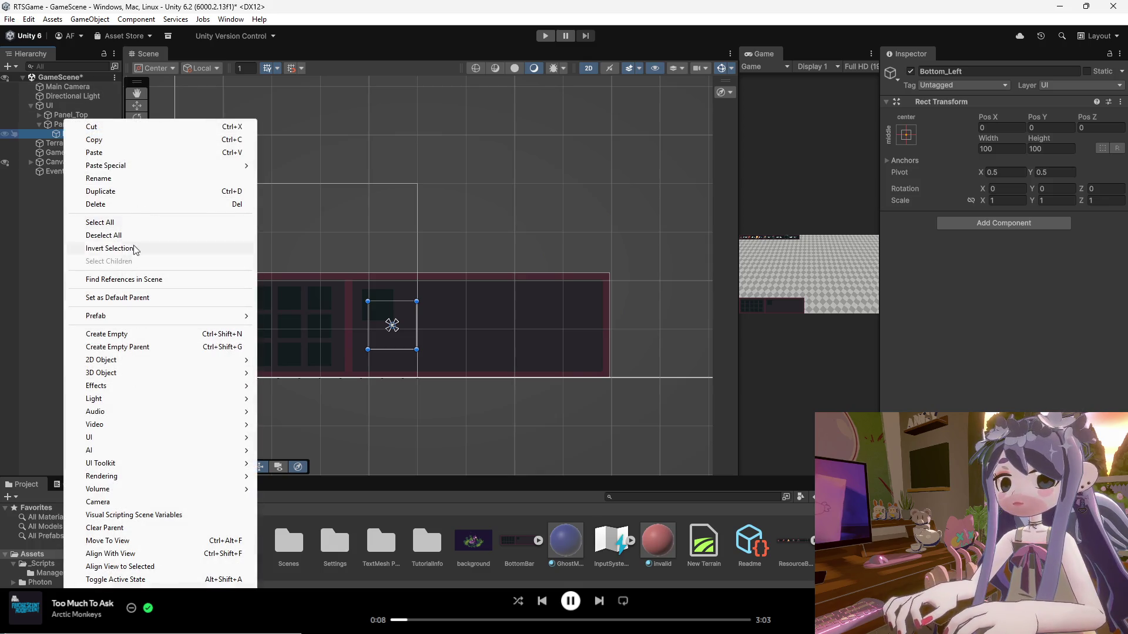
pyautogui.click(127, 335)
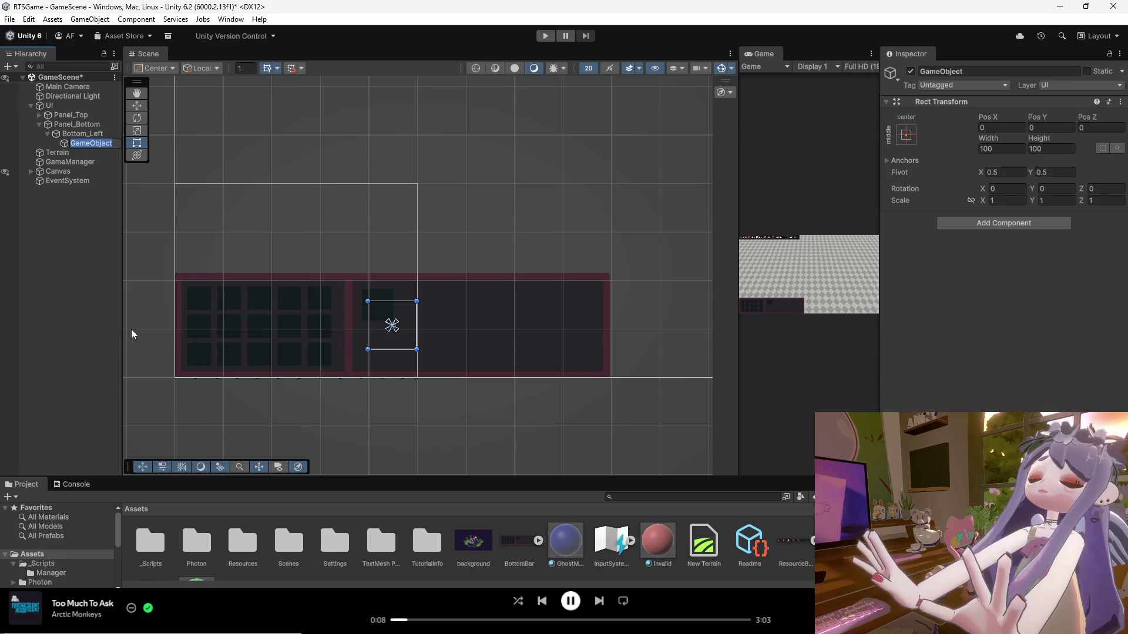
pyautogui.write('Acti')
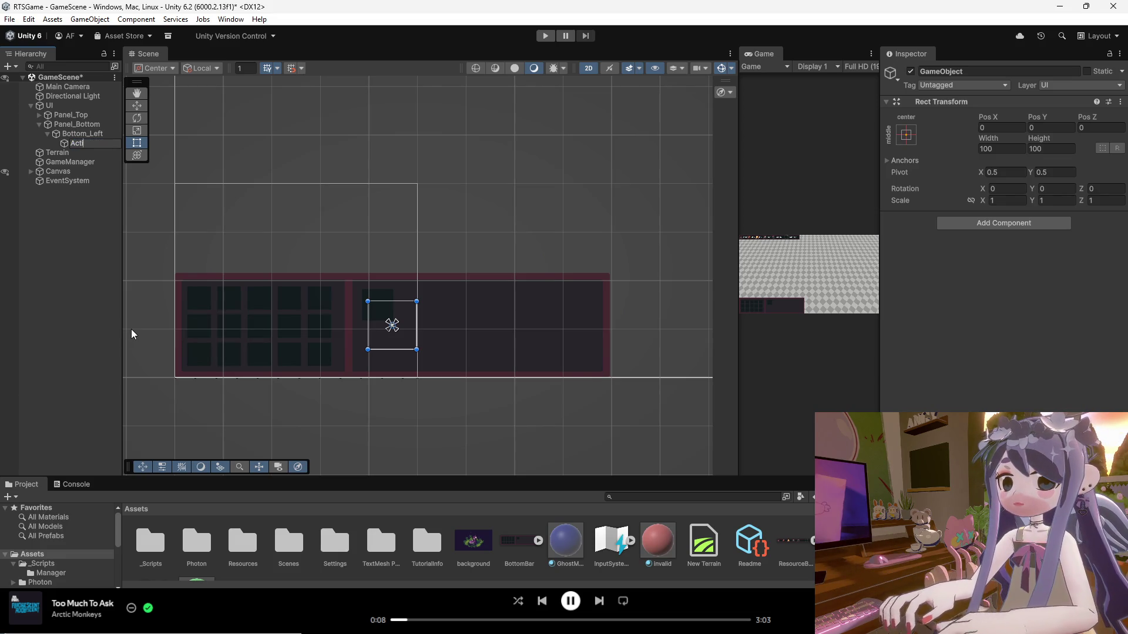
pyautogui.write('on_Grid_Root')
pyautogui.press('Return')
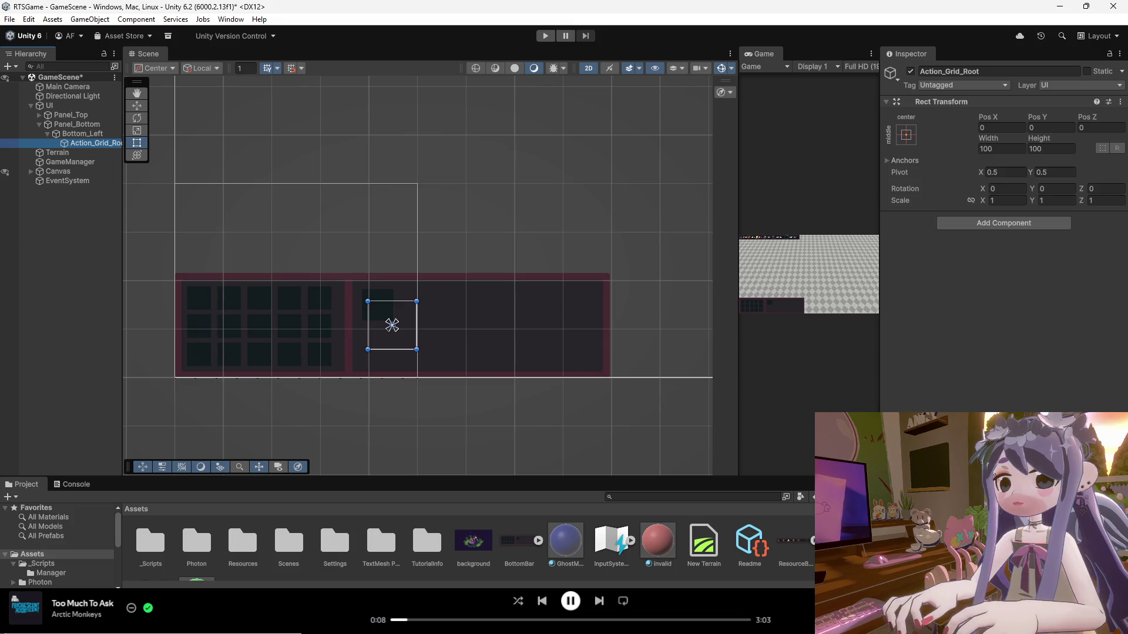
# Move Action_Grid_Root onto the left button grid and frame it in the Scene view.
pyautogui.moveTo(398, 343)
pyautogui.mouseDown()
pyautogui.moveTo(240, 351)
pyautogui.moveTo(288, 336)
pyautogui.moveTo(397, 335)
pyautogui.mouseUp()
pyautogui.click(393, 323)
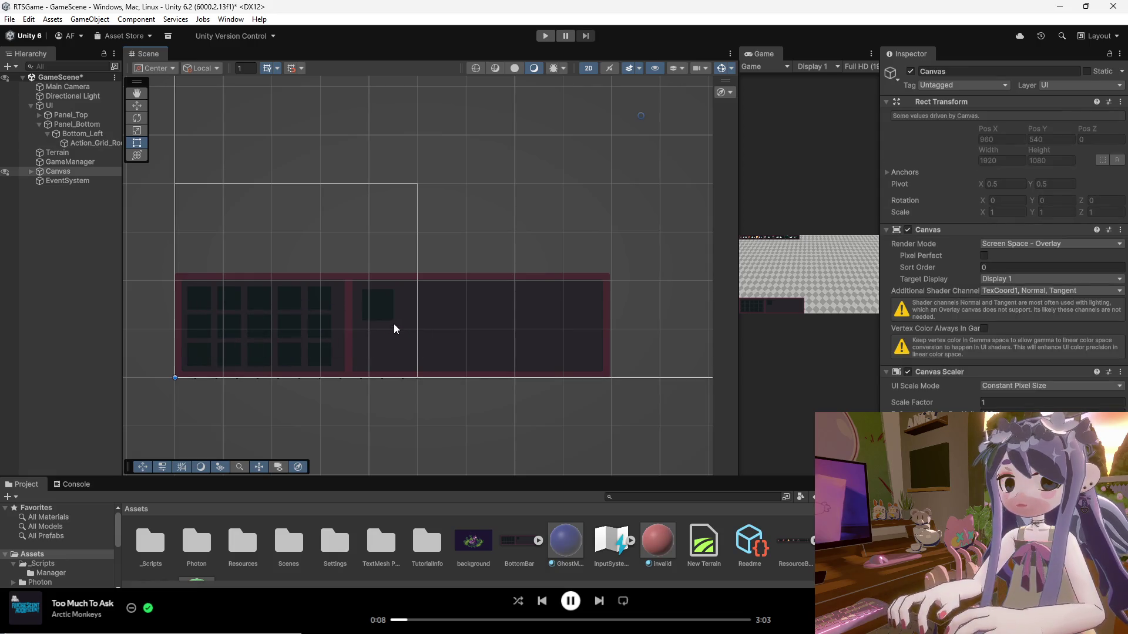
pyautogui.doubleClick(93, 143)
pyautogui.moveTo(415, 277)
pyautogui.mouseDown()
pyautogui.moveTo(362, 283)
pyautogui.moveTo(419, 279)
pyautogui.mouseUp()
pyautogui.click(418, 277)
pyautogui.scroll(-6, 416, 279)
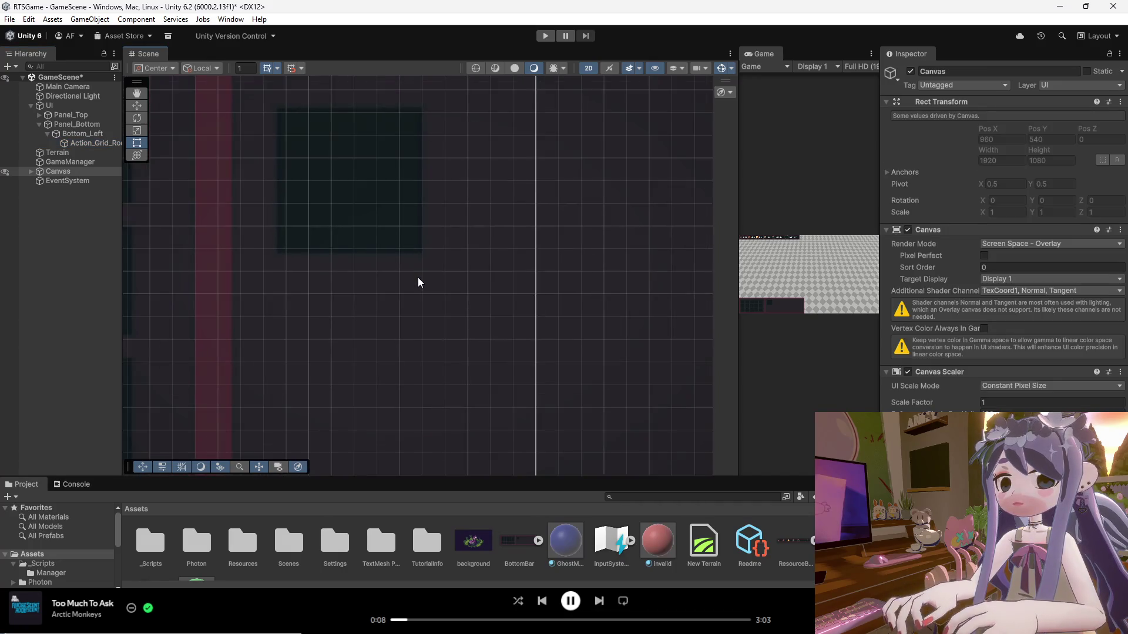
pyautogui.scroll(-2, 413, 279)
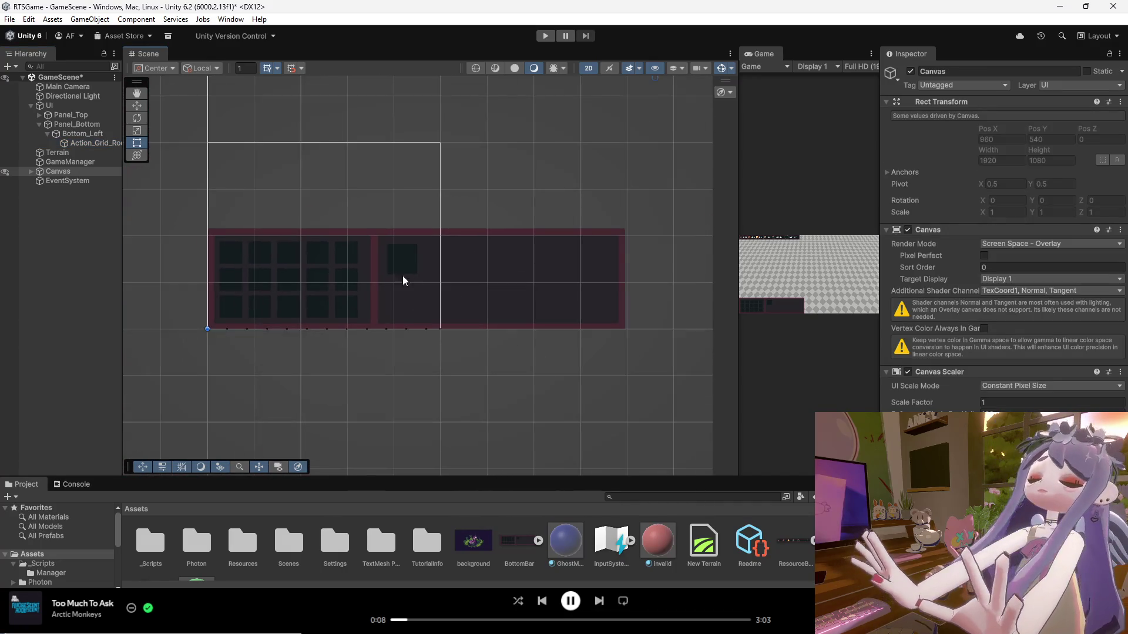
pyautogui.click(89, 142)
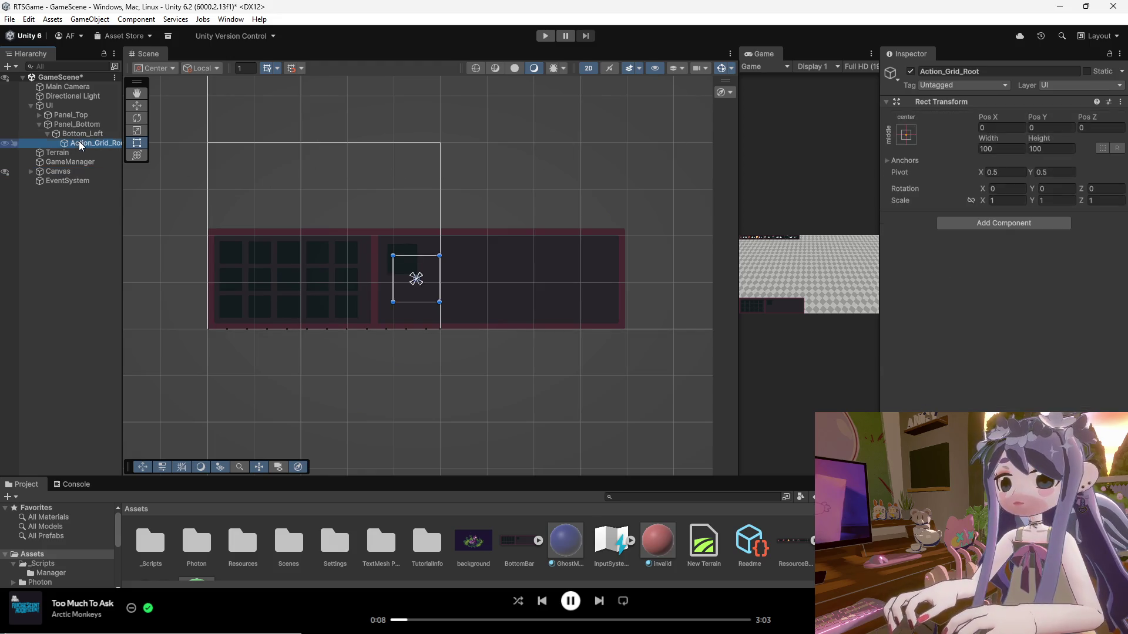
# Delete the Action_Grid_Root and Bottom_Left objects.
pyautogui.press('Delete')
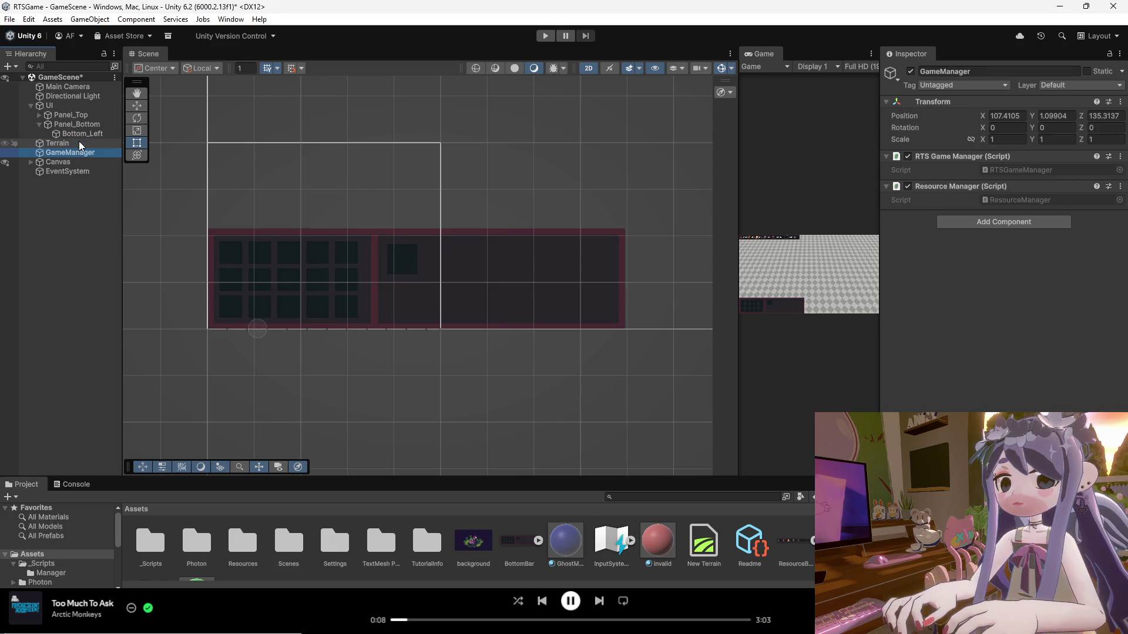
pyautogui.click(79, 134)
pyautogui.press('Left')
pyautogui.click(79, 134)
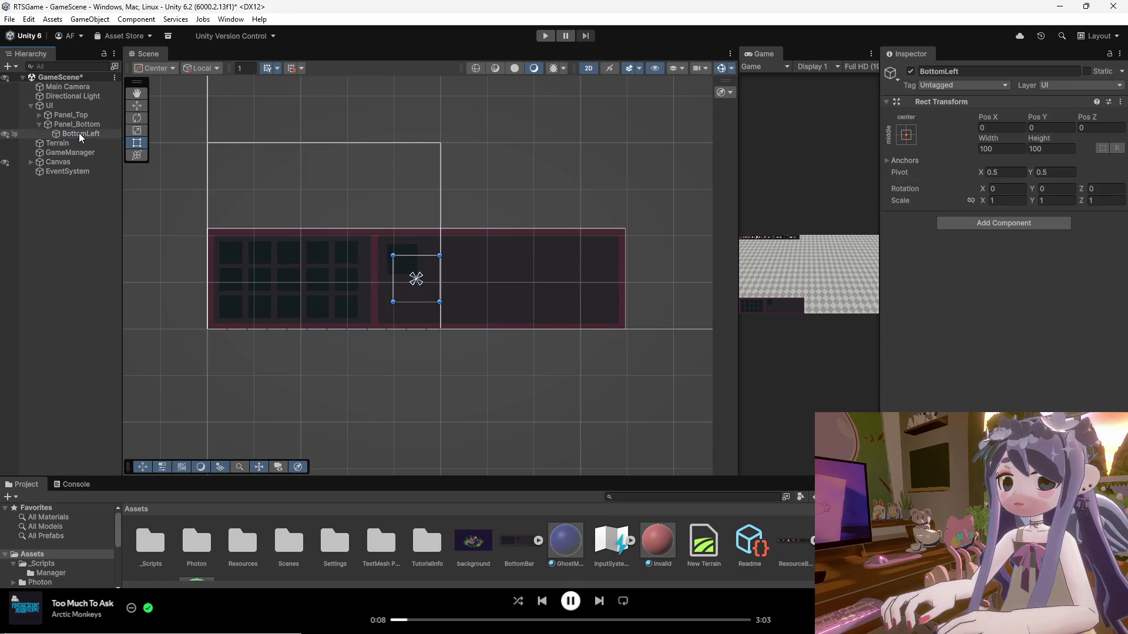
pyautogui.press('Delete')
# Anchor Panel_Bottom to the bottom-left corner, placing it at 448, 108.
pyautogui.click(913, 135)
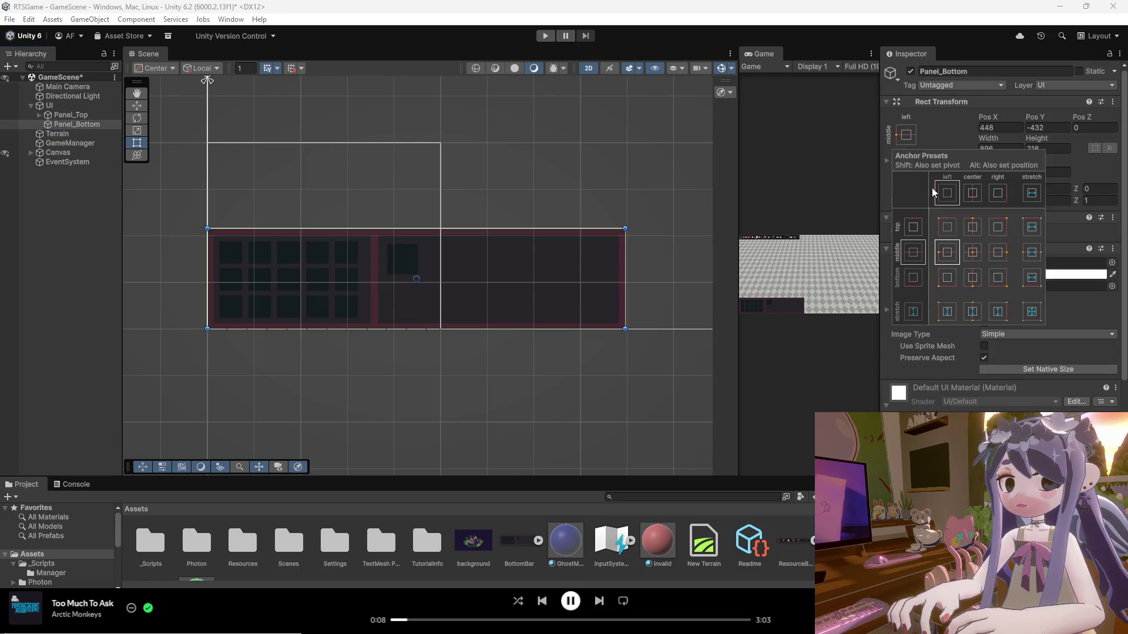
pyautogui.click(947, 281)
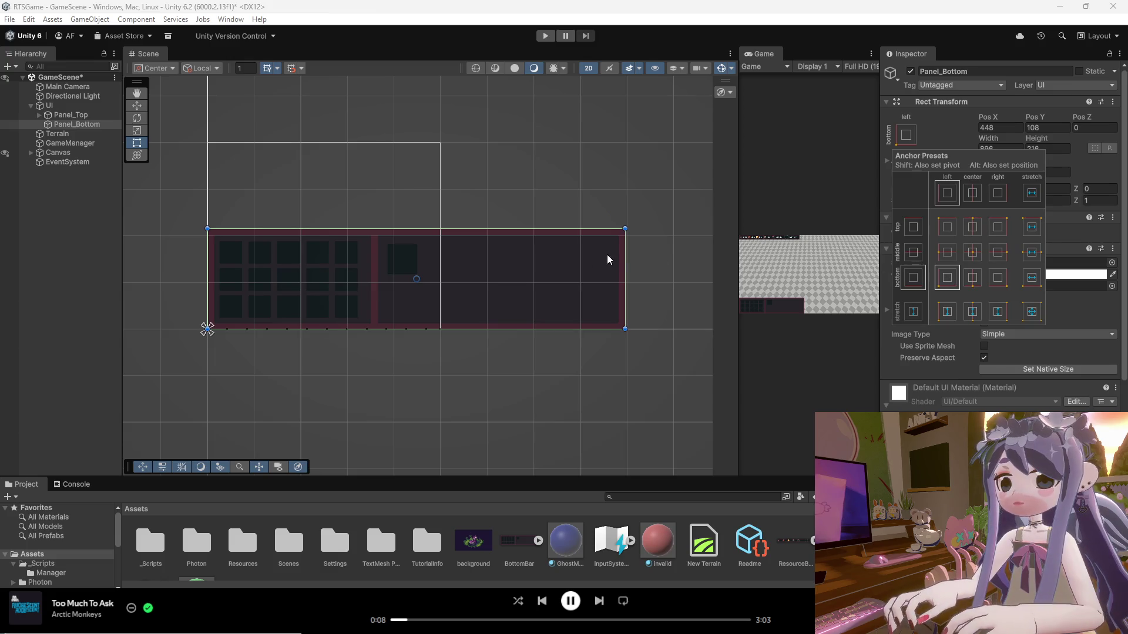
pyautogui.click(372, 262)
pyautogui.click(72, 125)
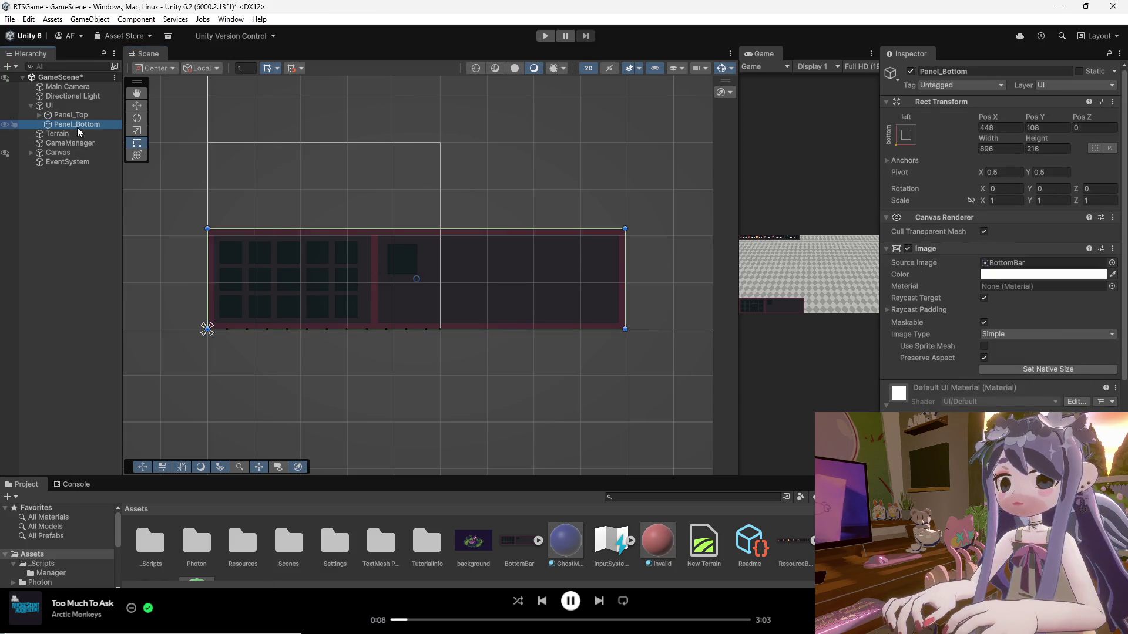
pyautogui.rightClick(72, 126)
pyautogui.press('Escape')
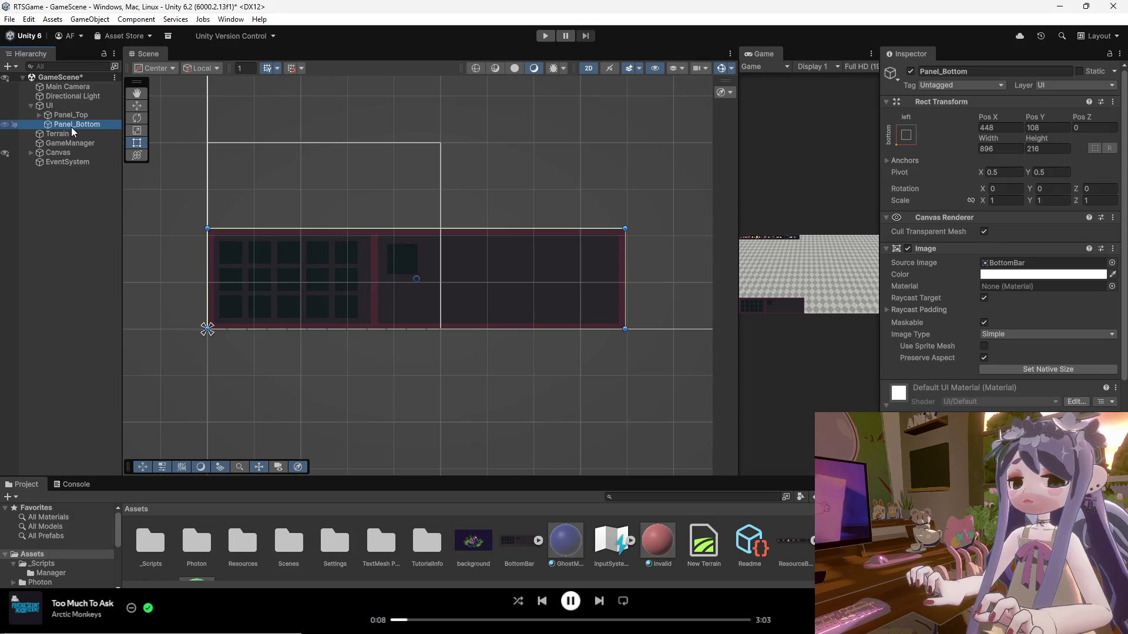
# Create an empty child under Panel_Bottom named Action_Grid_Root.
pyautogui.rightClick(71, 126)
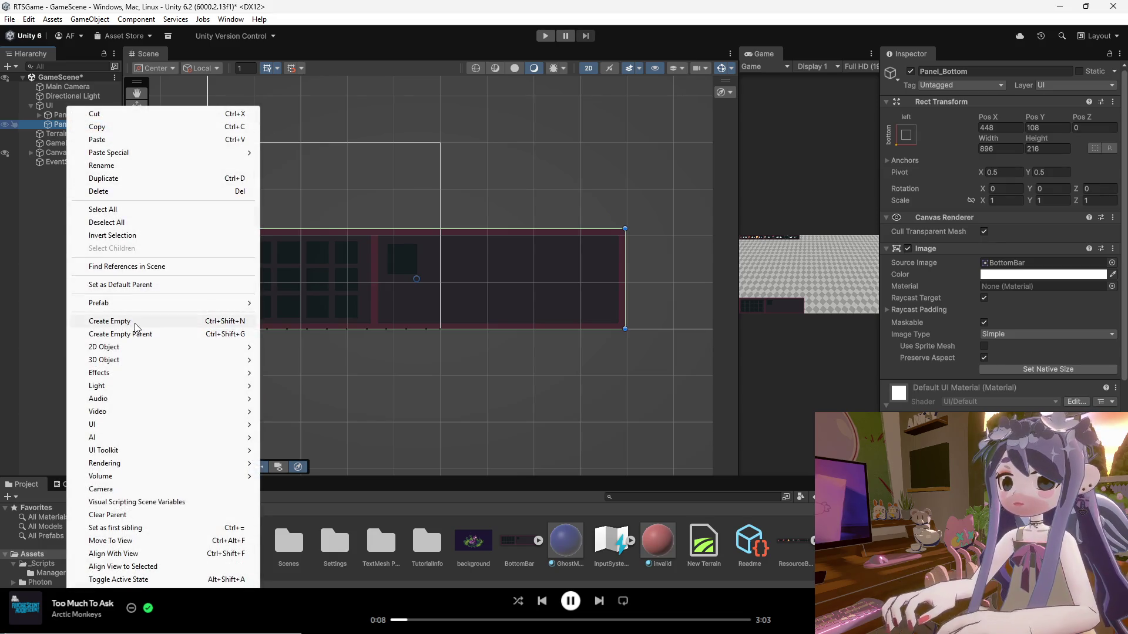
pyautogui.click(135, 327)
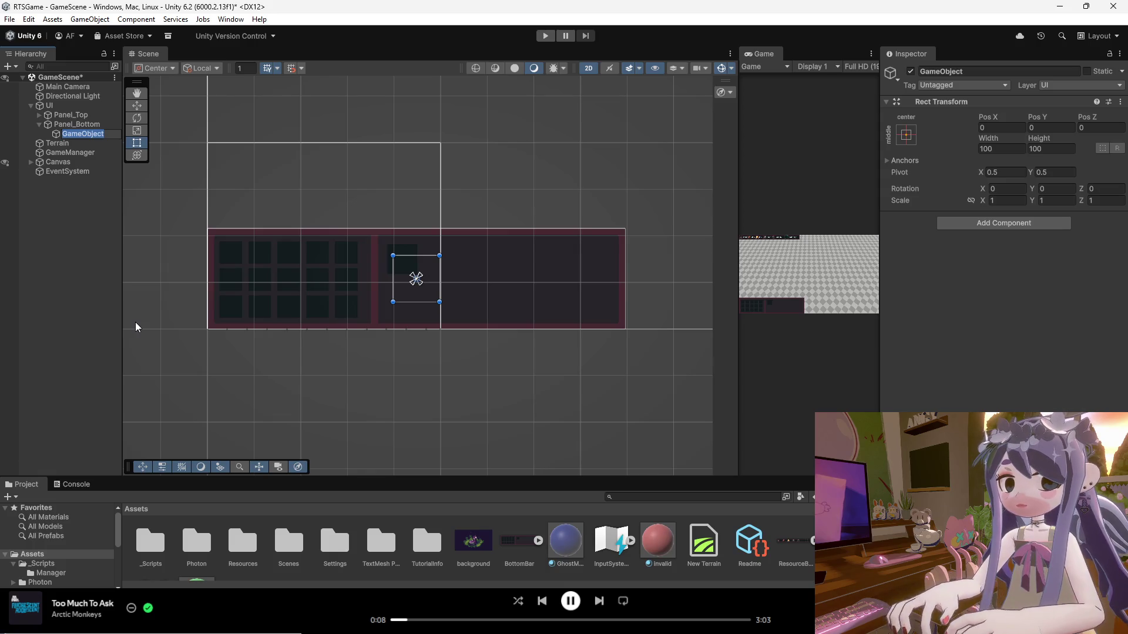
pyautogui.write('Actio')
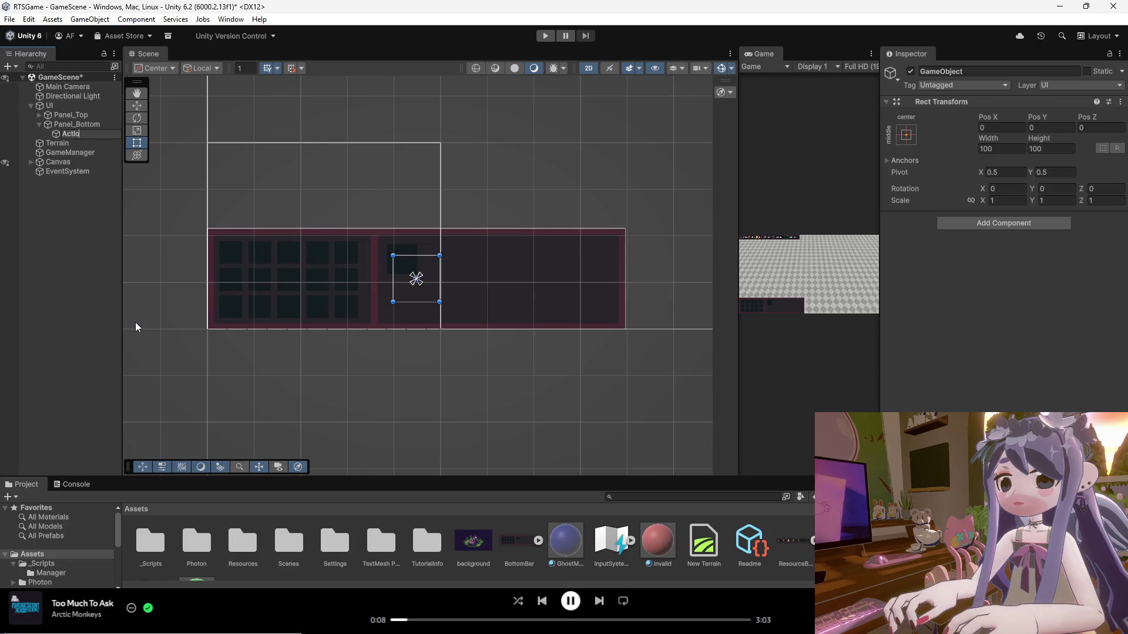
pyautogui.write('n_Gr')
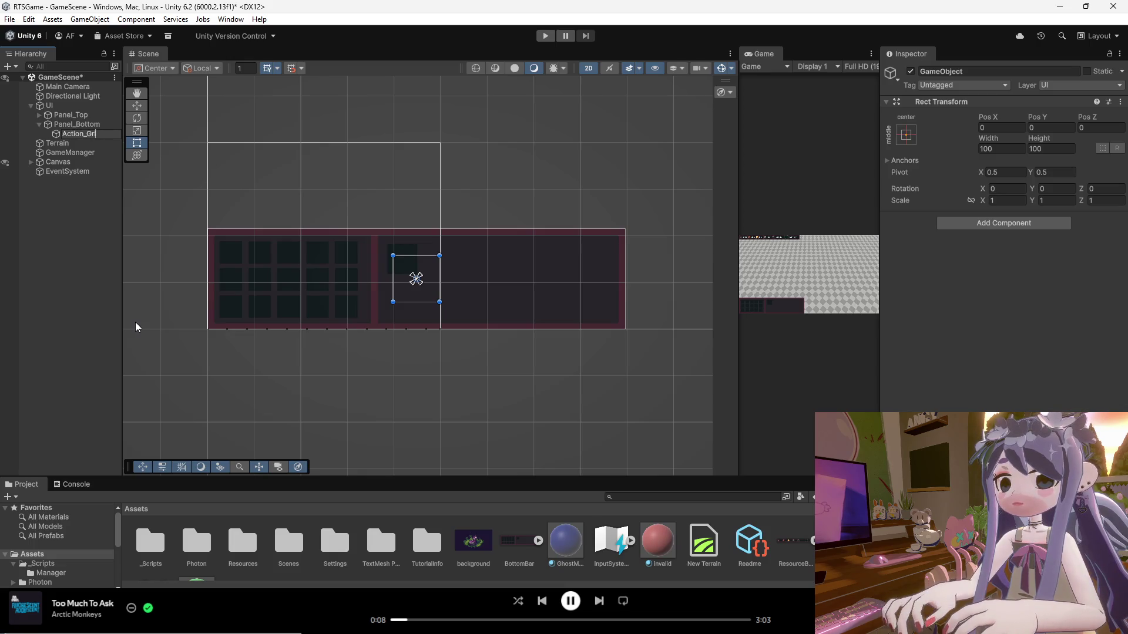
pyautogui.write('id_Root')
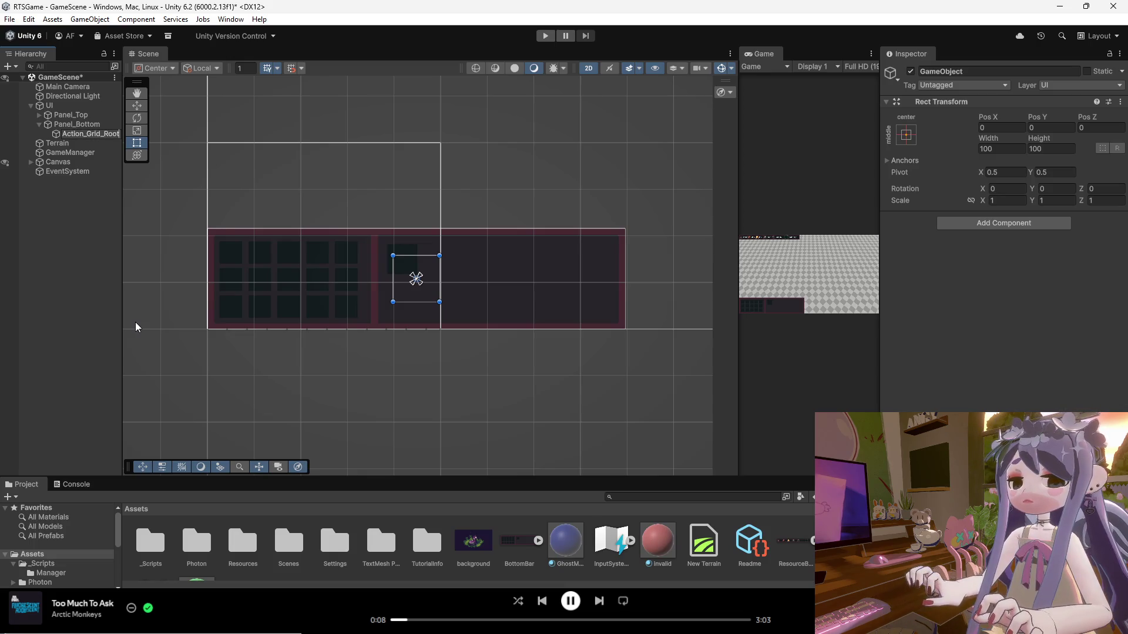
pyautogui.press('Return')
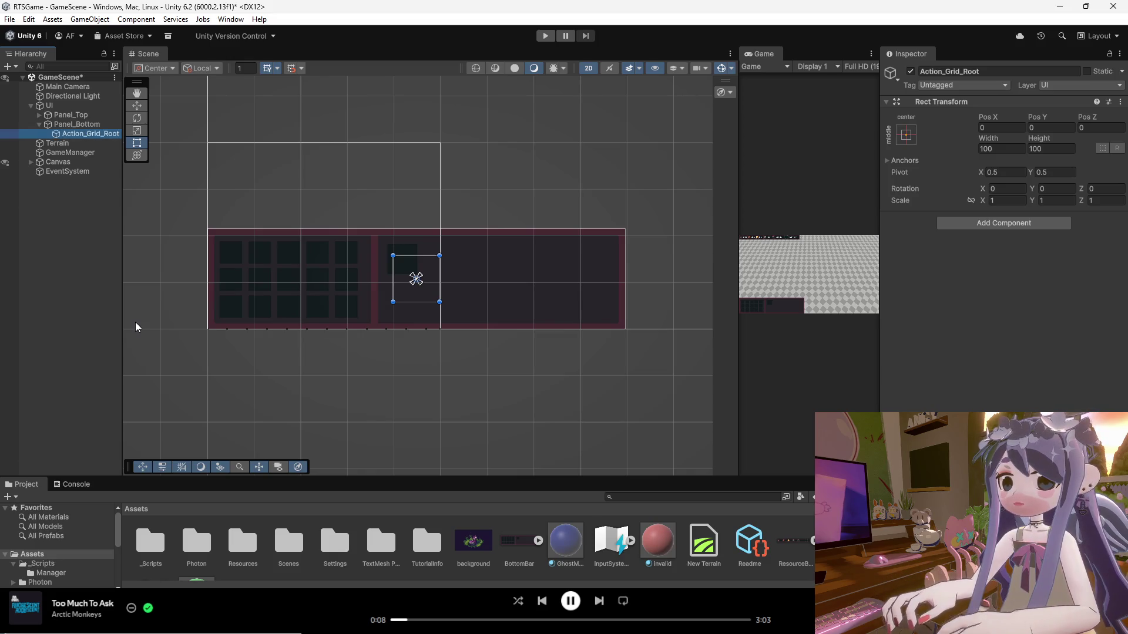
# Anchor Action_Grid_Root middle-left, putting it at Pos X 448.
pyautogui.click(905, 135)
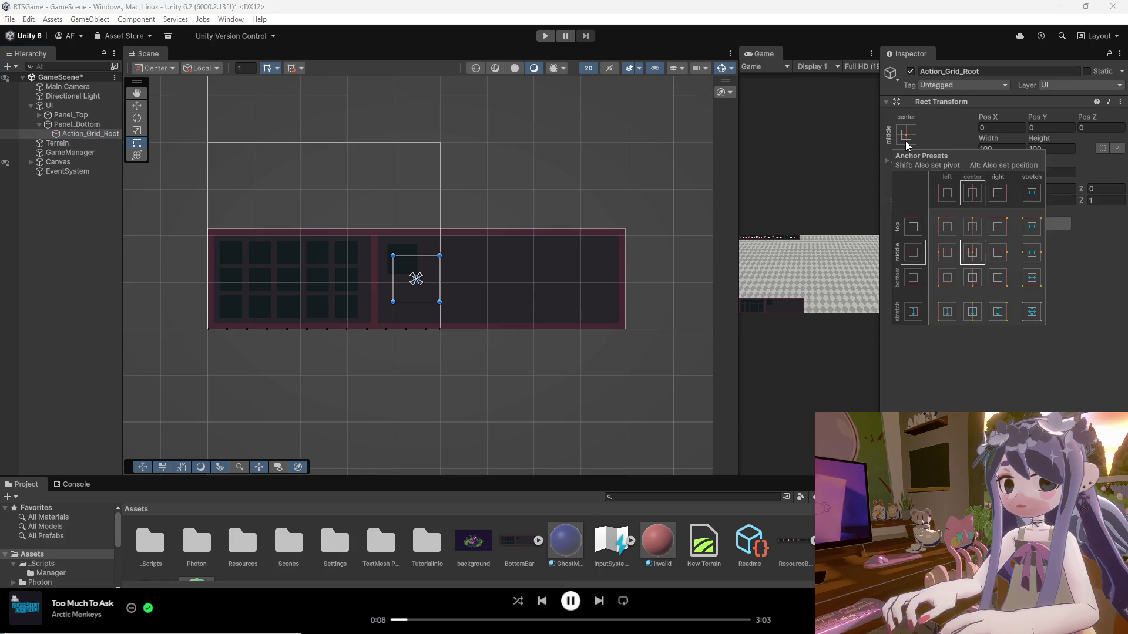
pyautogui.click(950, 253)
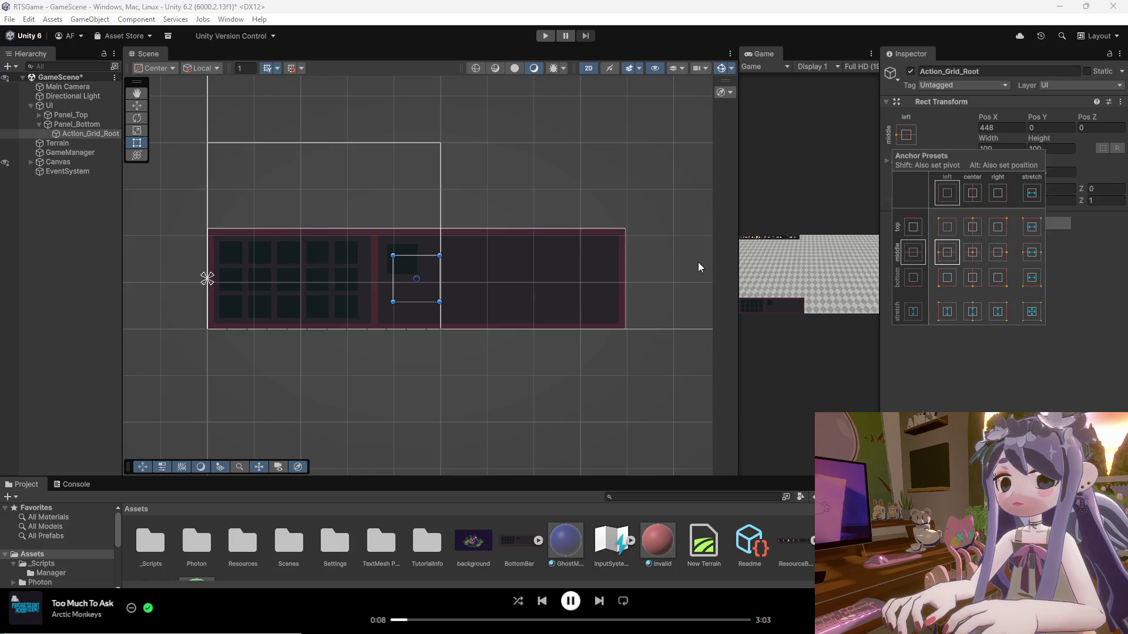
pyautogui.click(442, 206)
pyautogui.click(74, 135)
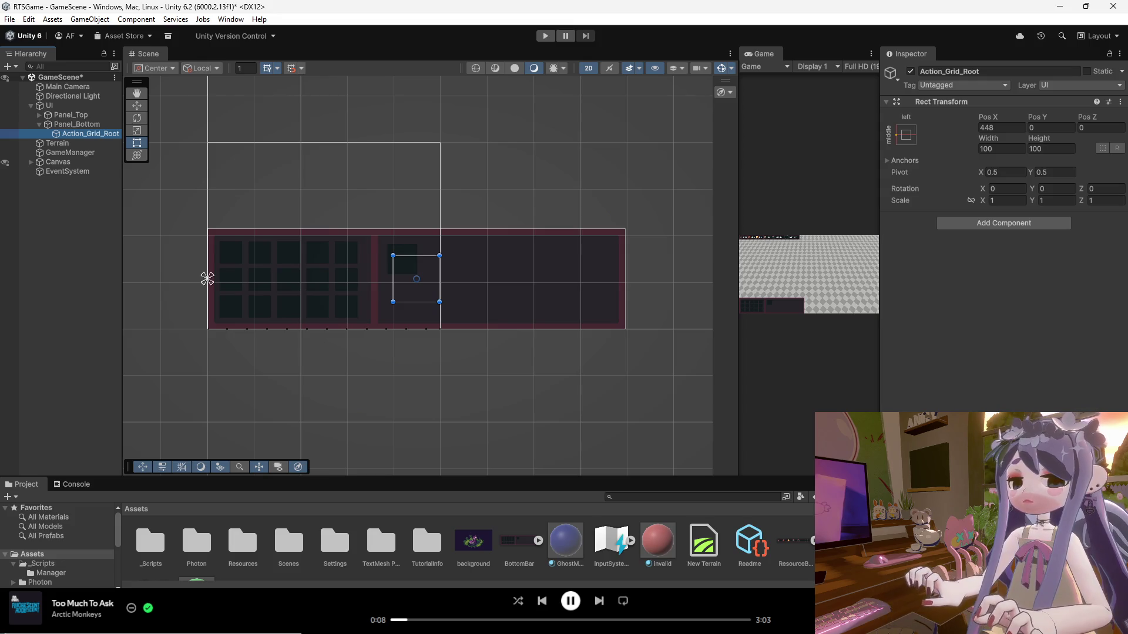
# Shrink Action_Grid_Root with the Rect tool to roughly one cell over the grid's first slot.
pyautogui.click(418, 278)
pyautogui.click(88, 133)
pyautogui.moveTo(437, 302); pyautogui.dragTo(245, 274)
pyautogui.scroll(8, 235, 264)
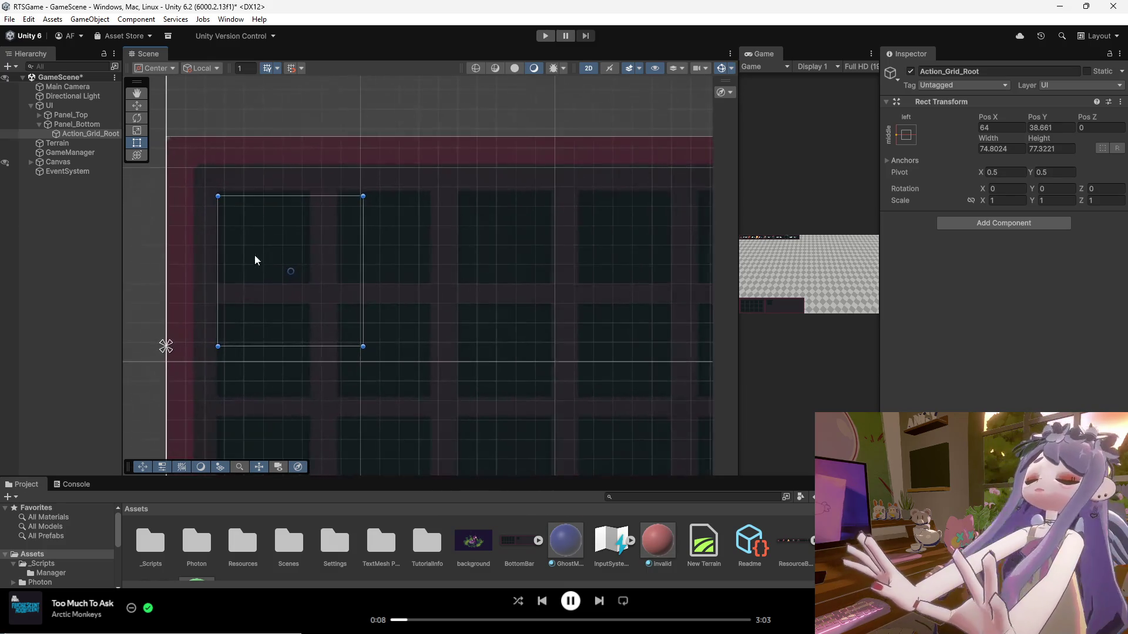
pyautogui.moveTo(298, 301); pyautogui.dragTo(287, 284)
pyautogui.scroll(3, 287, 283)
pyautogui.moveTo(415, 378); pyautogui.dragTo(328, 289)
pyautogui.scroll(-3, 313, 256)
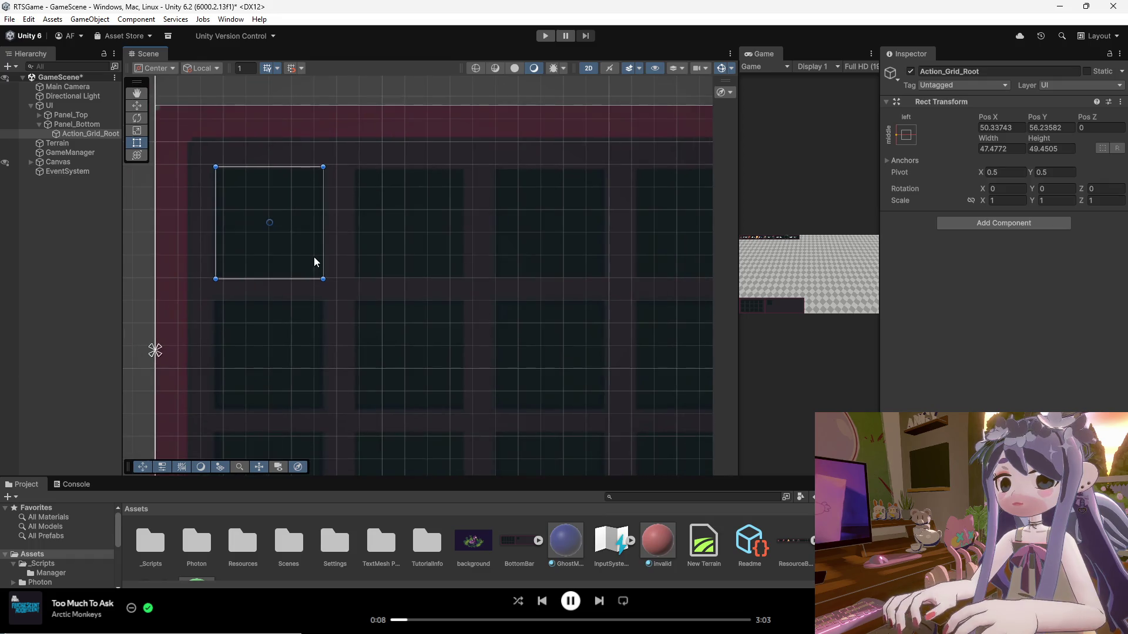
pyautogui.scroll(3, 248, 222)
pyautogui.moveTo(248, 223)
pyautogui.mouseDown()
pyautogui.moveTo(263, 257)
pyautogui.moveTo(260, 233)
pyautogui.mouseUp()
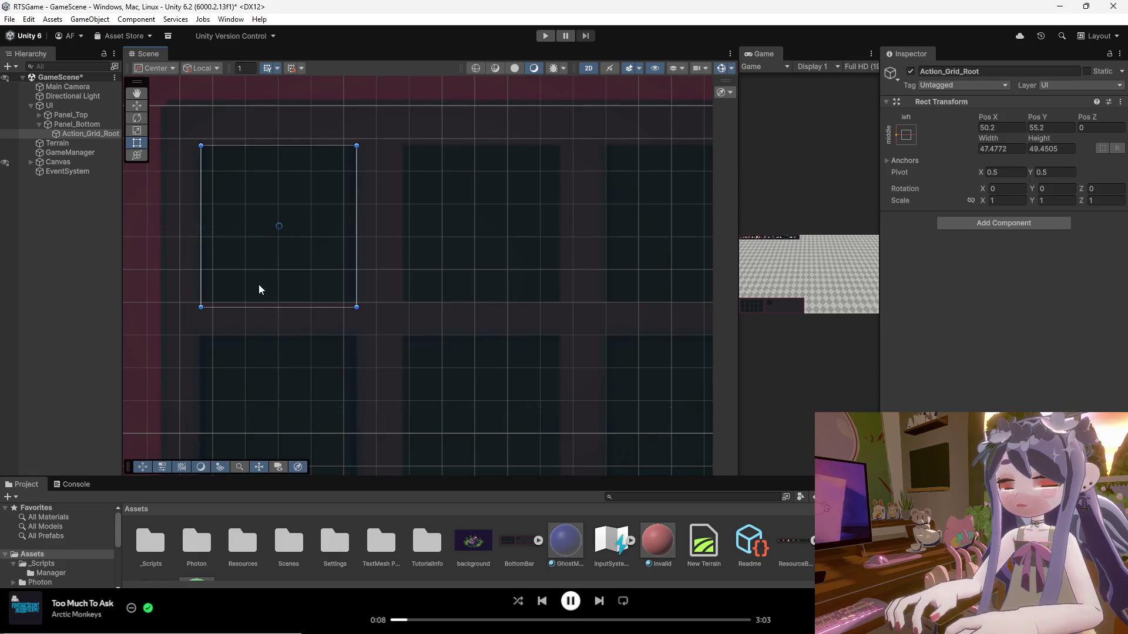
pyautogui.moveTo(356, 307); pyautogui.dragTo(353, 300)
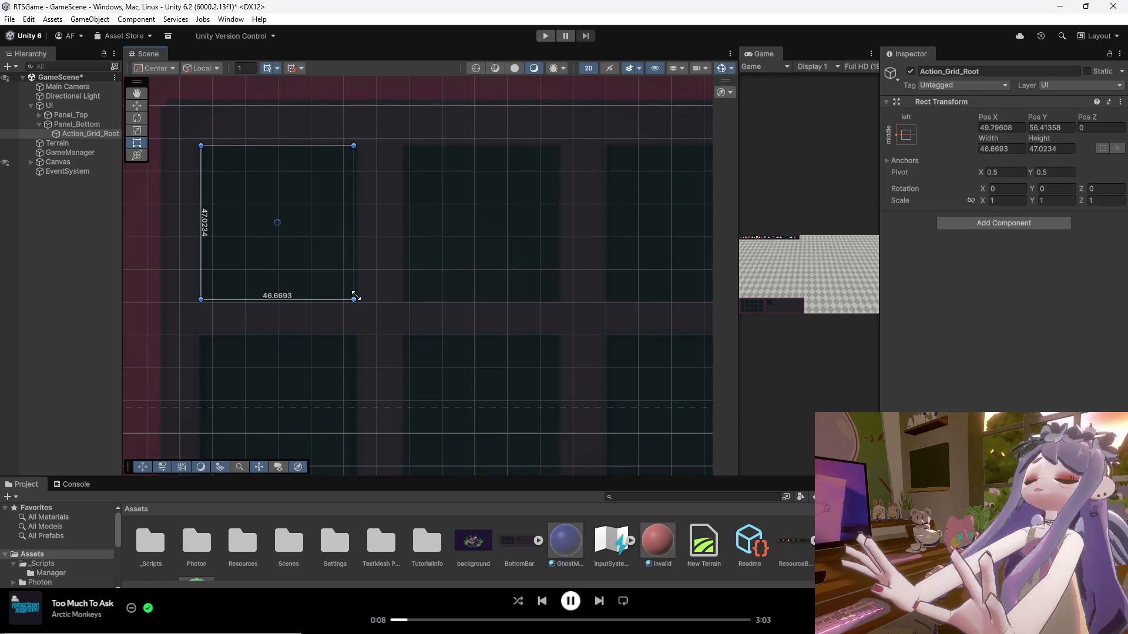
# Set Action_Grid_Root's Width and Height to 48 and Pos X to 50.
pyautogui.click(1018, 128)
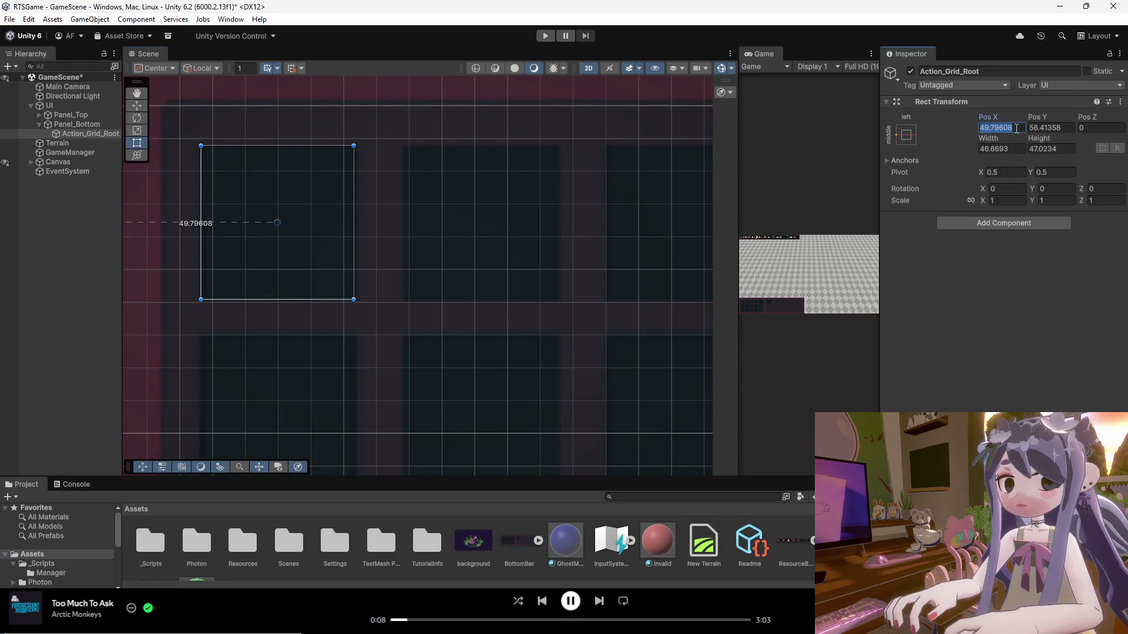
pyautogui.click(1016, 150)
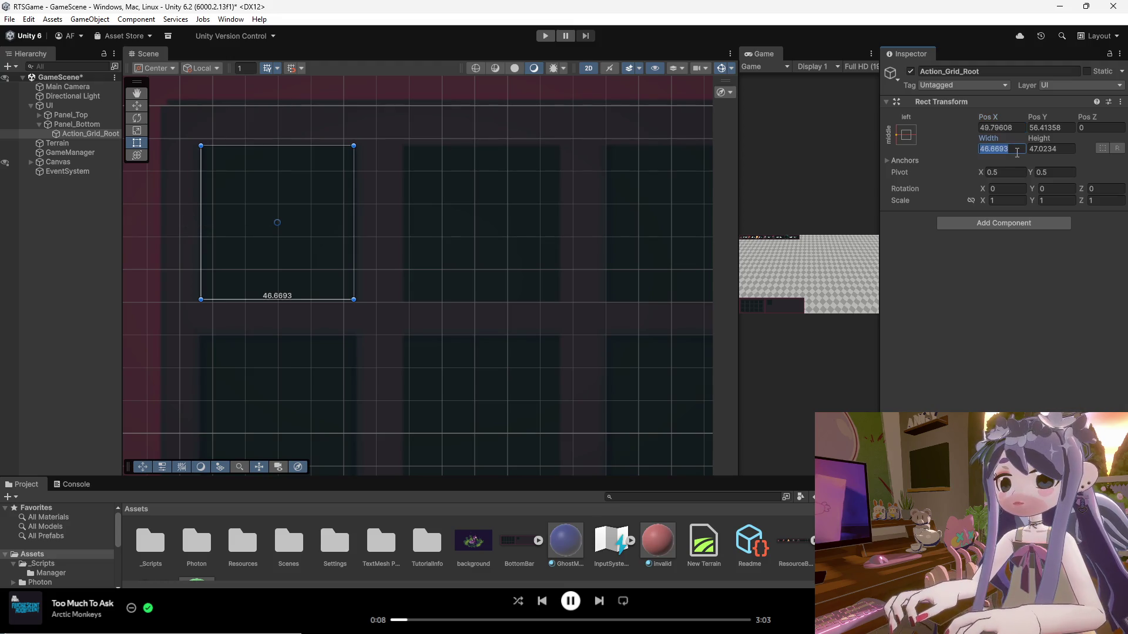
pyautogui.write('48')
pyautogui.click(1059, 149)
pyautogui.write('48')
pyautogui.moveTo(334, 221); pyautogui.dragTo(336, 227)
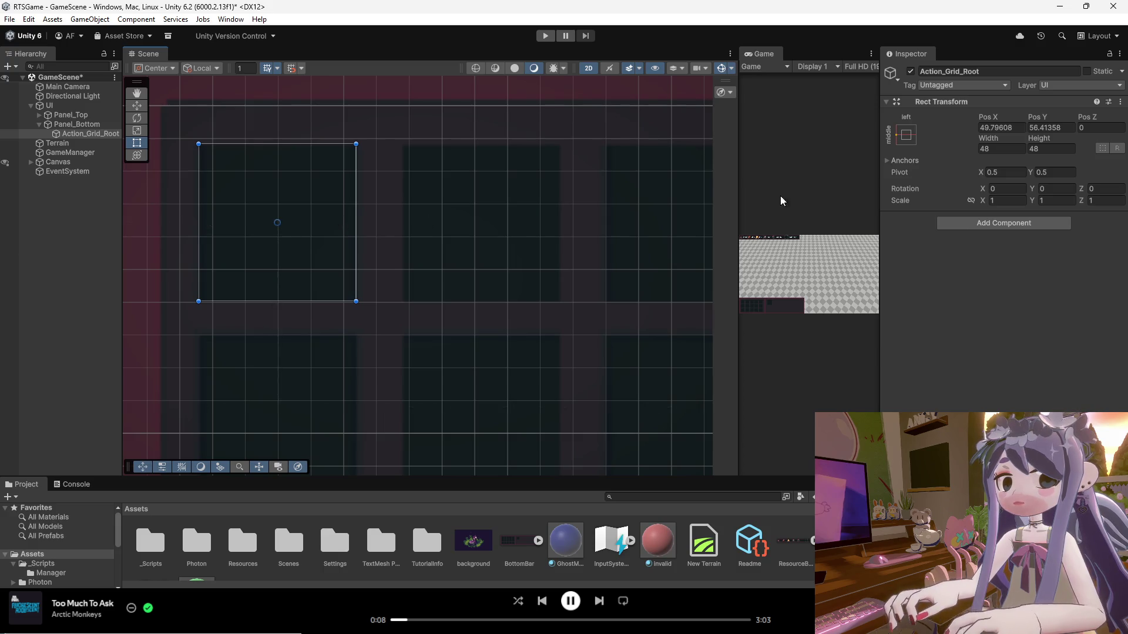
pyautogui.click(997, 128)
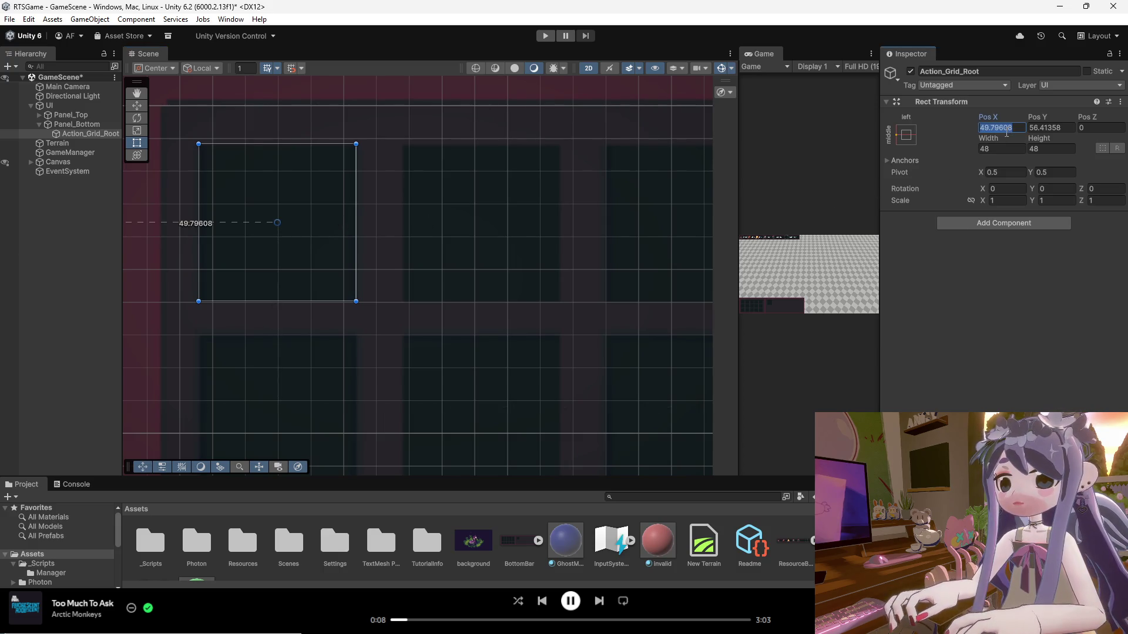
pyautogui.write('48')
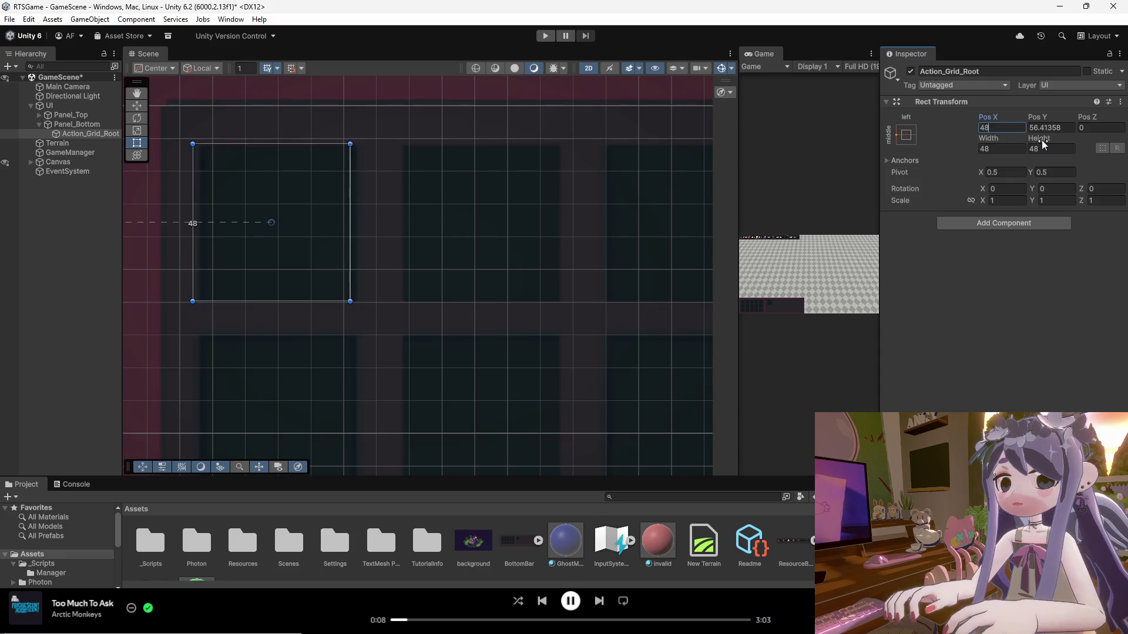
pyautogui.press('Return')
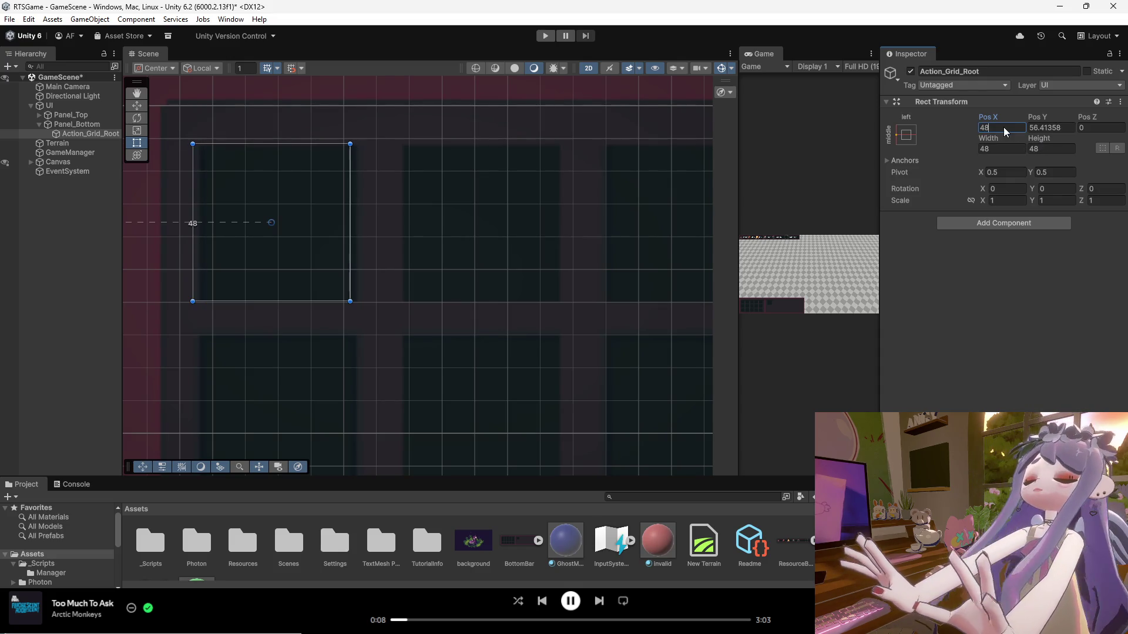
pyautogui.write('50')
pyautogui.scroll(-3, 505, 211)
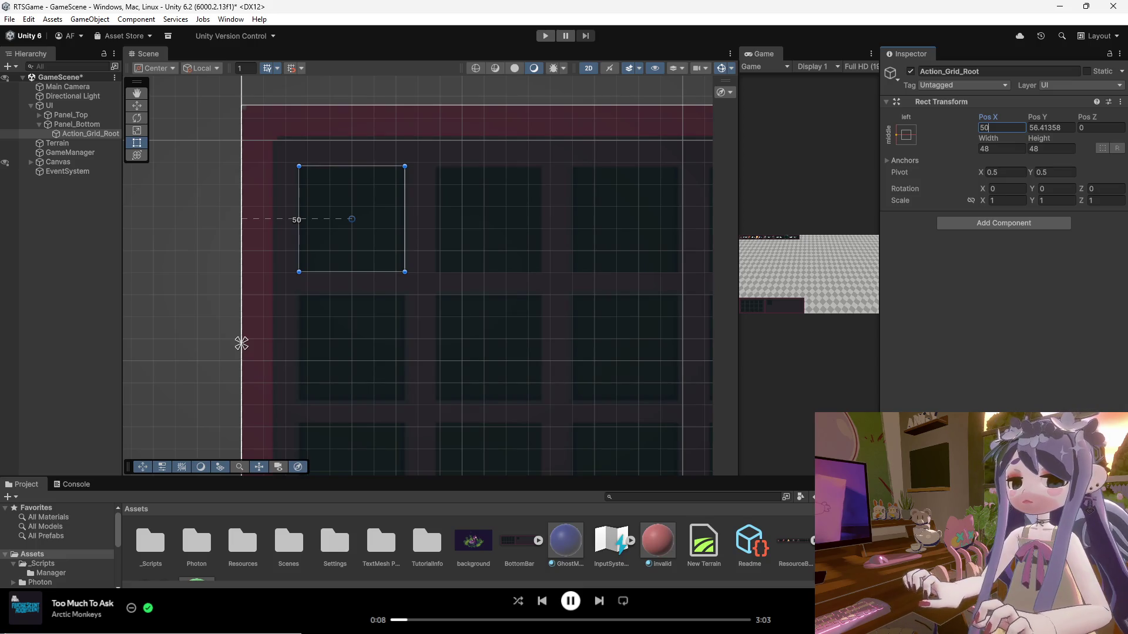
pyautogui.press('Return')
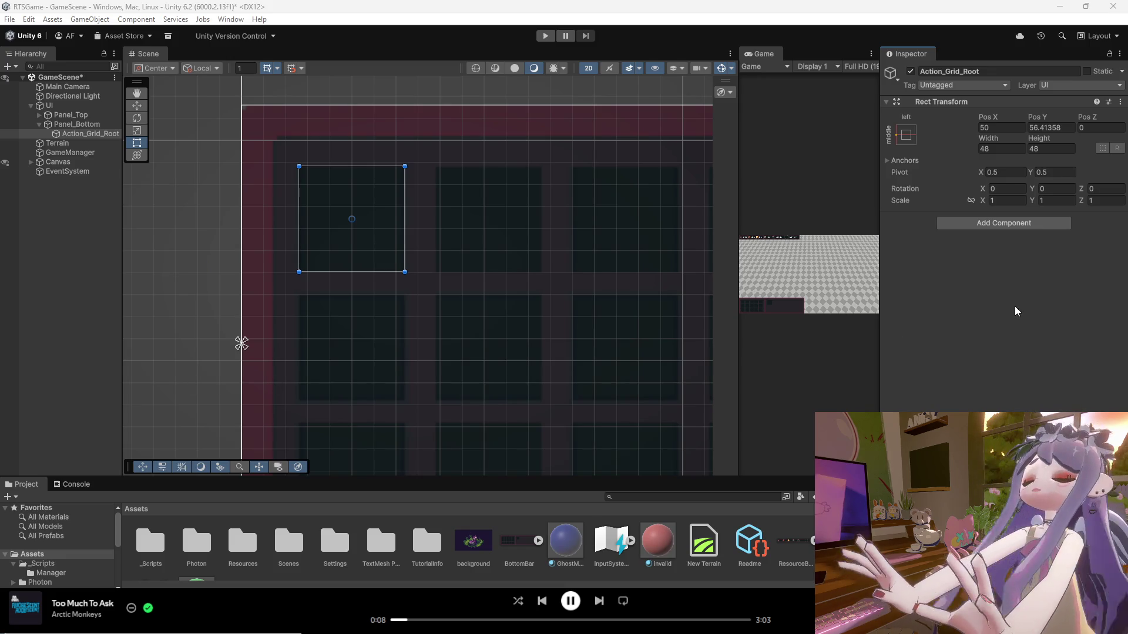
# Add a Grid Layout Group to Action_Grid_Root with 48 × 48 cells.
pyautogui.click(986, 224)
pyautogui.write('GridLayoutGroup')
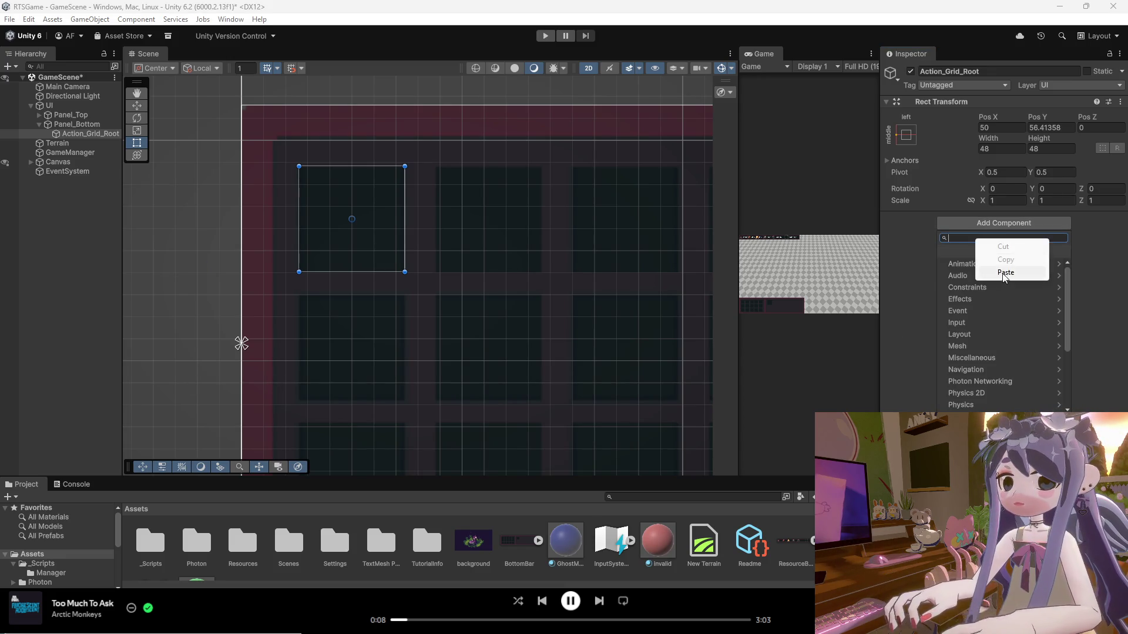
pyautogui.click(998, 265)
pyautogui.click(1010, 244)
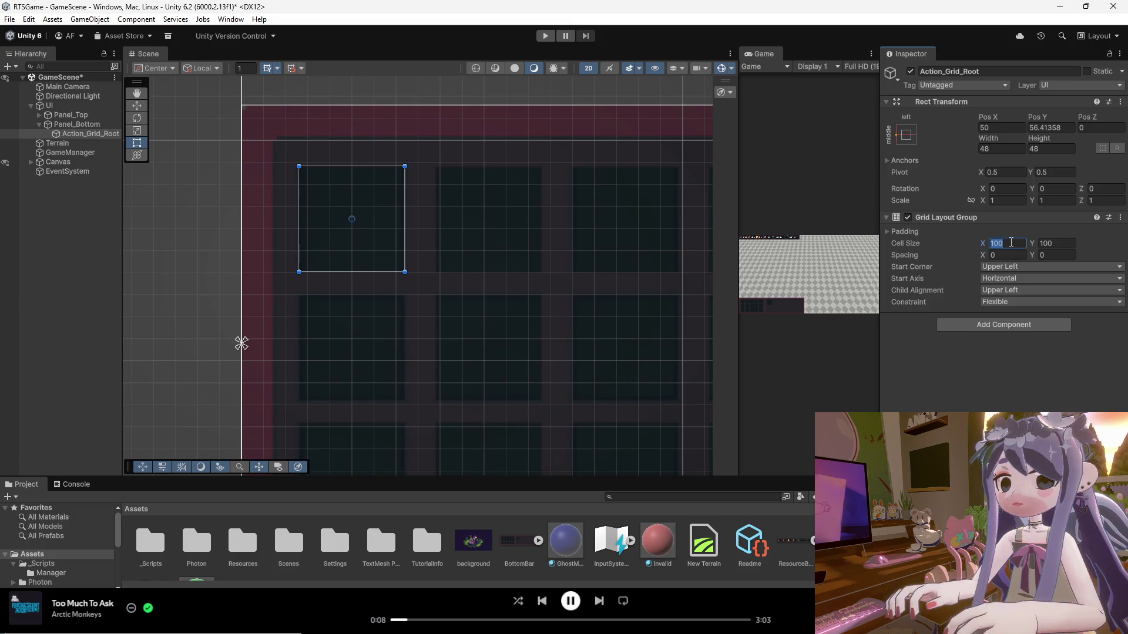
pyautogui.write('48')
pyautogui.press('Tab')
pyautogui.write('48')
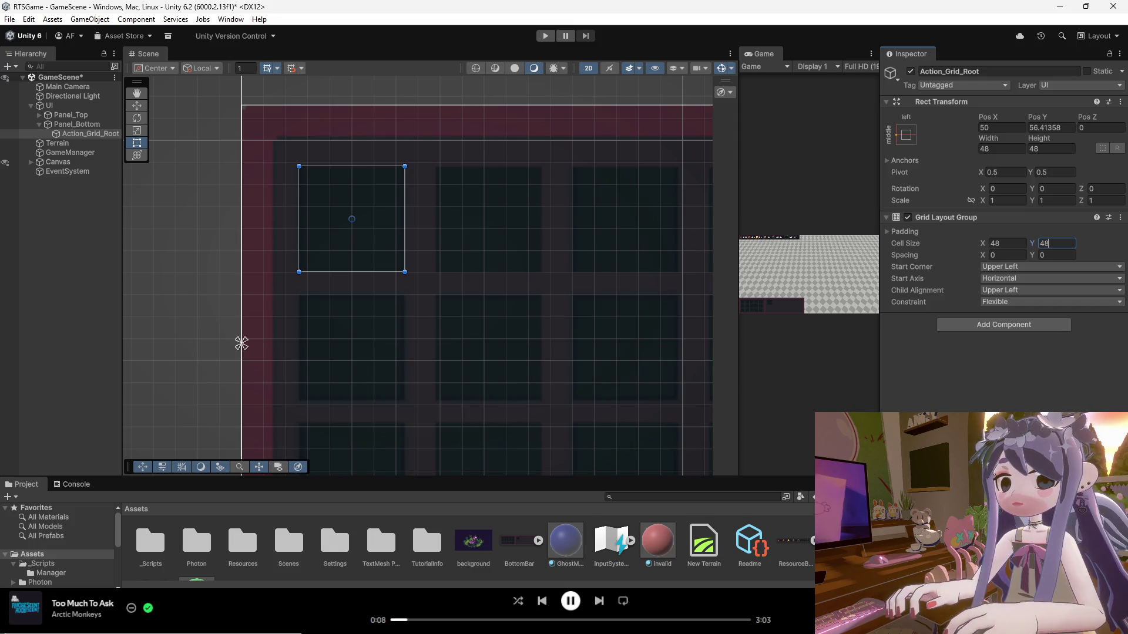
# Set the grid's horizontal and vertical spacing to 10.
pyautogui.click(1016, 257)
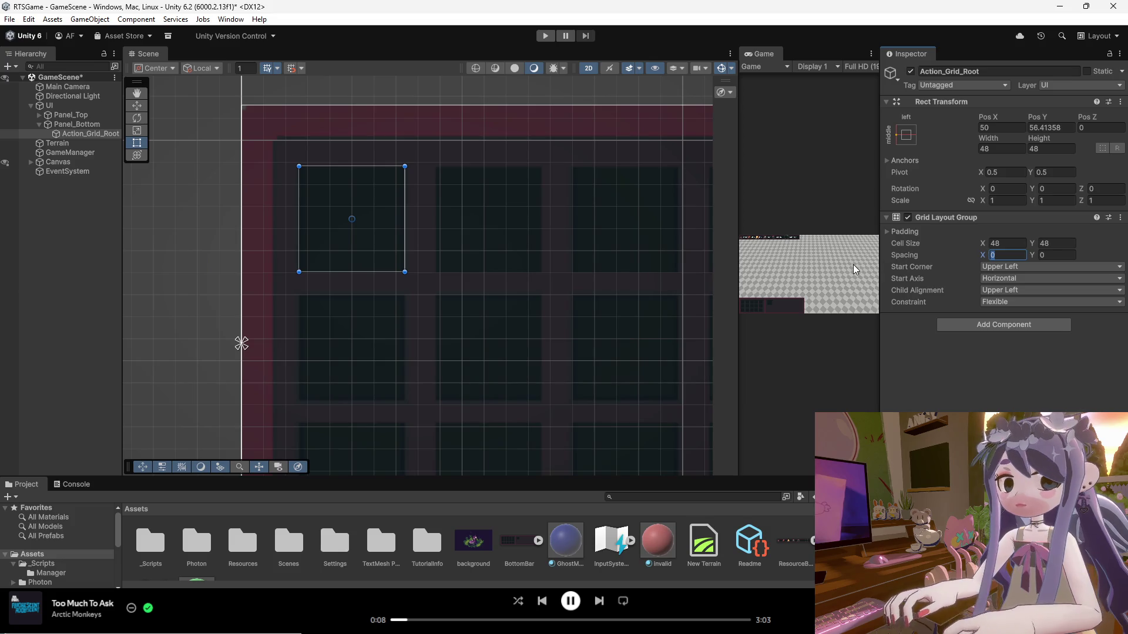
pyautogui.write('30')
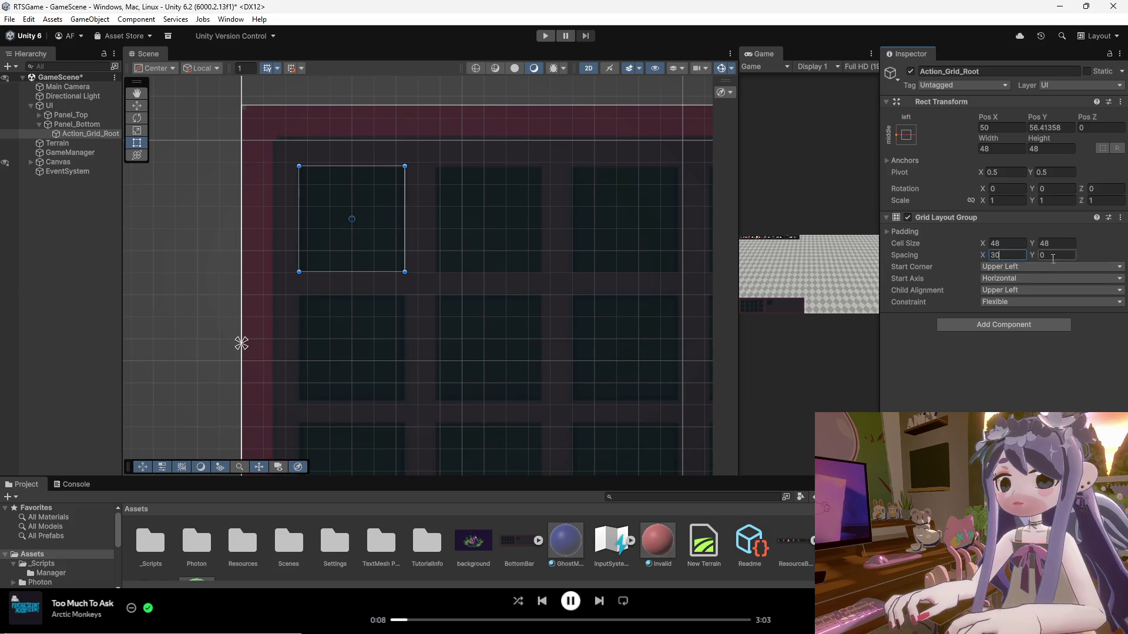
pyautogui.press('Return')
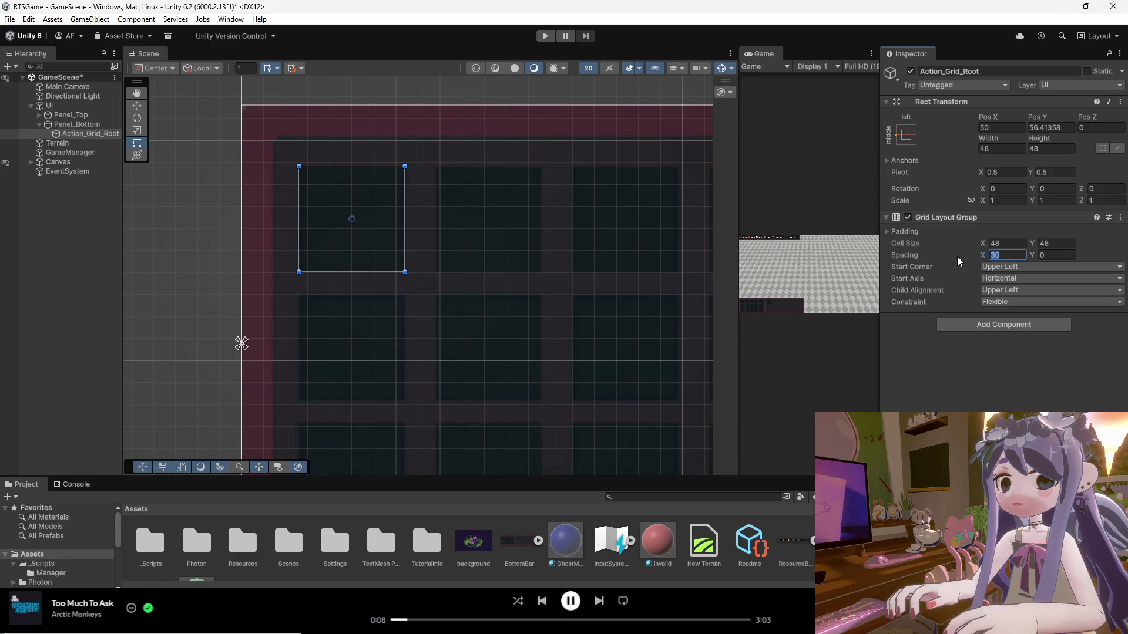
pyautogui.write('10')
pyautogui.press('Tab')
pyautogui.write('10')
pyautogui.click(447, 245)
pyautogui.click(361, 234)
pyautogui.scroll(-3, 301, 202)
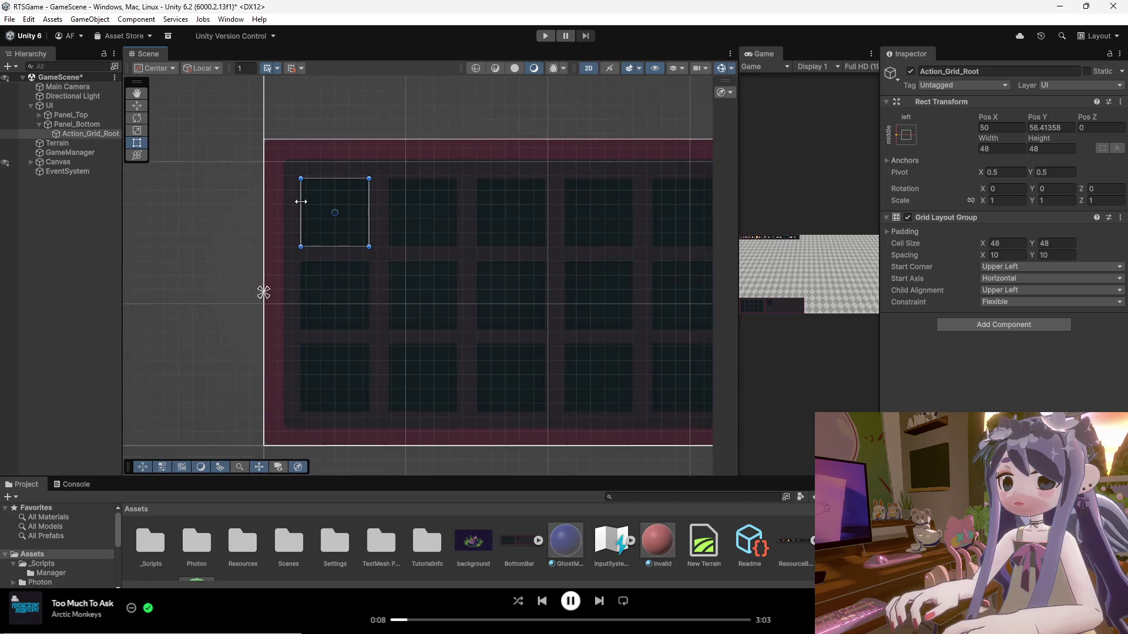
pyautogui.scroll(-2, 319, 270)
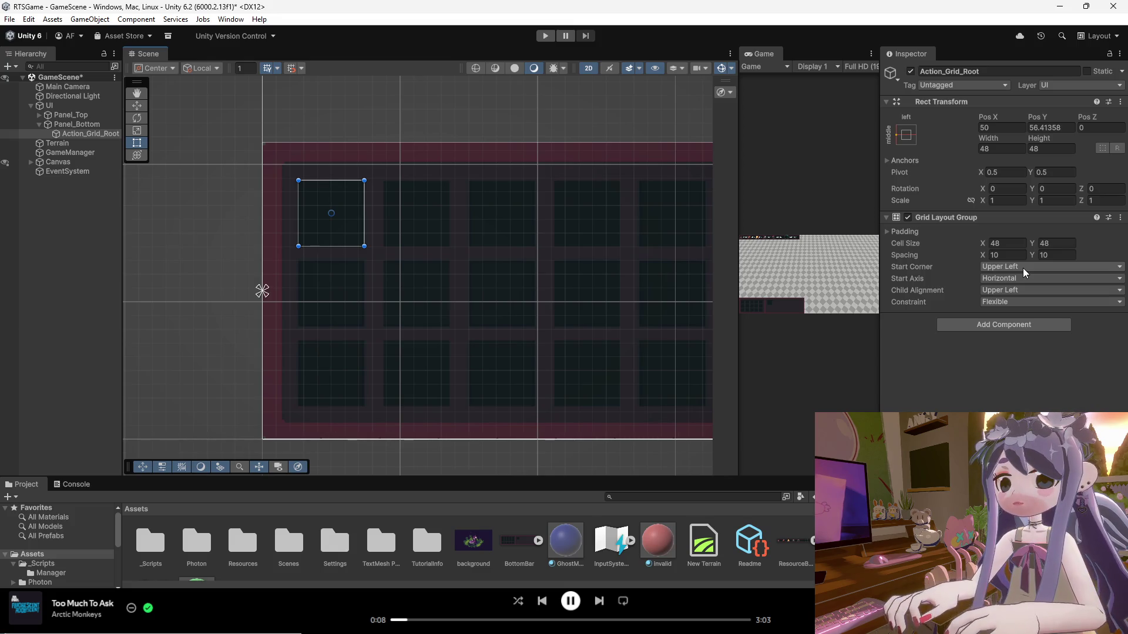
# Check the grid's Padding and Constraint settings, leaving the constraint Flexible.
pyautogui.click(887, 232)
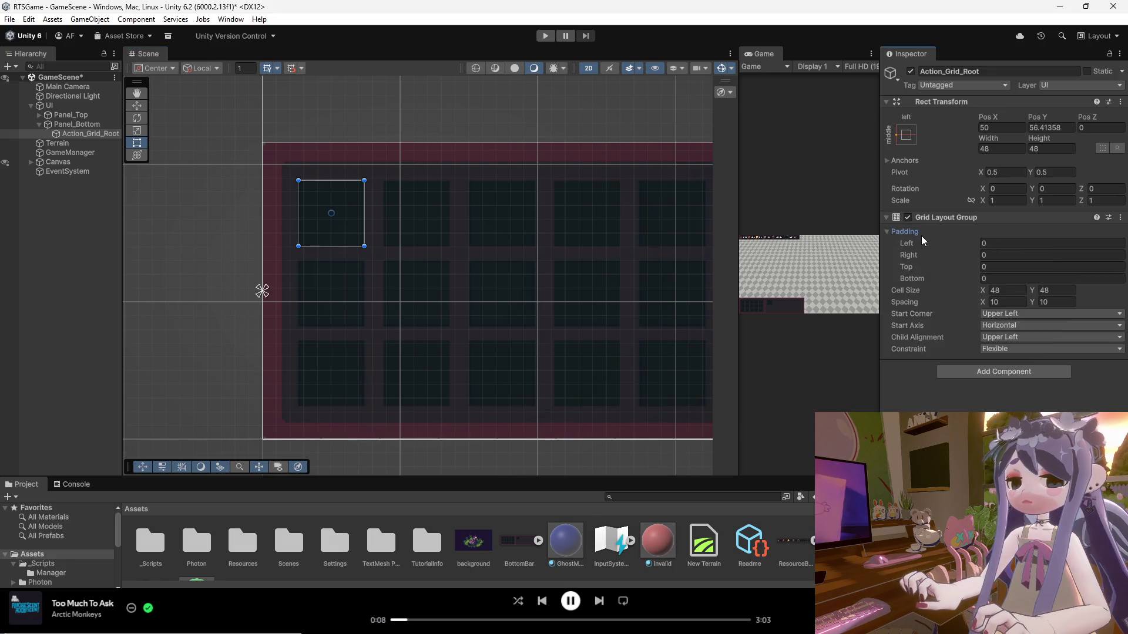
pyautogui.click(889, 233)
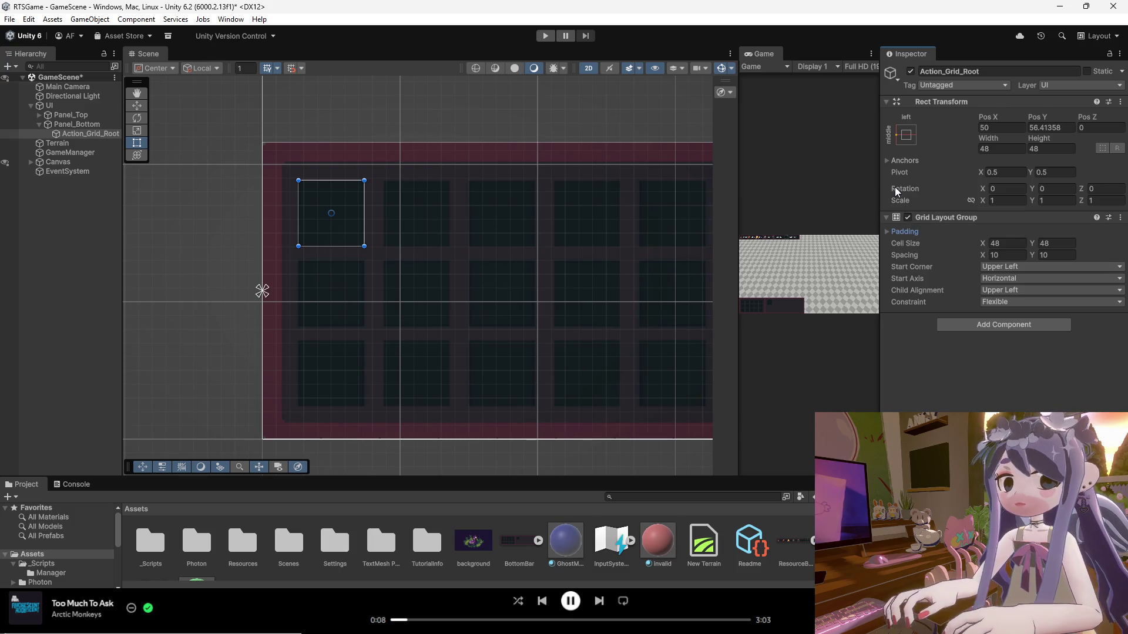
pyautogui.click(887, 216)
pyautogui.click(887, 216)
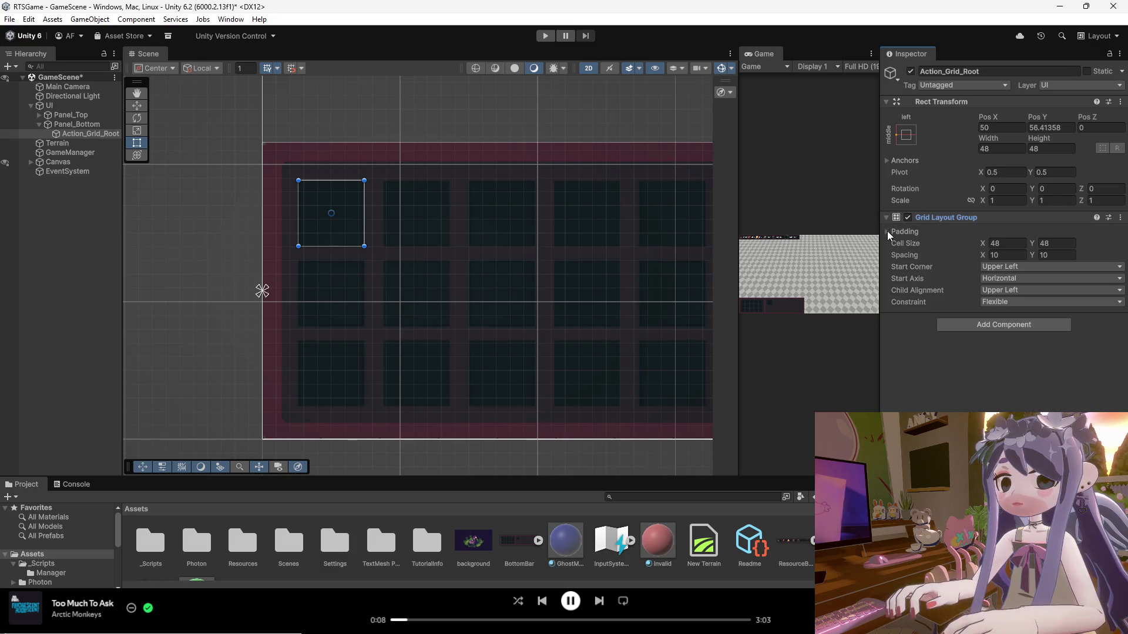
pyautogui.click(1005, 302)
pyautogui.click(1007, 313)
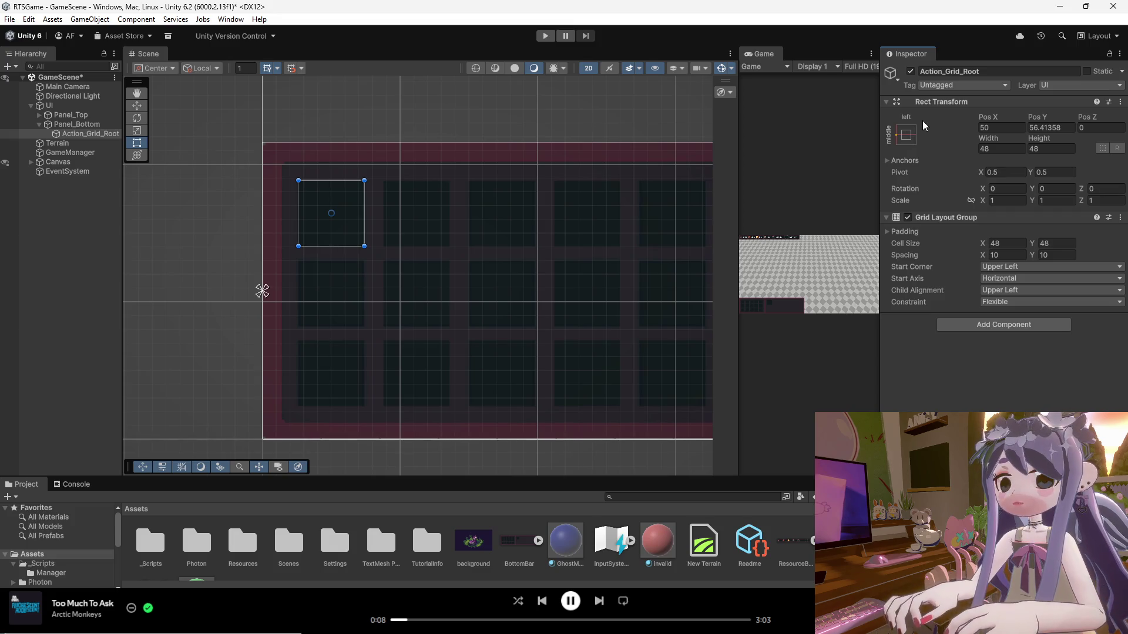
pyautogui.rightClick(107, 234)
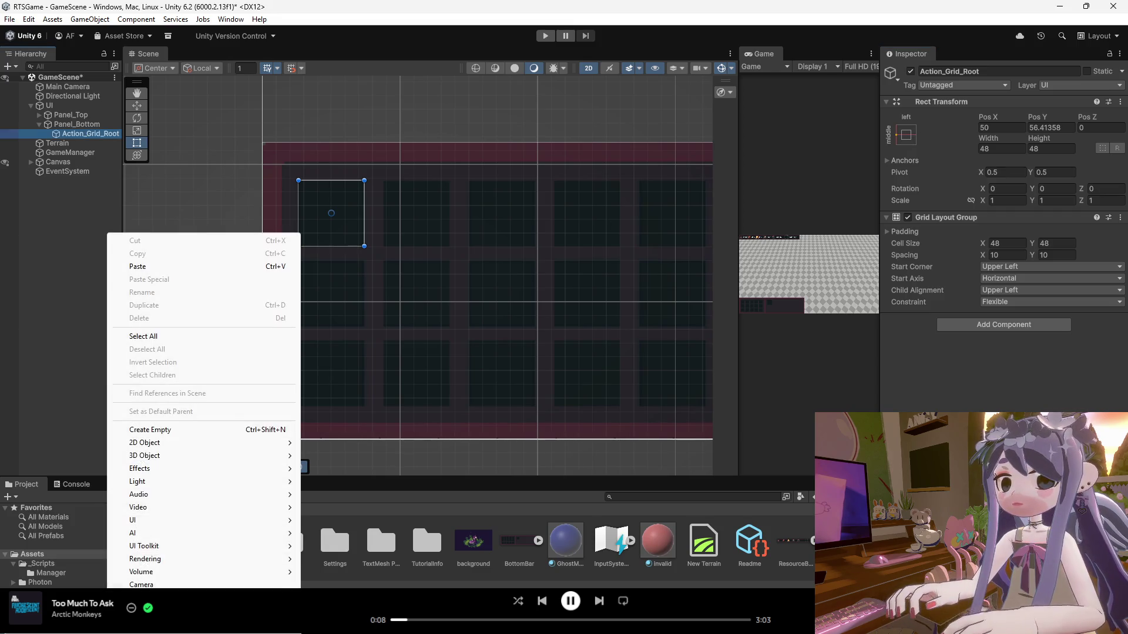
pyautogui.click(332, 515)
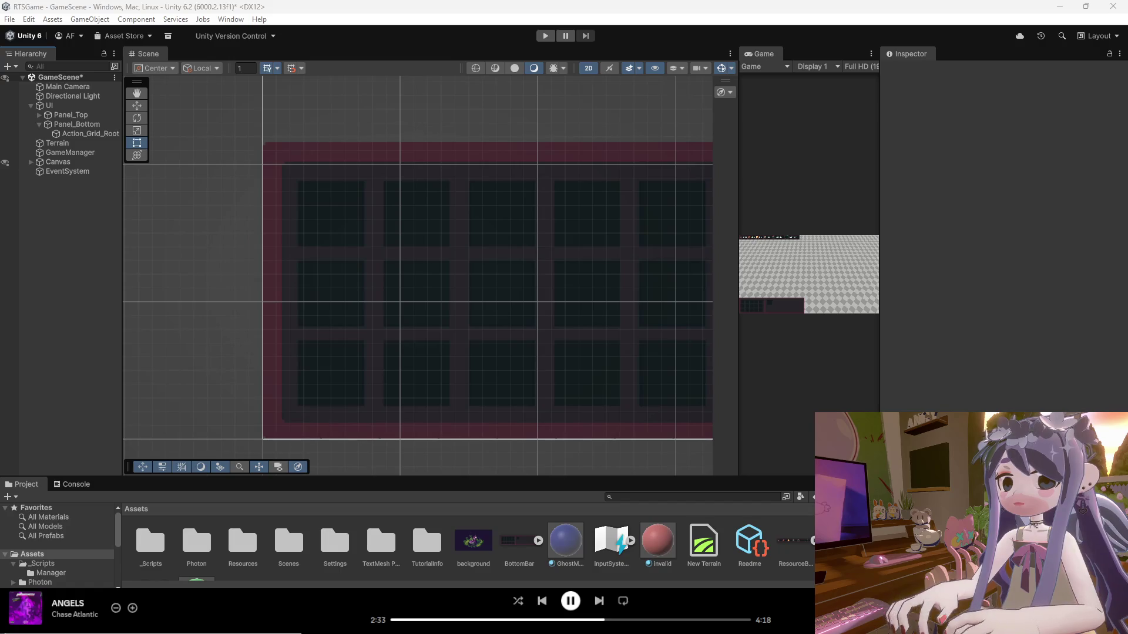
# Skip ahead in the music player, then reselect Action_Grid_Root to show its Grid Layout Group.
pyautogui.press('XF86AudioNext')
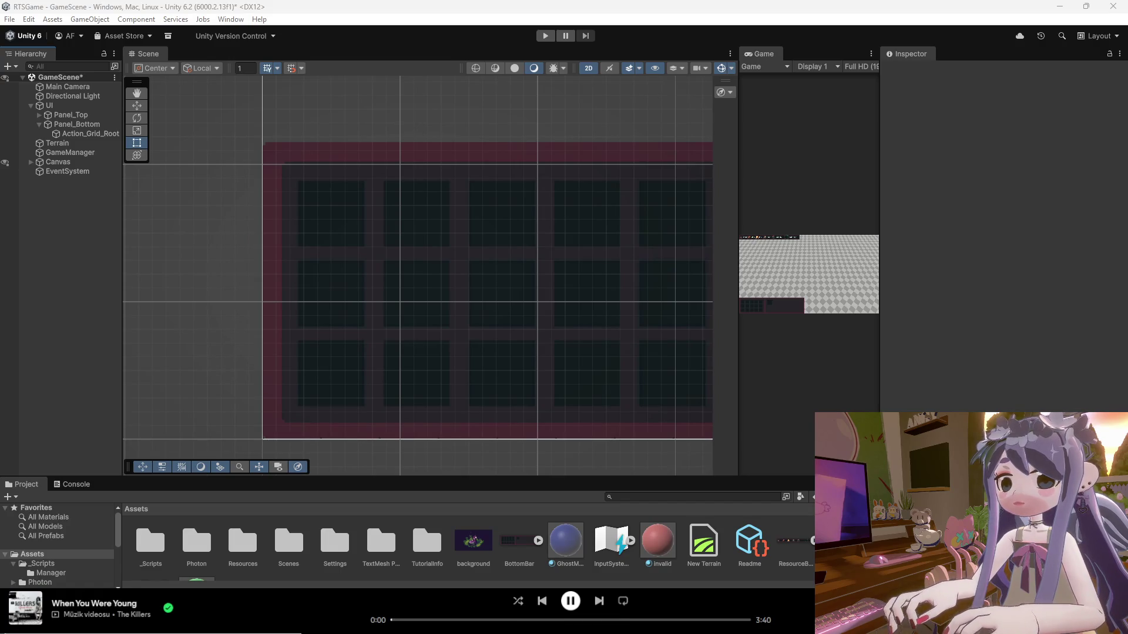
pyautogui.press('XF86AudioNext')
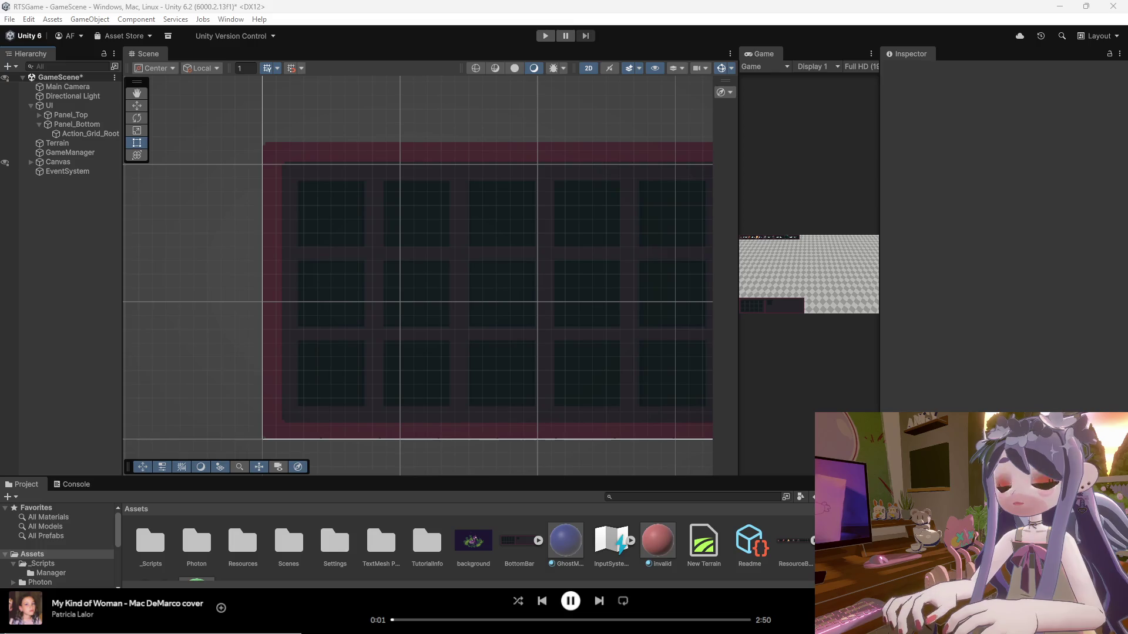
pyautogui.press('XF86AudioNext')
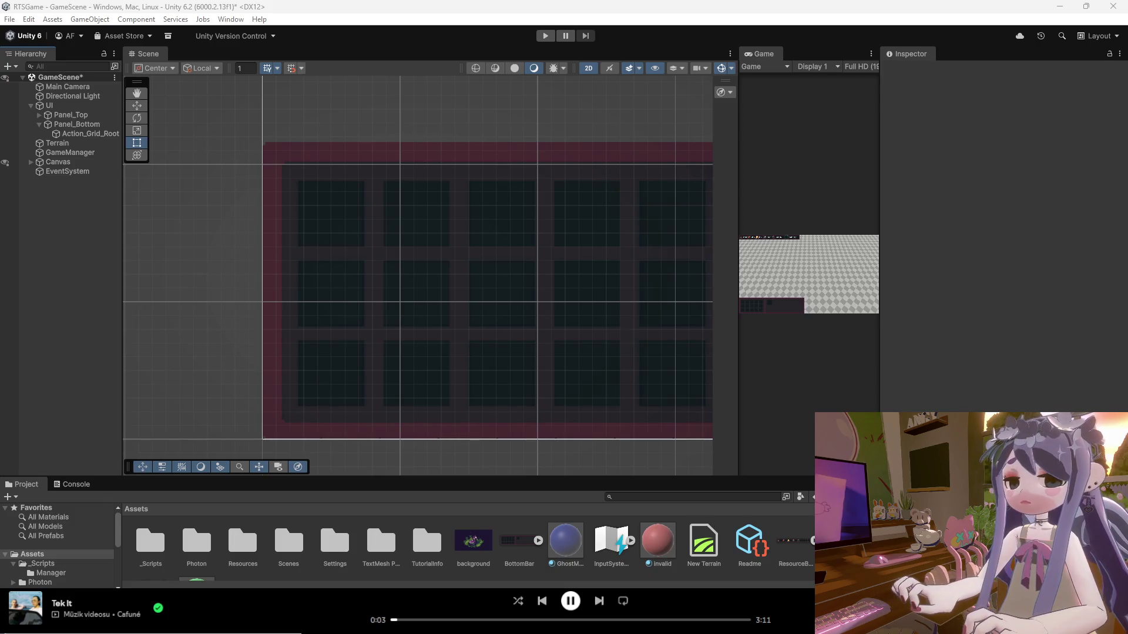
pyautogui.click(83, 134)
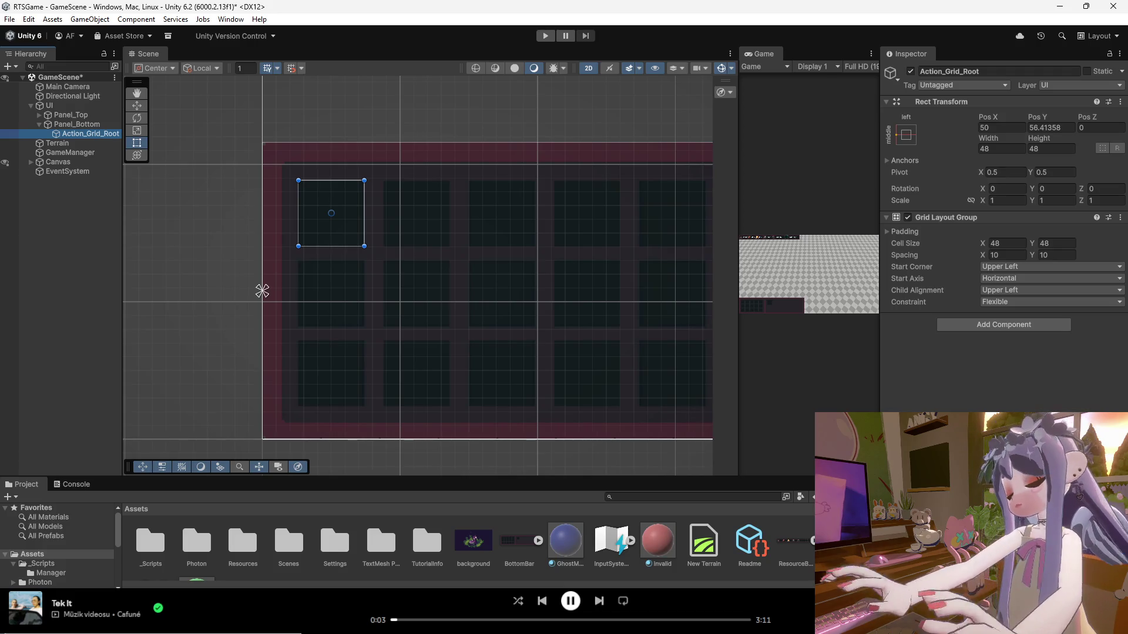
# Set the Grid Layout Group constraint to Fixed Column Count with a count of 5.
pyautogui.click(1052, 303)
pyautogui.click(1014, 326)
pyautogui.click(1011, 317)
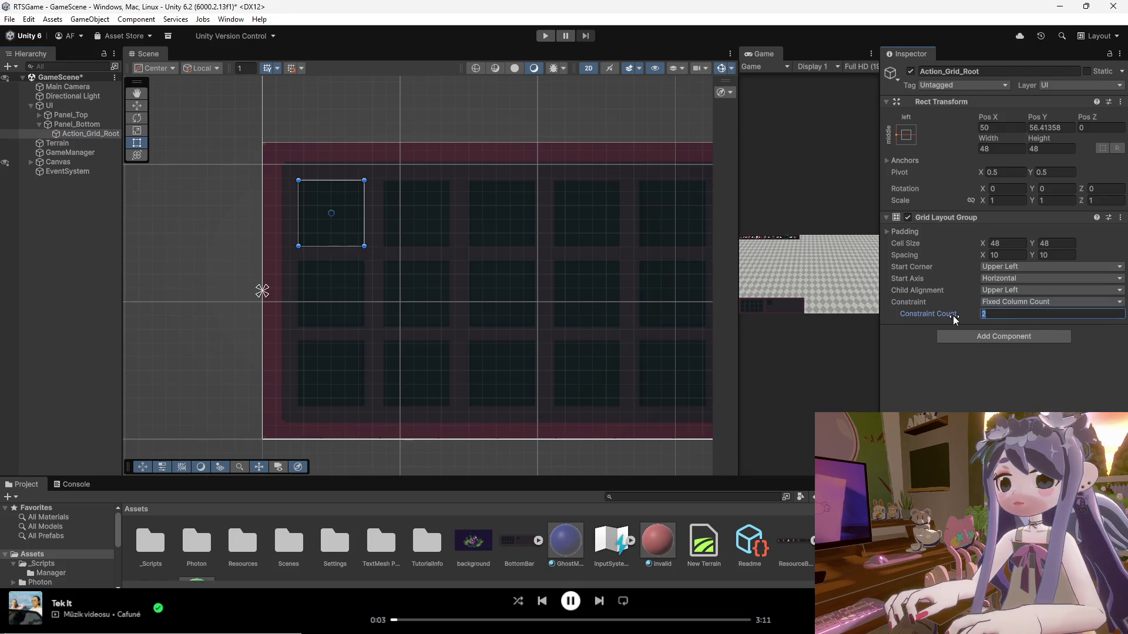
pyautogui.write('5')
pyautogui.press('Return')
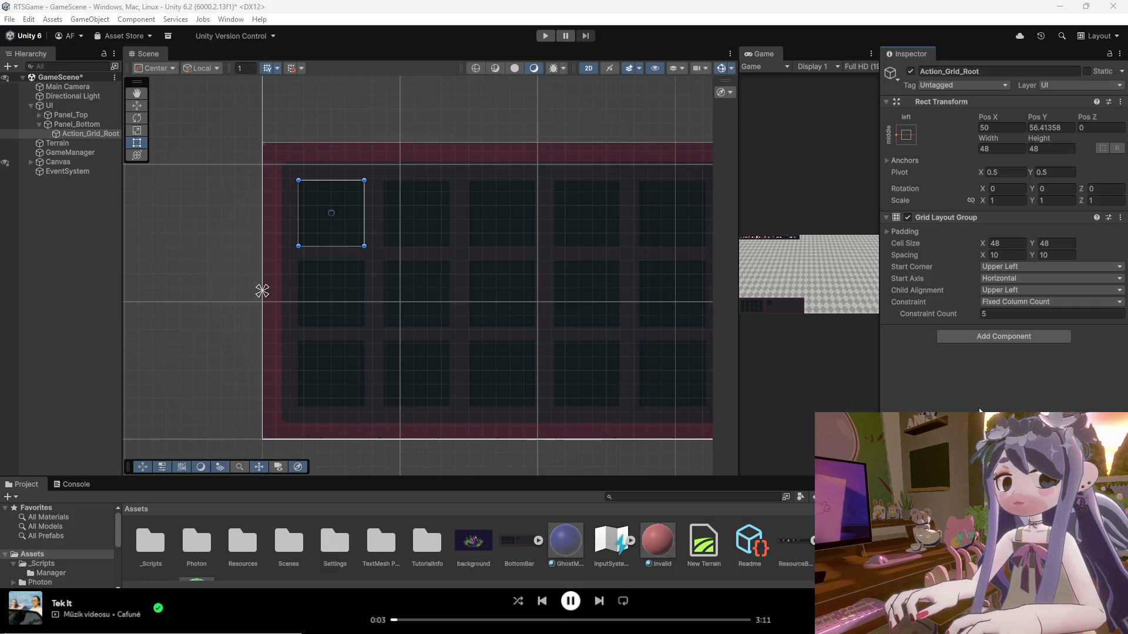
# Select the Canvas, then reselect Action_Grid_Root and scroll through its Inspector.
pyautogui.click(414, 306)
pyautogui.click(90, 133)
pyautogui.click(358, 225)
pyautogui.click(79, 134)
pyautogui.scroll(-4, 353, 235)
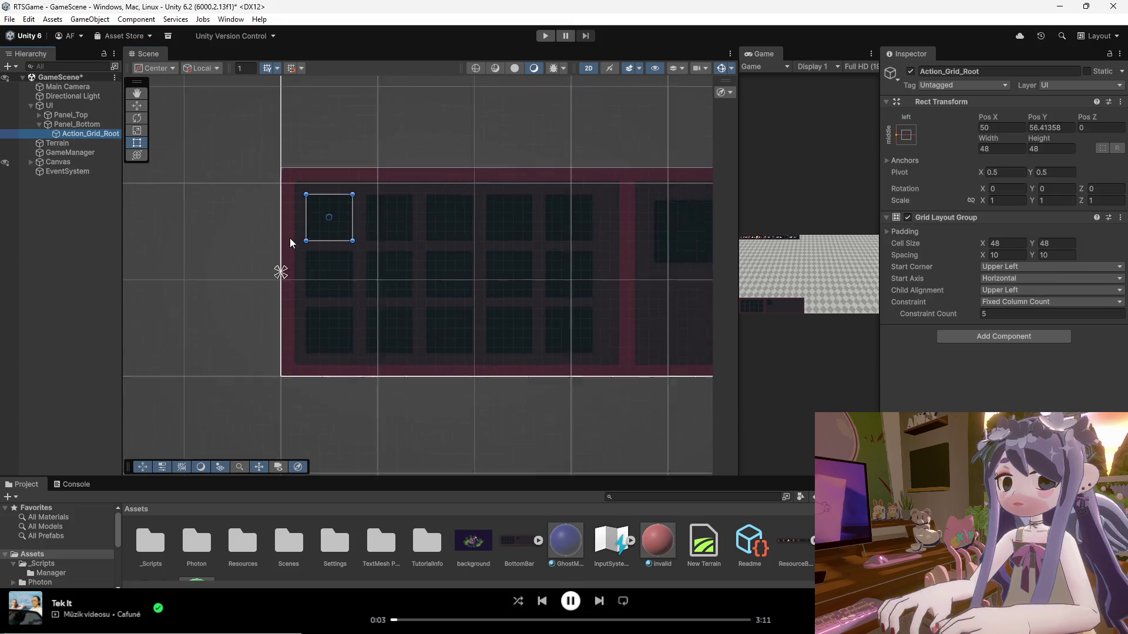
pyautogui.click(323, 220)
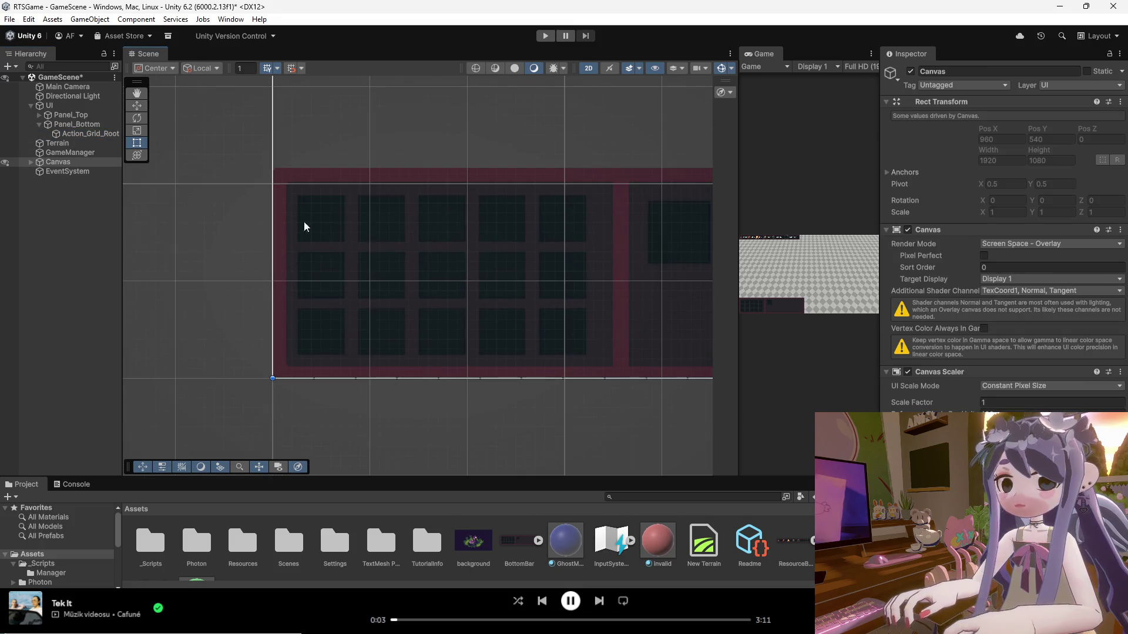
pyautogui.click(84, 136)
pyautogui.scroll(-3, 318, 276)
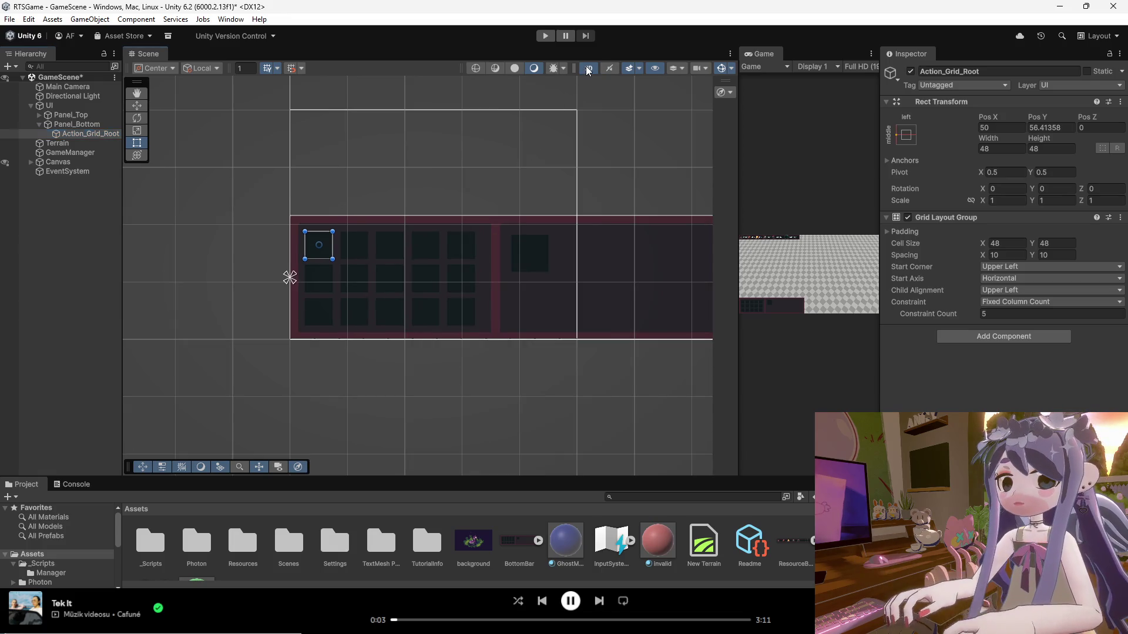
pyautogui.click(588, 68)
pyautogui.click(588, 68)
pyautogui.press('t')
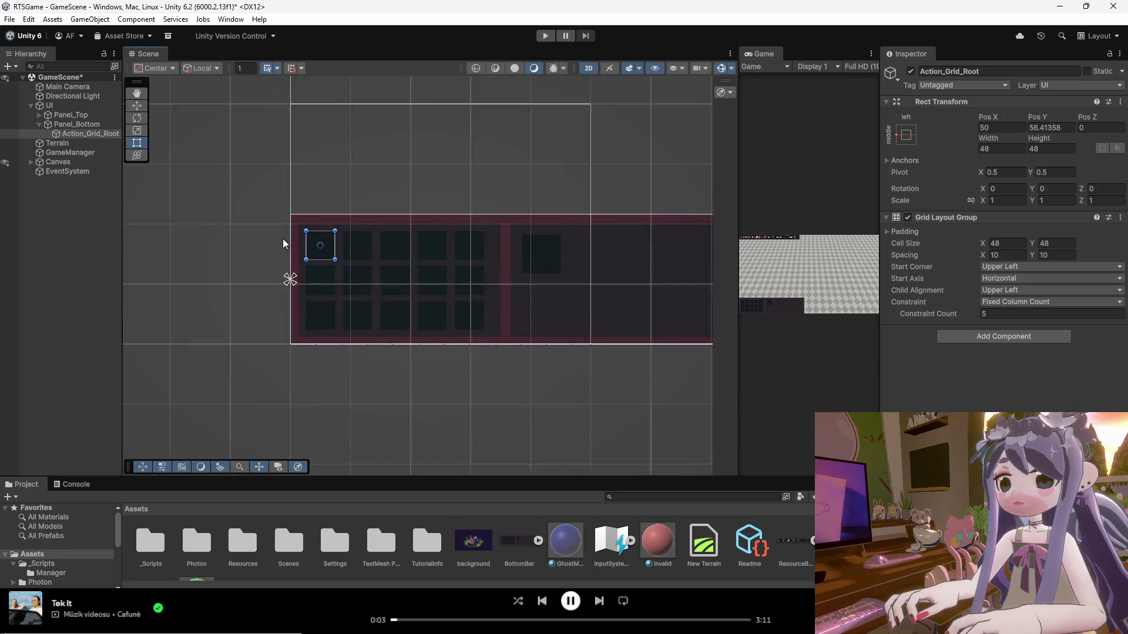
pyautogui.scroll(4, 294, 241)
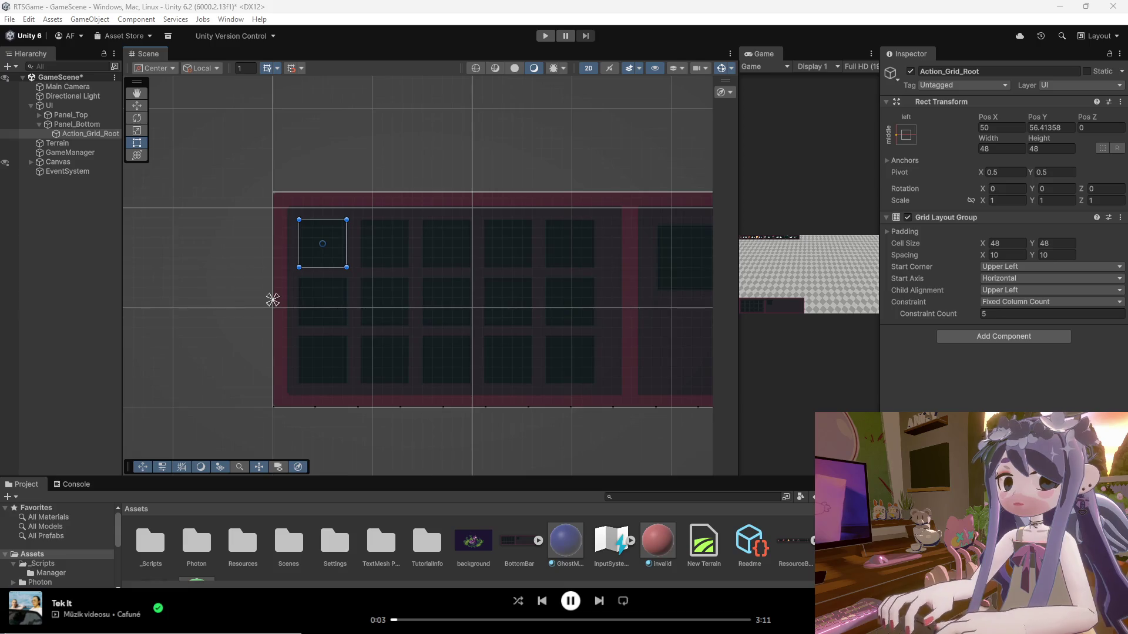
pyautogui.press('super+shift+s')
pyautogui.moveTo(708, 166); pyautogui.dragTo(226, 435)
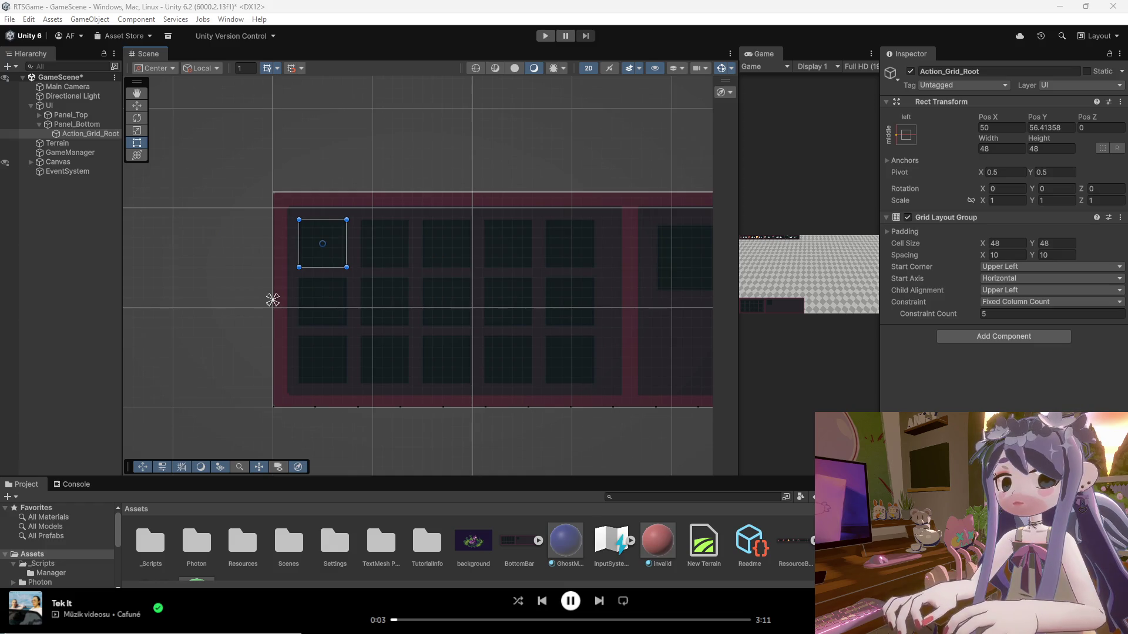
pyautogui.click(1020, 267)
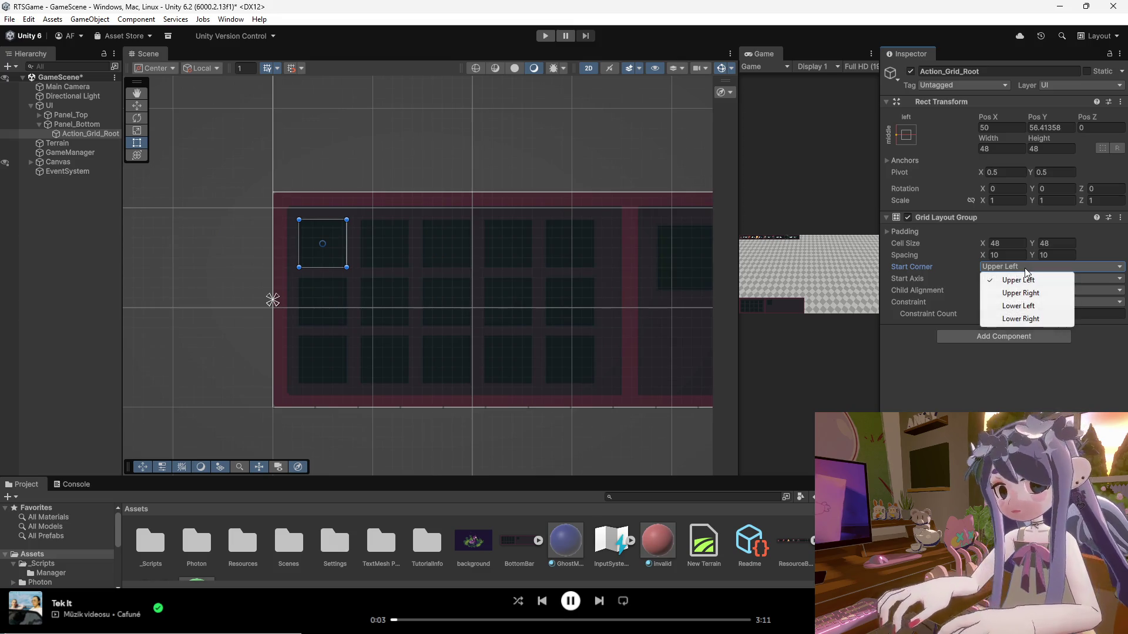
pyautogui.click(1020, 327)
pyautogui.click(1020, 302)
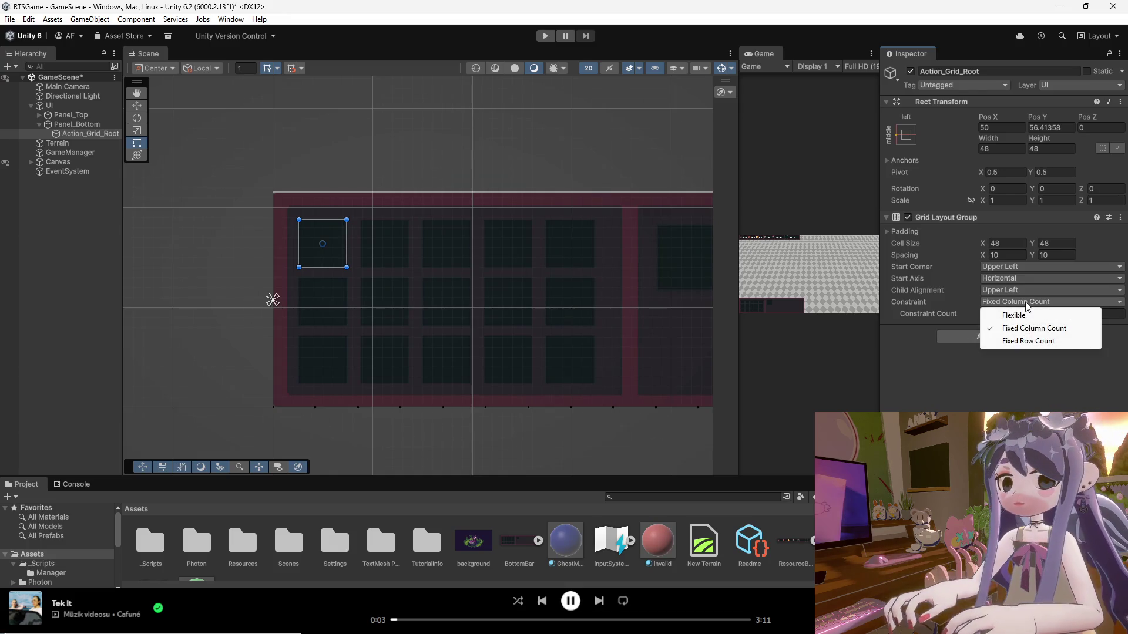
pyautogui.click(1027, 290)
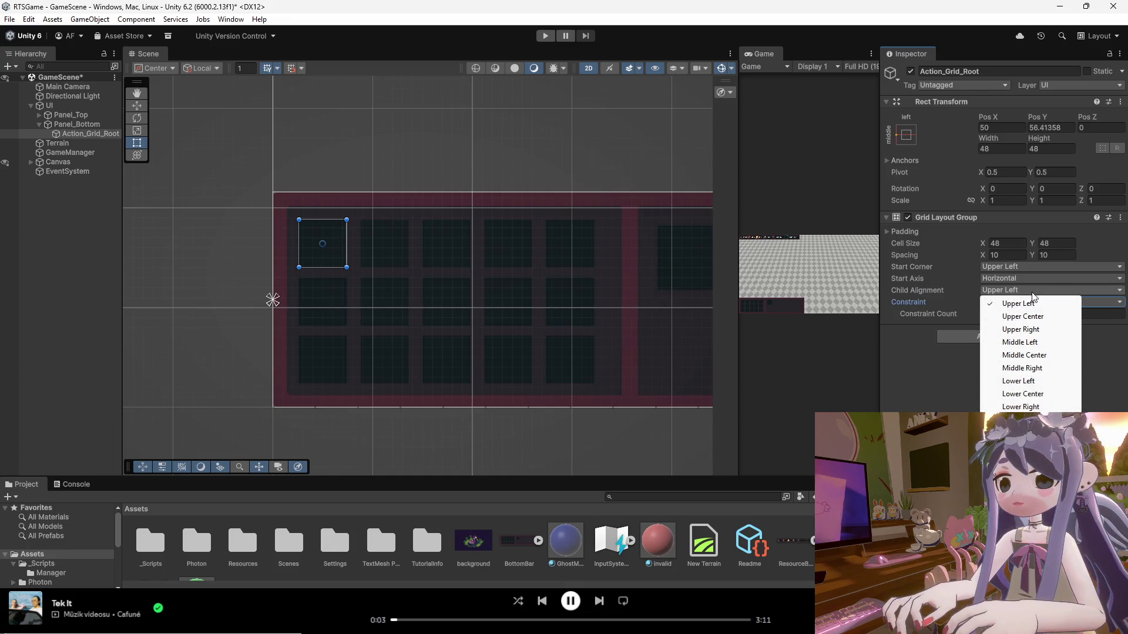
pyautogui.click(1025, 316)
pyautogui.click(1024, 290)
pyautogui.click(1021, 304)
pyautogui.click(1022, 291)
pyautogui.click(1023, 278)
pyautogui.click(1013, 304)
pyautogui.click(1013, 280)
pyautogui.click(1015, 292)
pyautogui.click(1024, 267)
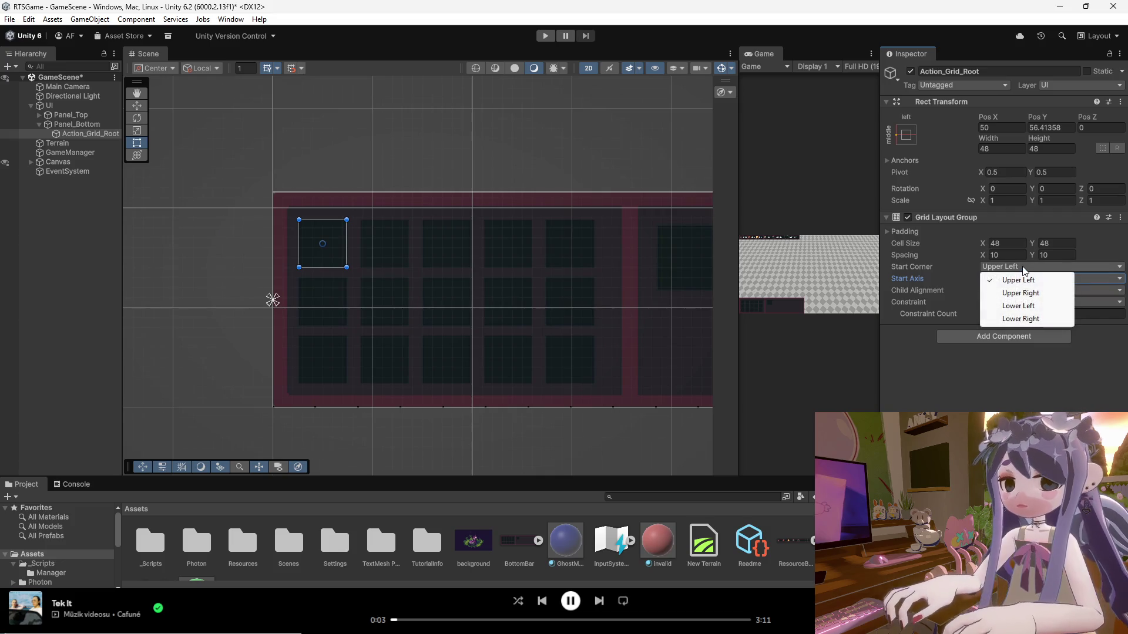
pyautogui.click(1021, 293)
pyautogui.click(1024, 267)
pyautogui.click(1018, 280)
pyautogui.click(1027, 386)
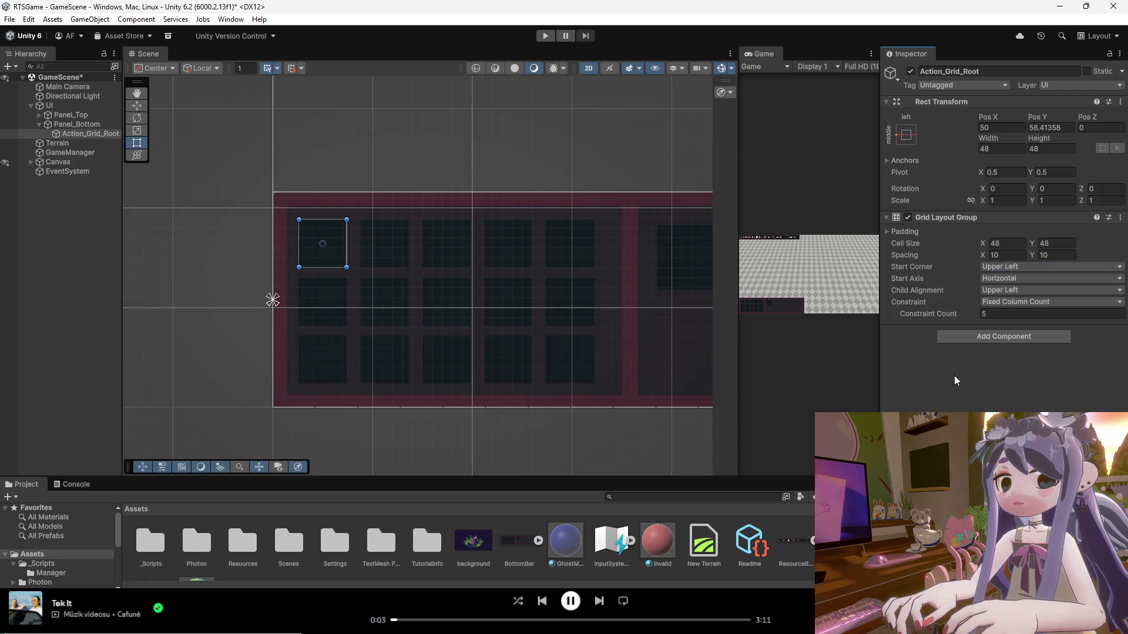
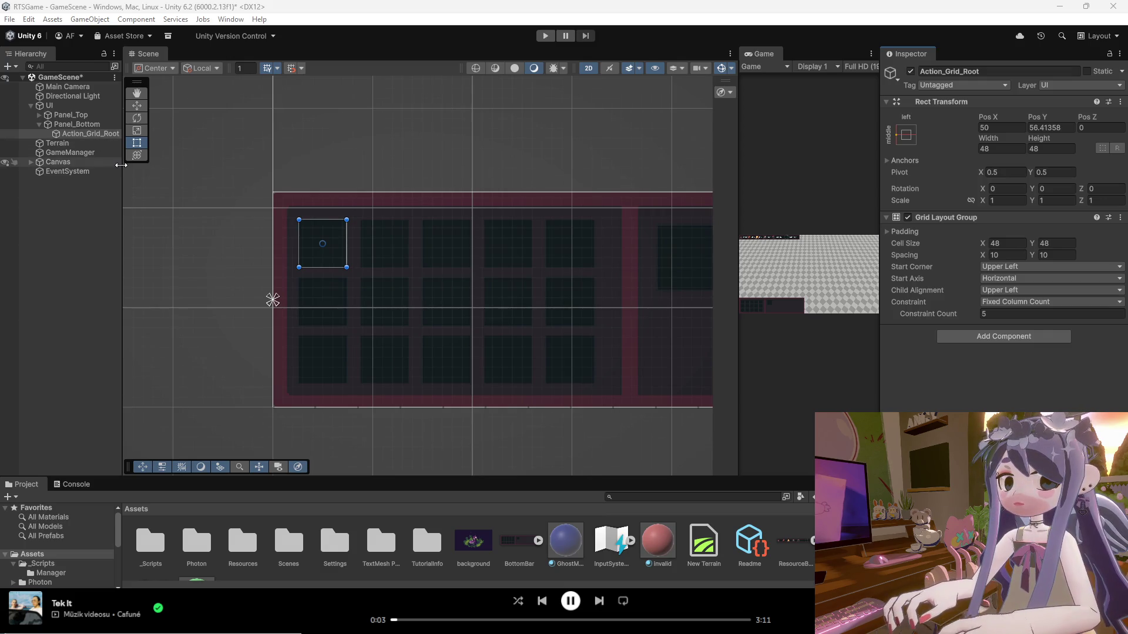
# Create an empty child under Action_Grid_Root named Menu_Worker.
pyautogui.rightClick(73, 133)
pyautogui.click(132, 334)
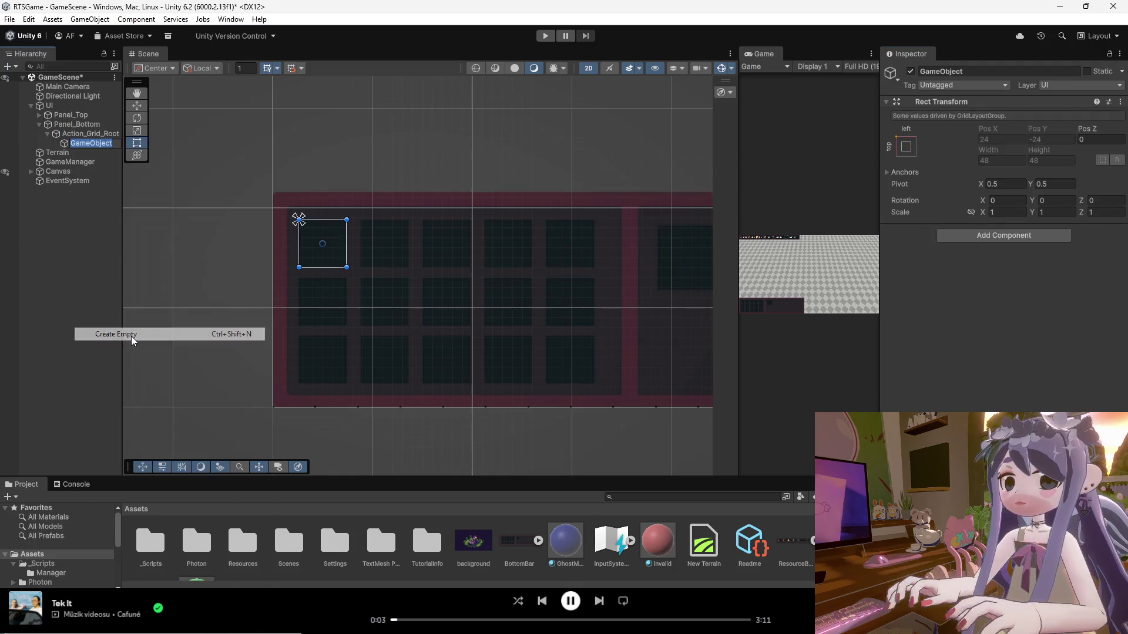
pyautogui.write('Menu')
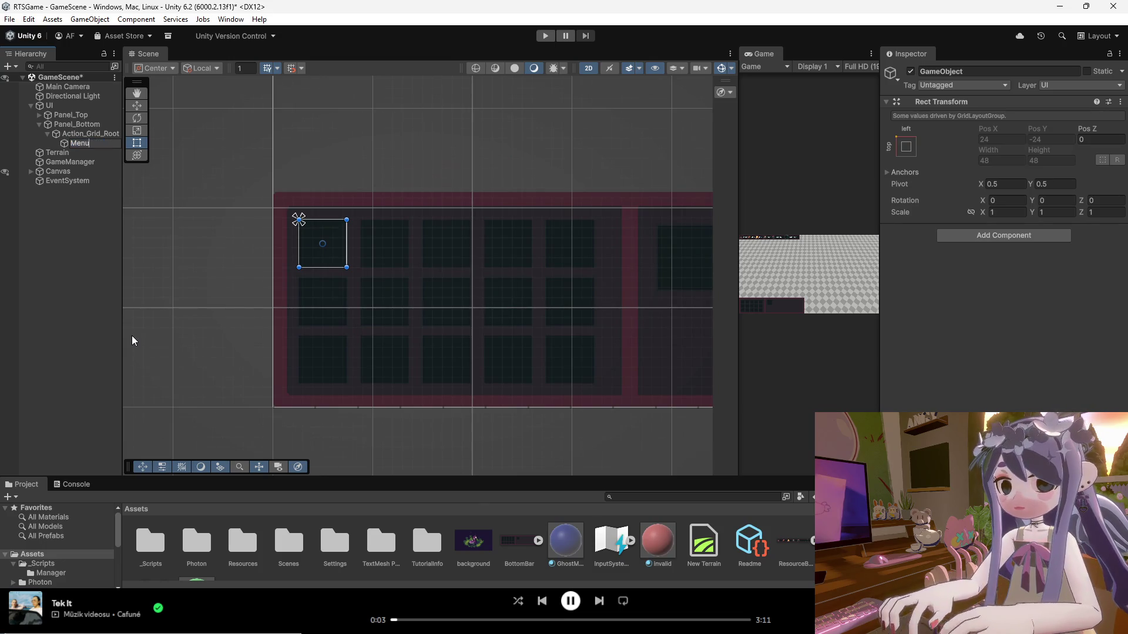
pyautogui.write('_Worker')
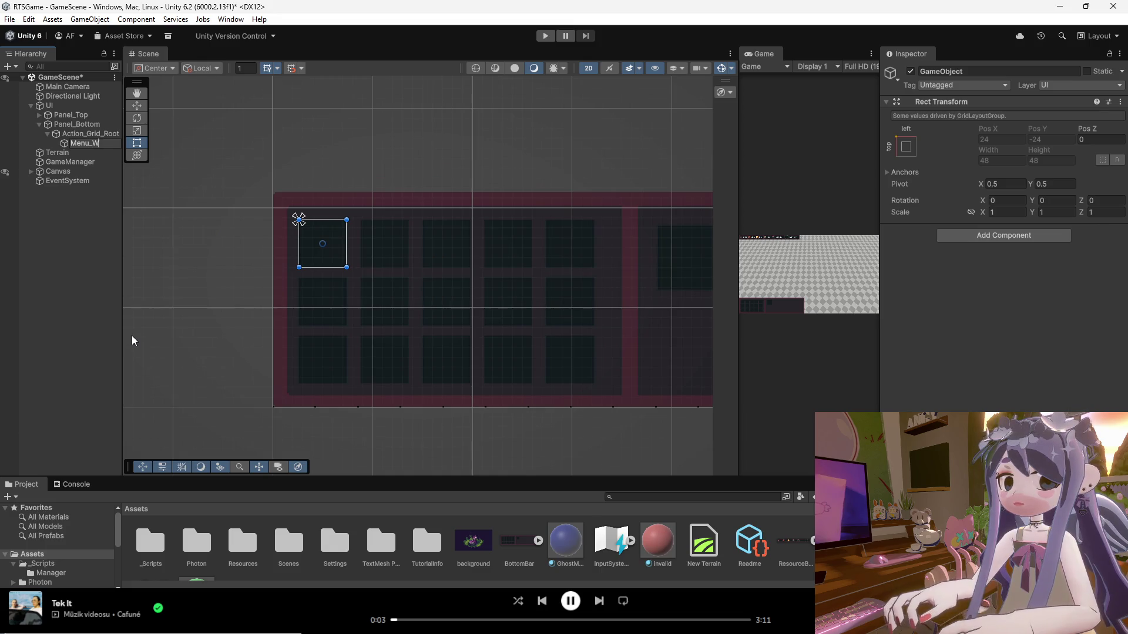
pyautogui.press('Return')
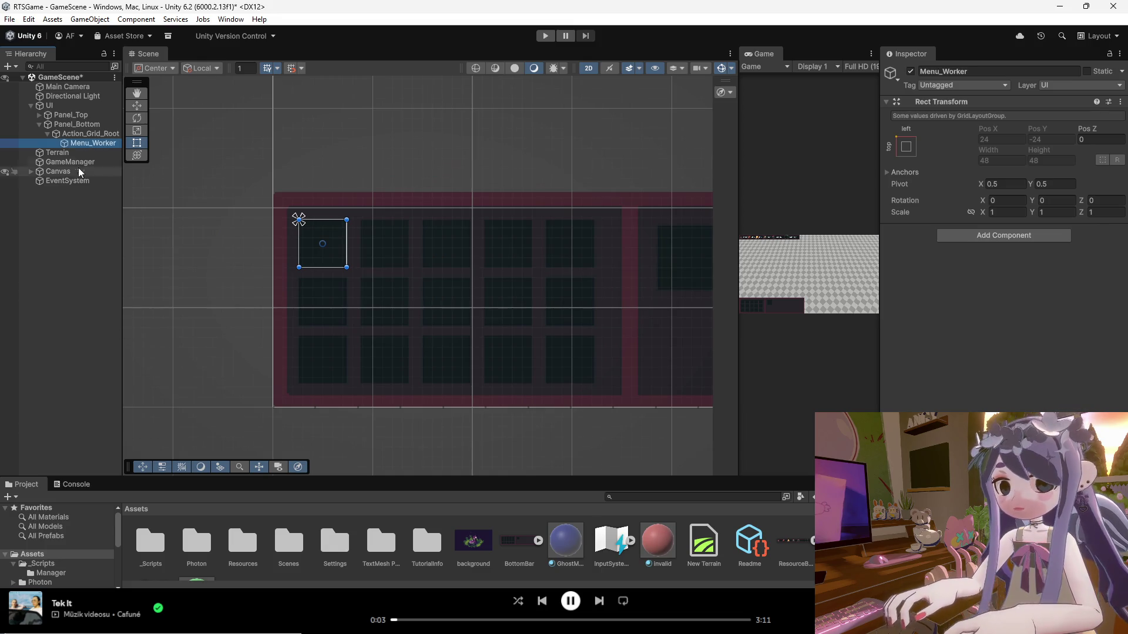
# Duplicate Menu_Worker and rename the copy Menu_Barracks.
pyautogui.rightClick(80, 147)
pyautogui.press('Escape')
pyautogui.hotkey('ctrl', 'd')
pyautogui.rightClick(87, 155)
pyautogui.click(139, 168)
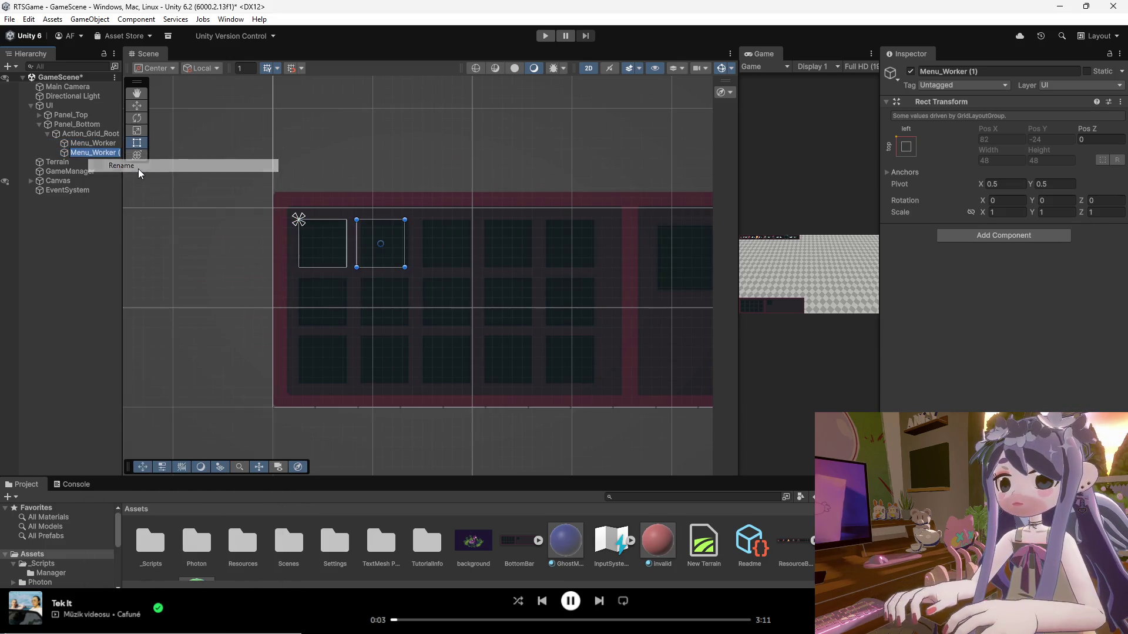
pyautogui.write('MEN')
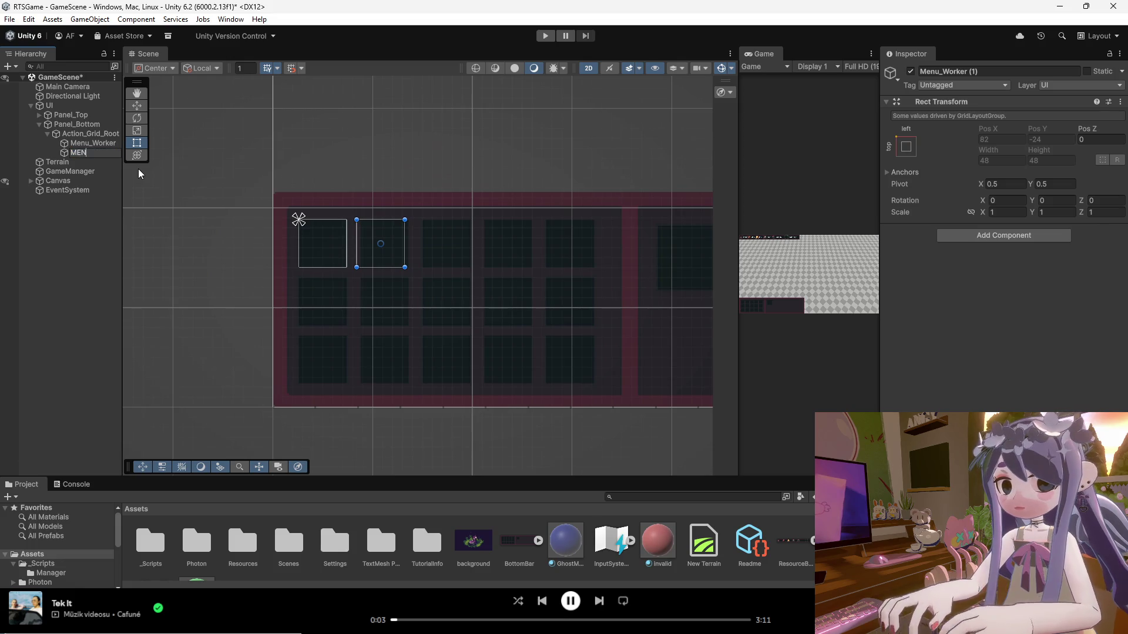
pyautogui.write('U_BA')
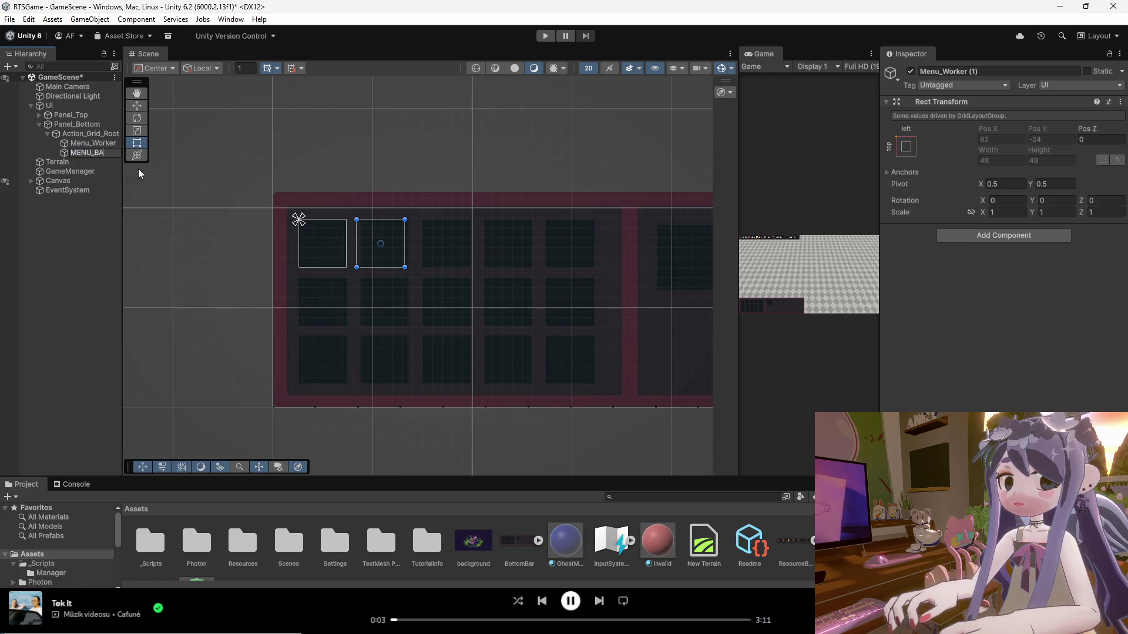
pyautogui.press('BackSpace')
pyautogui.press('BackSpace')
pyautogui.press('BackSpace')
pyautogui.write('enu_Barra')
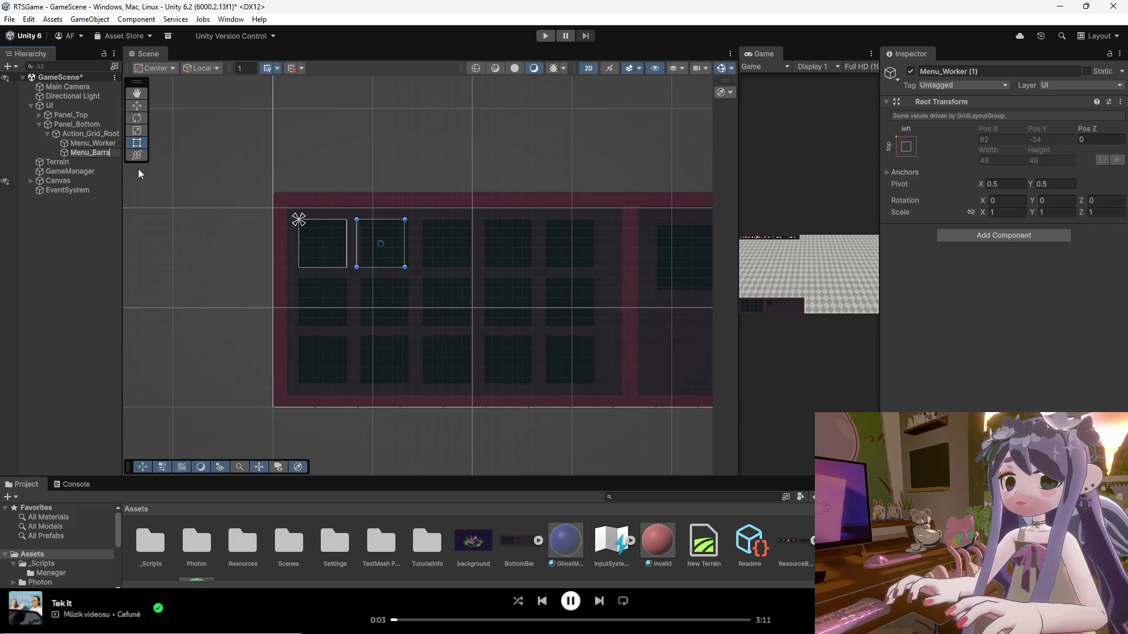
pyautogui.write('cks')
pyautogui.press('Return')
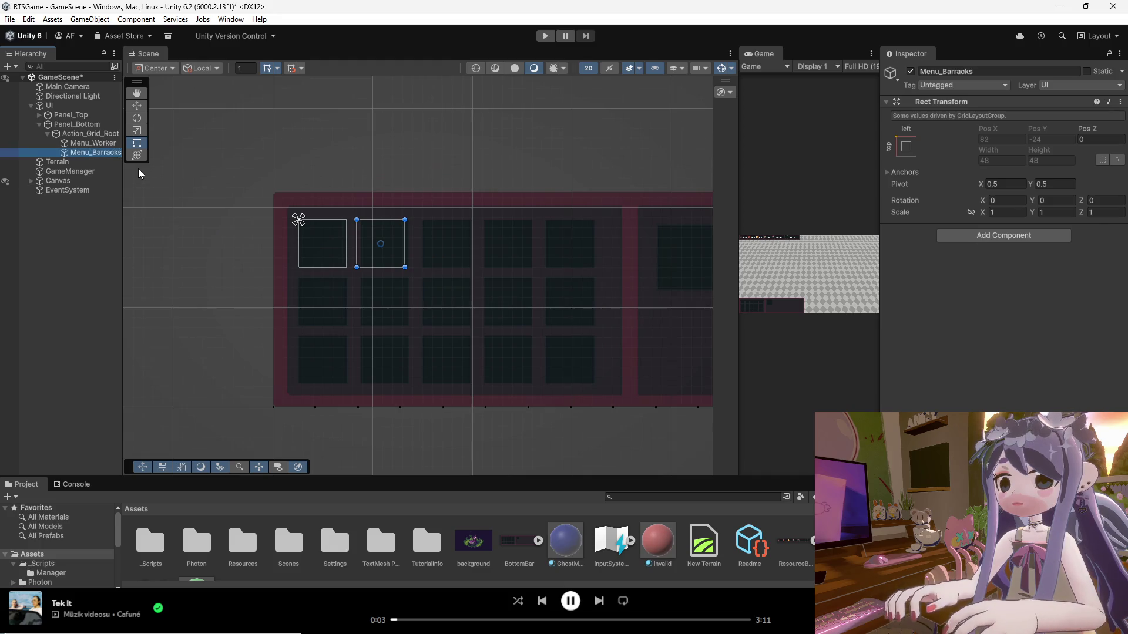
# Duplicate Menu_Barracks and rename the copy Menu_Empty.
pyautogui.hotkey('ctrl', 'd')
pyautogui.rightClick(97, 163)
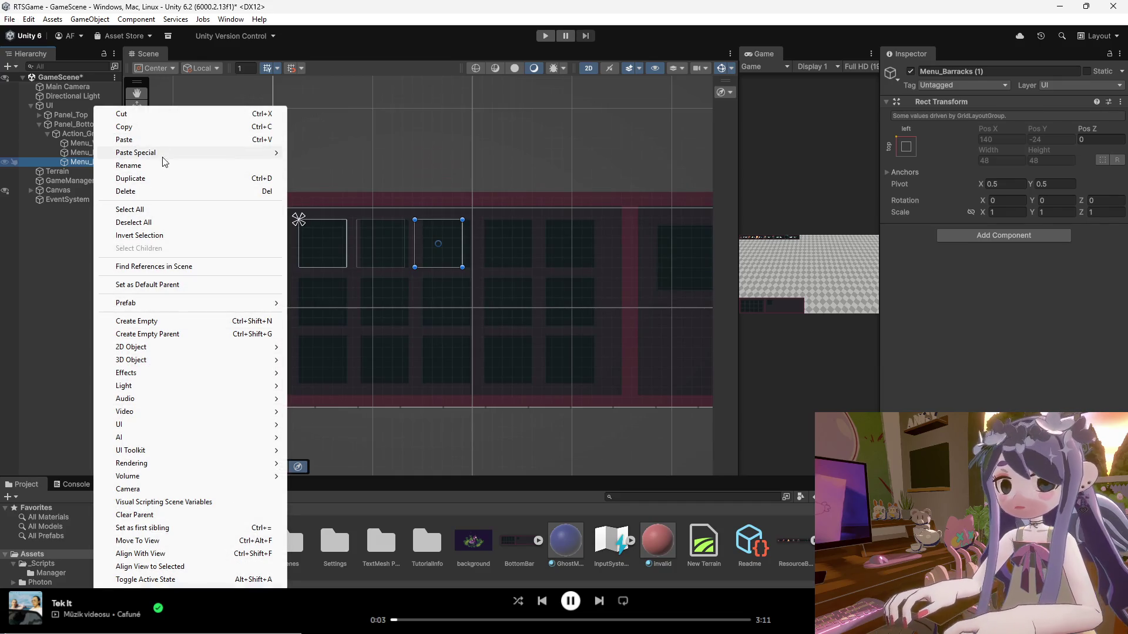
pyautogui.click(142, 165)
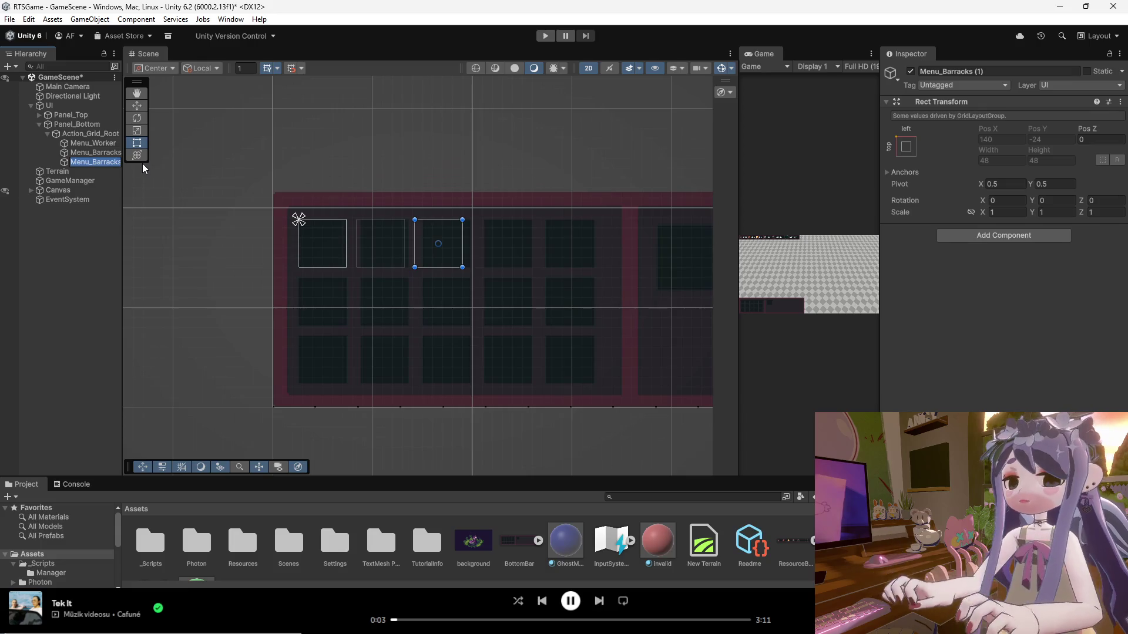
pyautogui.write('Menu')
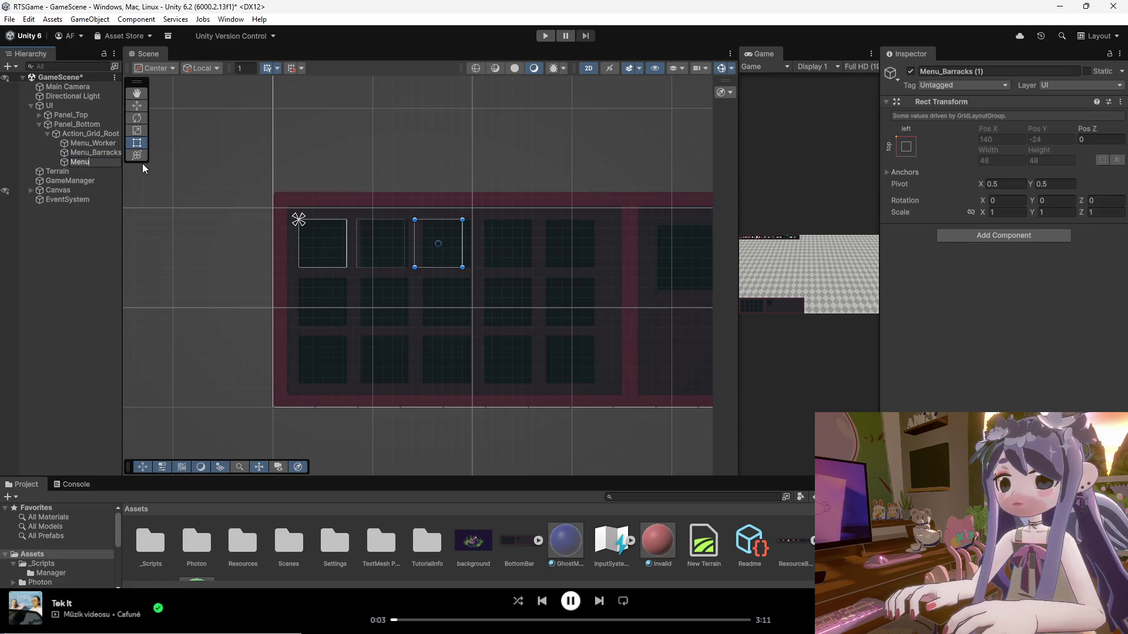
pyautogui.write('_B')
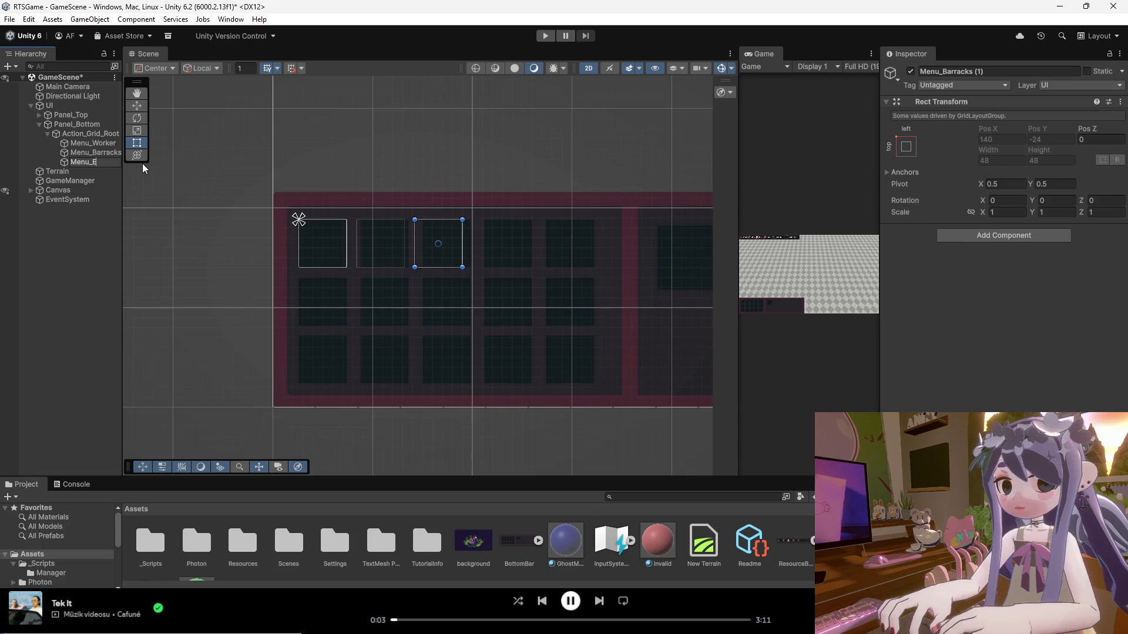
pyautogui.write('mp')
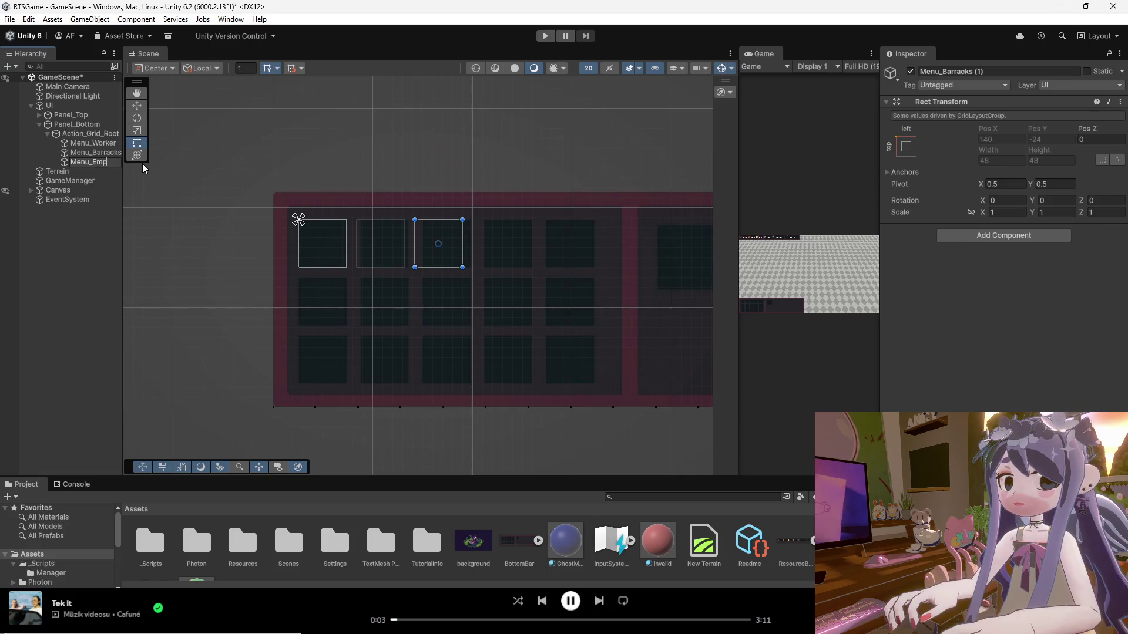
pyautogui.write('ty')
pyautogui.press('Return')
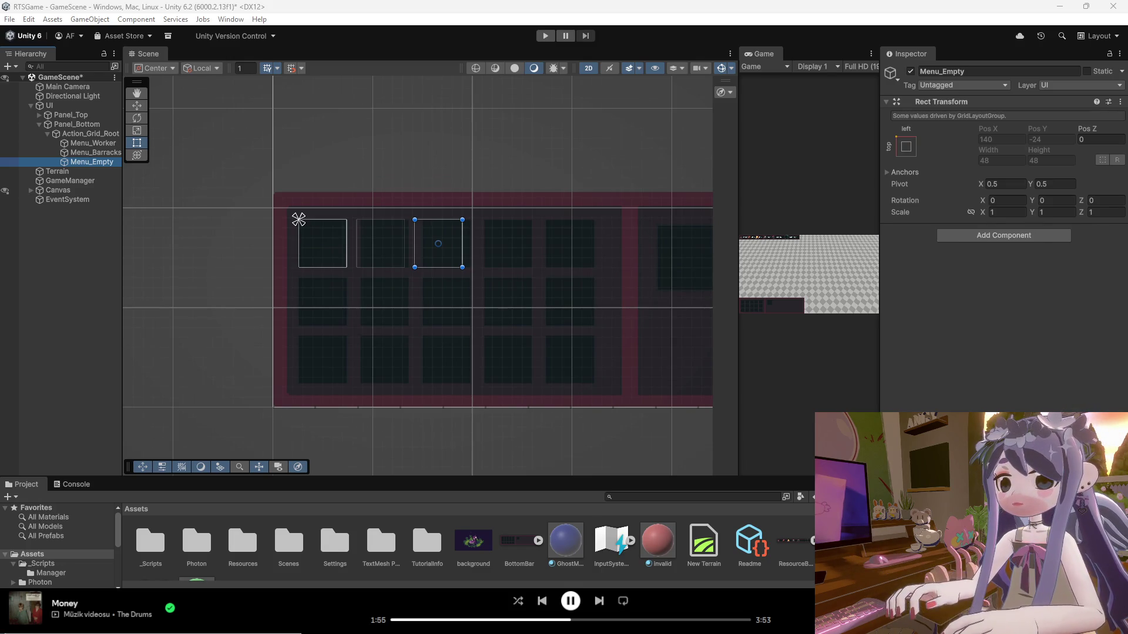
pyautogui.click(82, 134)
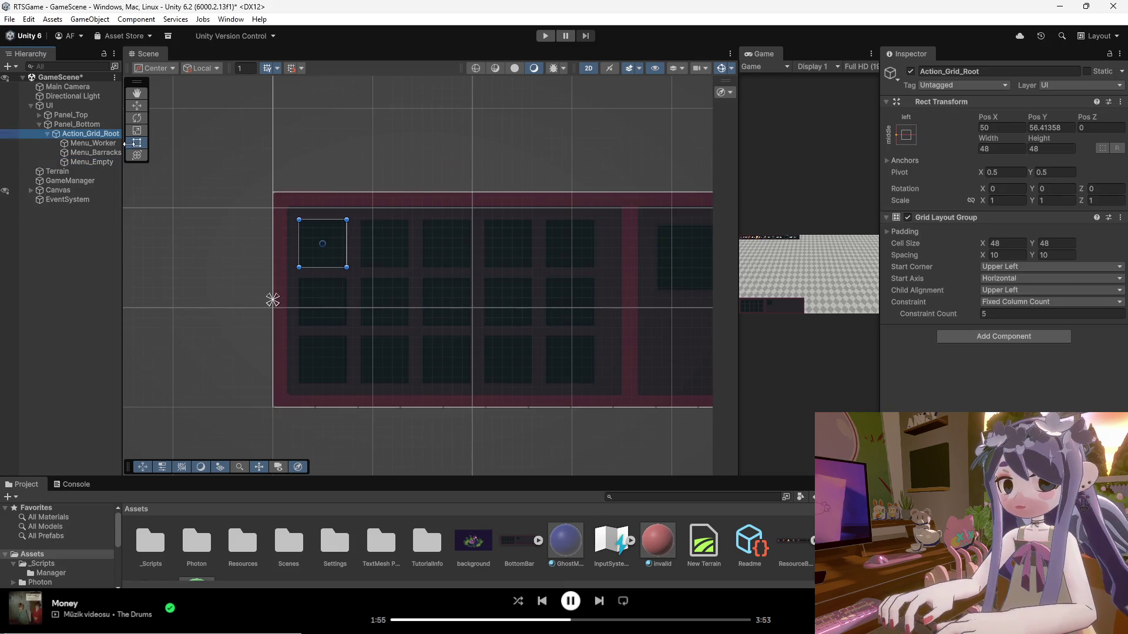
# Check the Menu_Worker and Menu_Empty cells, then try a horizontal grid spacing of 16.
pyautogui.click(102, 147)
pyautogui.click(94, 163)
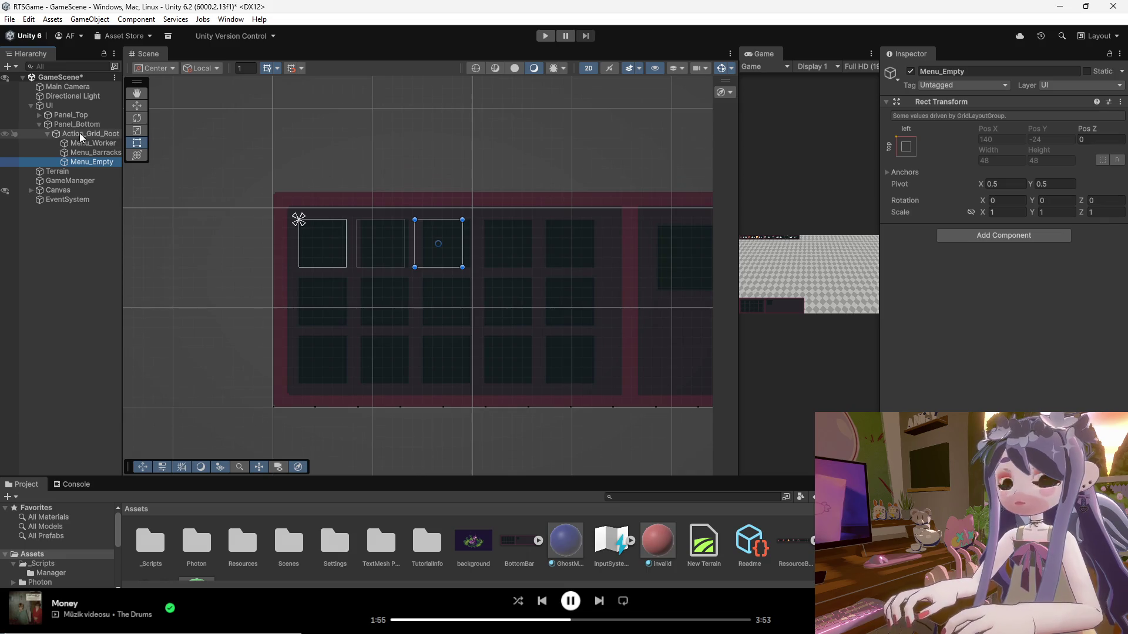
pyautogui.click(88, 134)
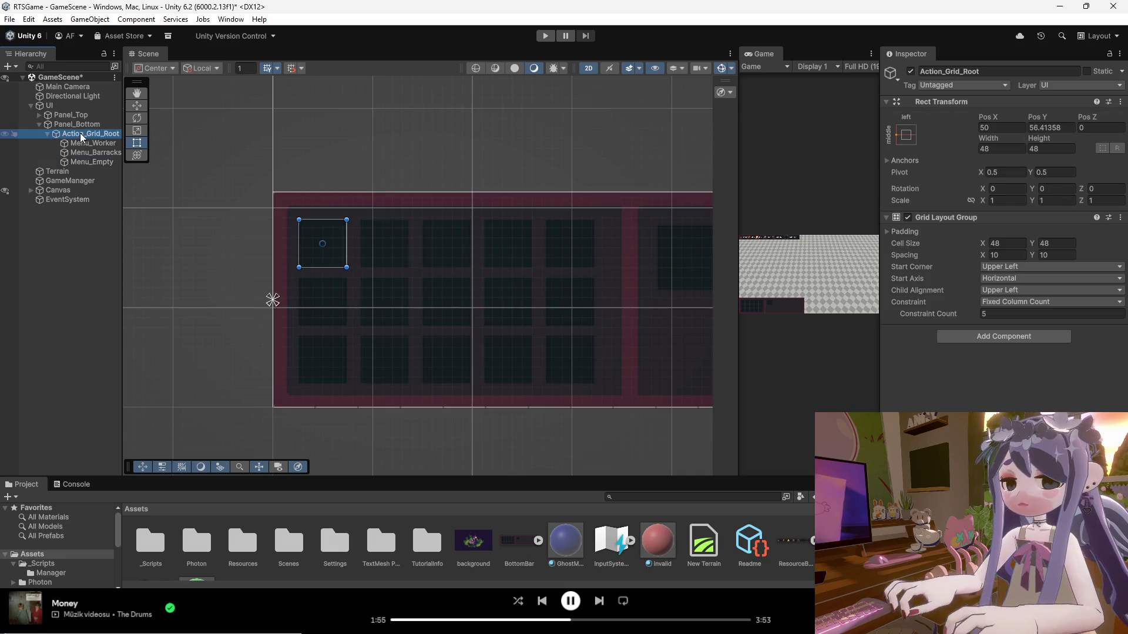
pyautogui.click(1009, 255)
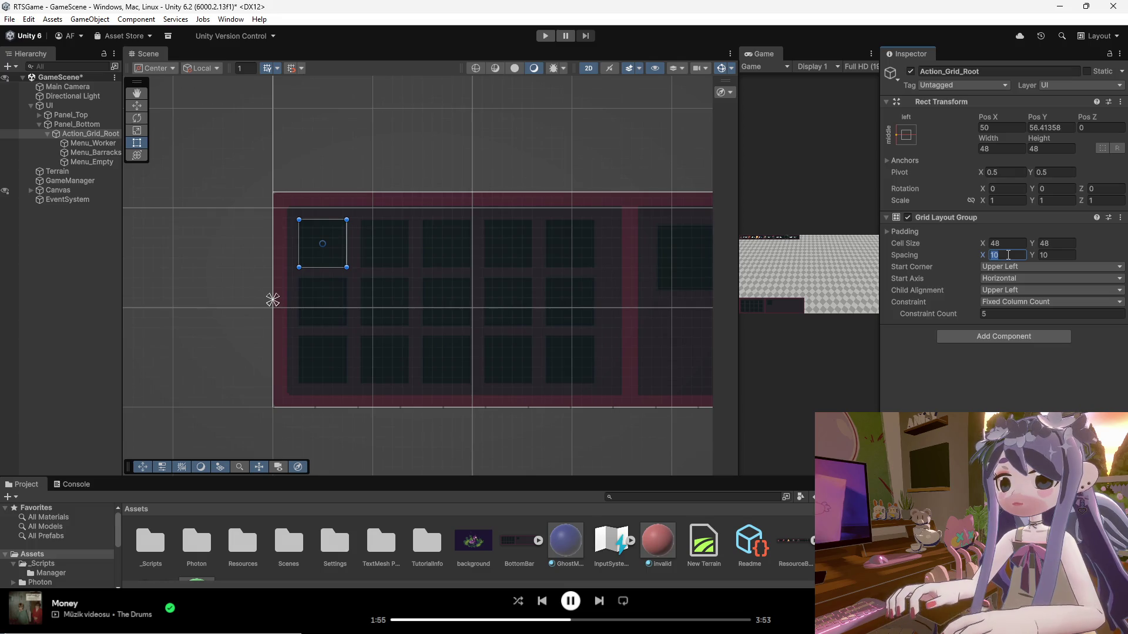
pyautogui.write('1')
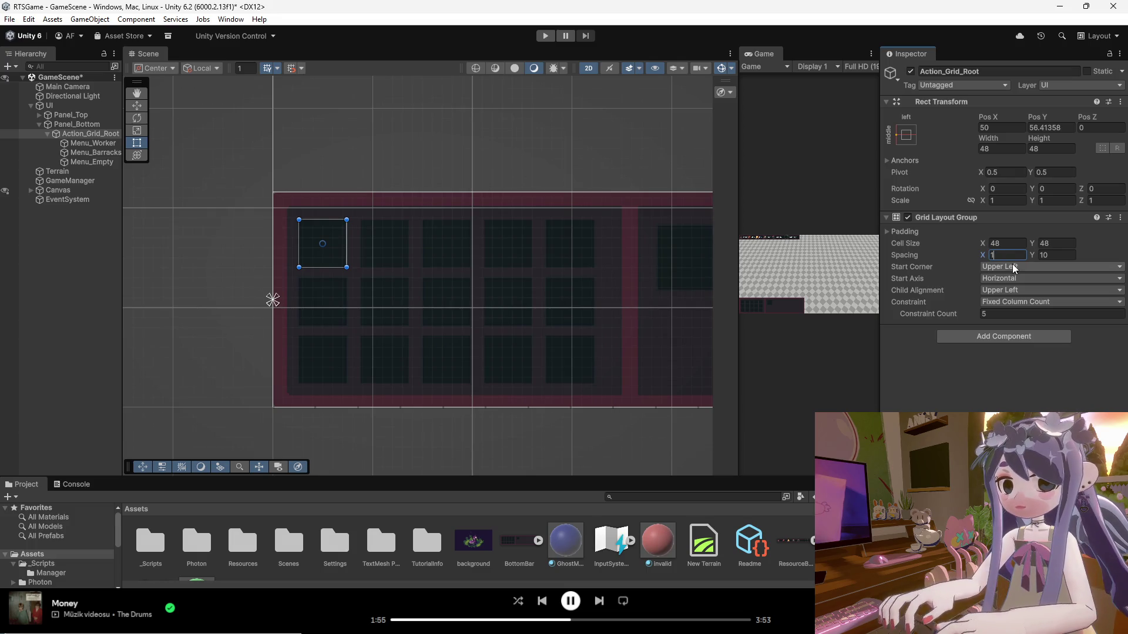
pyautogui.write('6')
pyautogui.click(1055, 256)
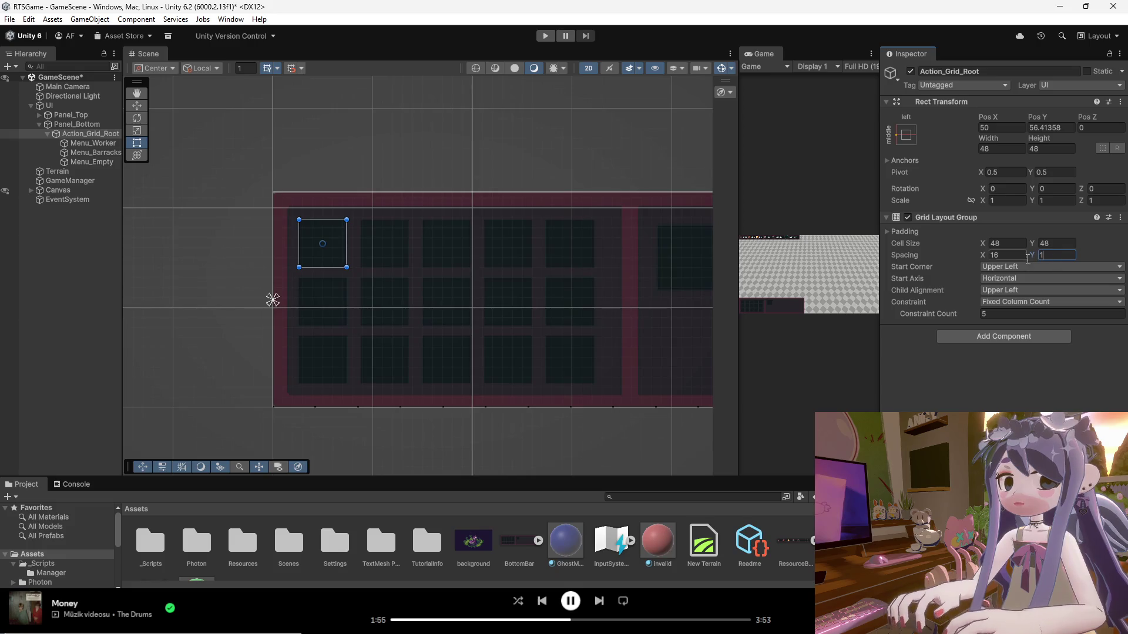
pyautogui.click(99, 163)
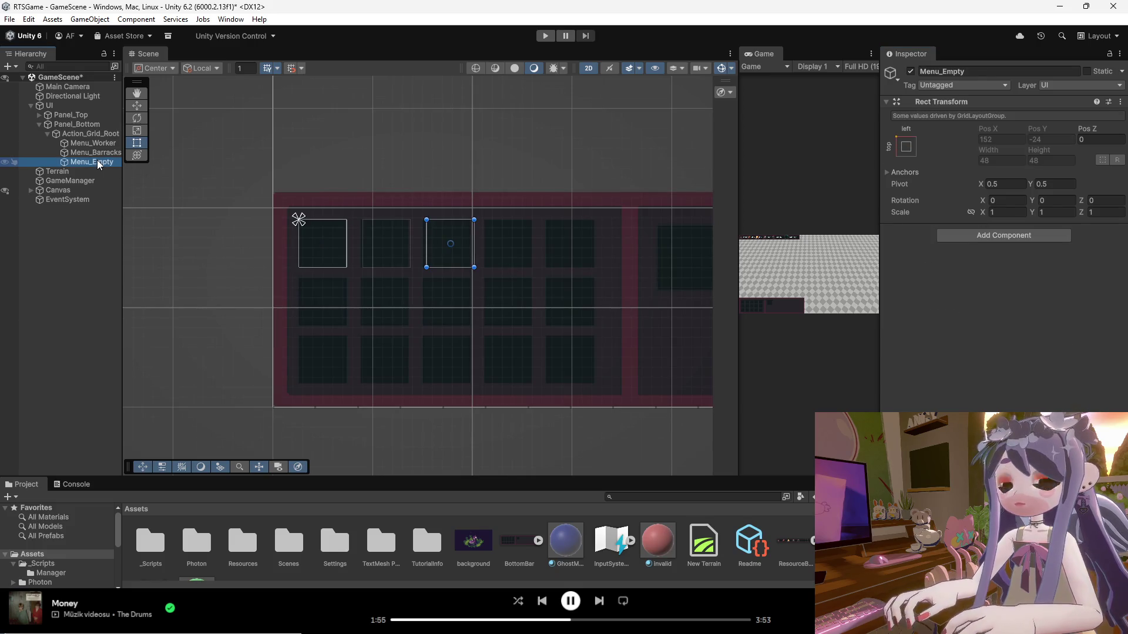
# Set Action_Grid_Root's spacing to 15 by 15 and check Menu_Barracks's cell.
pyautogui.click(83, 135)
pyautogui.click(1014, 255)
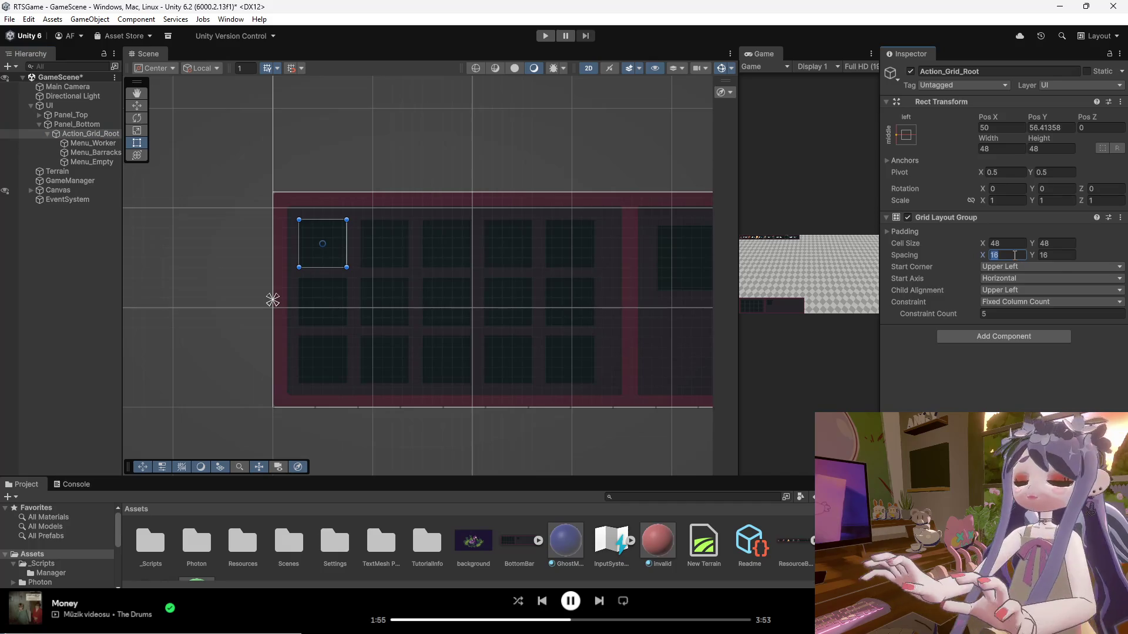
pyautogui.write('15')
pyautogui.press('Tab')
pyautogui.write('15')
pyautogui.press('Return')
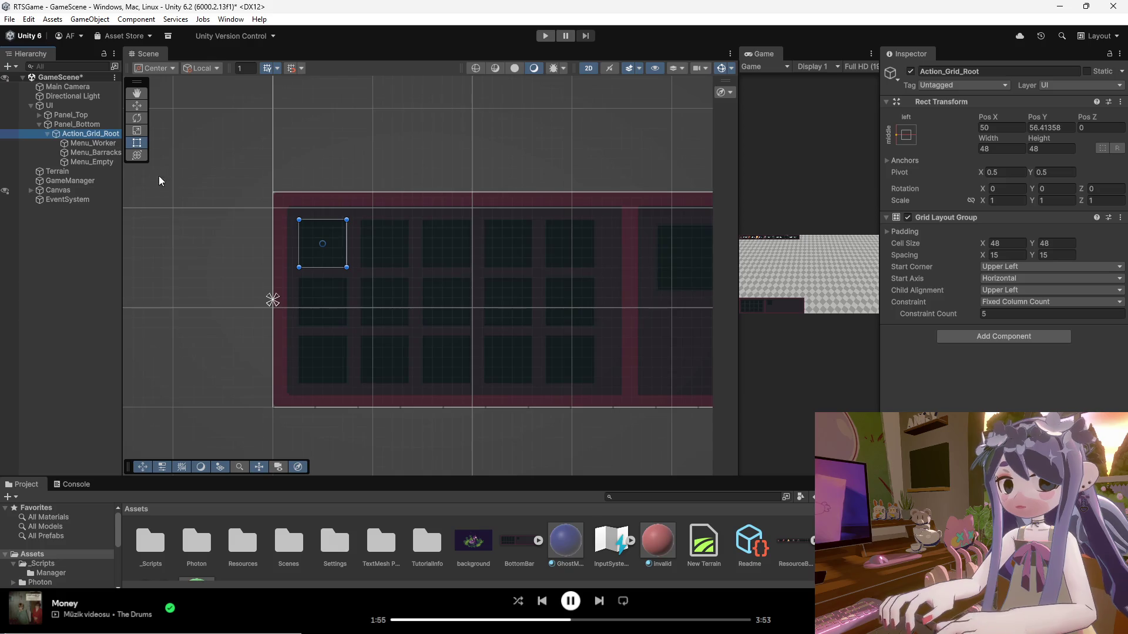
pyautogui.click(92, 154)
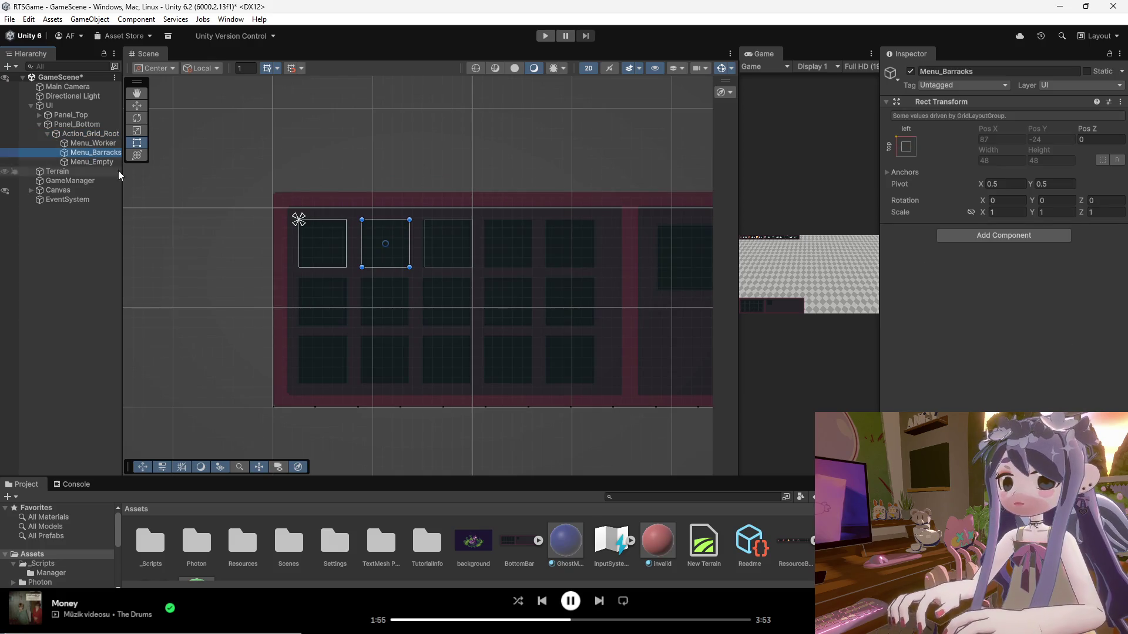
pyautogui.scroll(1, 394, 254)
pyautogui.scroll(10, 394, 257)
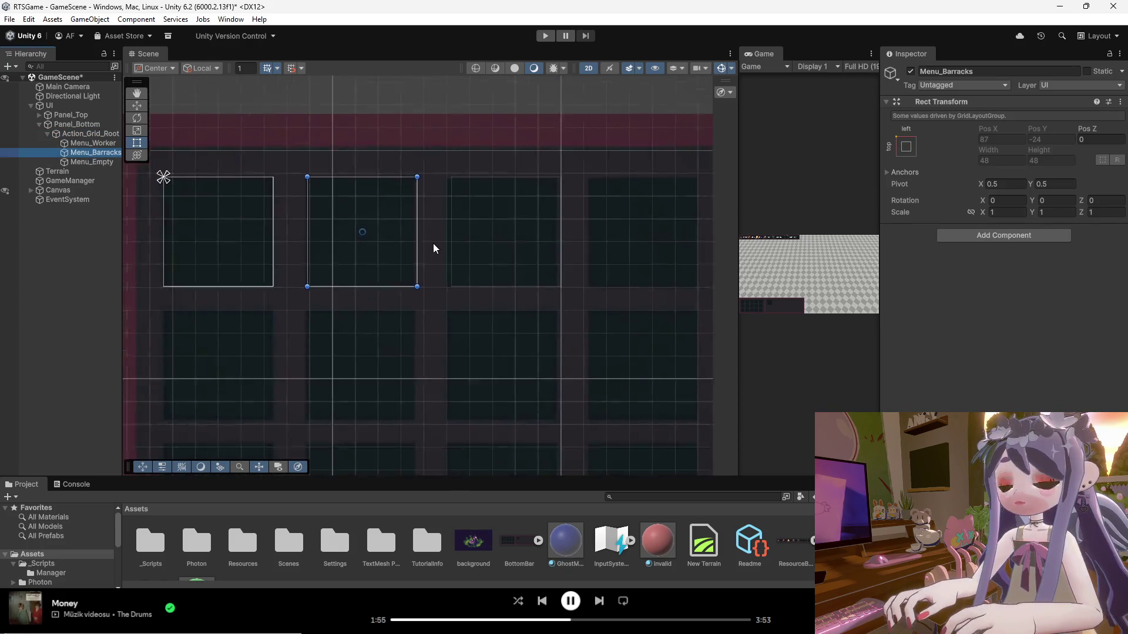
# Change Action_Grid_Root's grid spacing to 14 by 14.
pyautogui.click(90, 134)
pyautogui.click(1005, 254)
pyautogui.write('14')
pyautogui.press('Tab')
pyautogui.write('14')
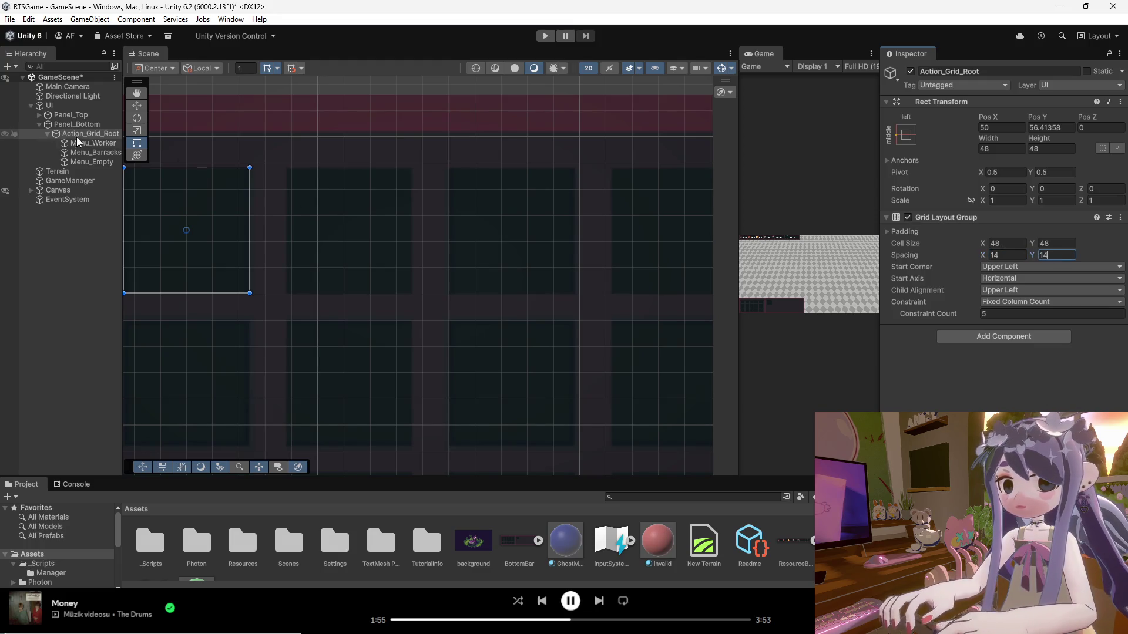
# Inspect the layout-driven 48×48 sizes of Menu_Barracks and Menu_Empty.
pyautogui.click(81, 144)
pyautogui.click(83, 153)
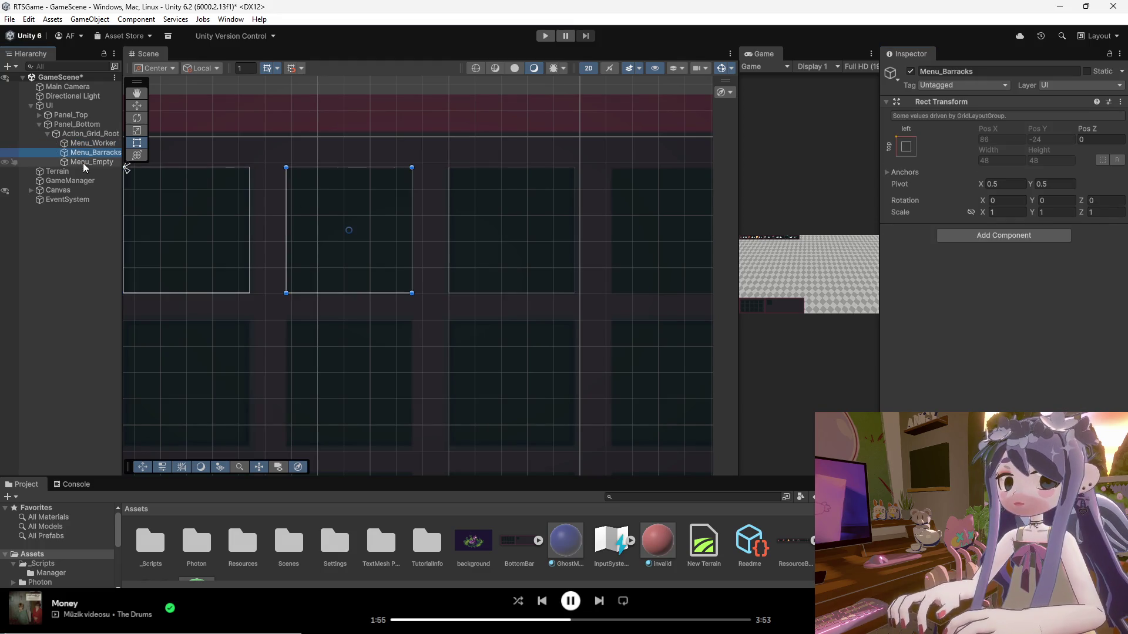
pyautogui.click(88, 171)
pyautogui.click(88, 163)
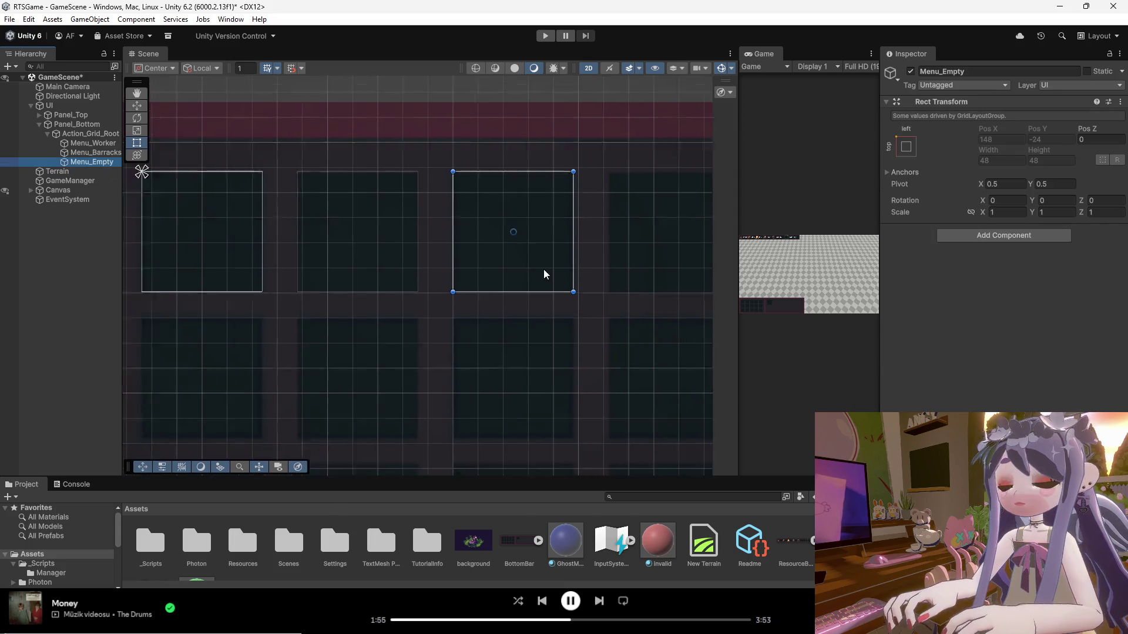
pyautogui.scroll(-10, 547, 274)
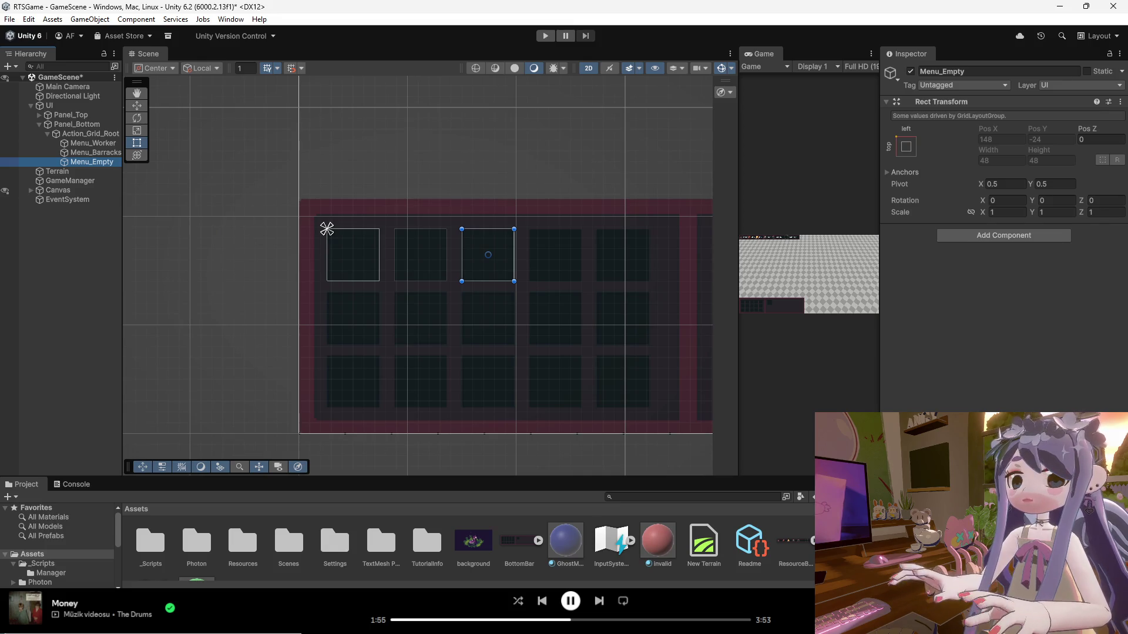
pyautogui.click(85, 142)
# Add a Grid Layout Group to Menu_Worker and keep it anchored top-left.
pyautogui.rightClick(86, 143)
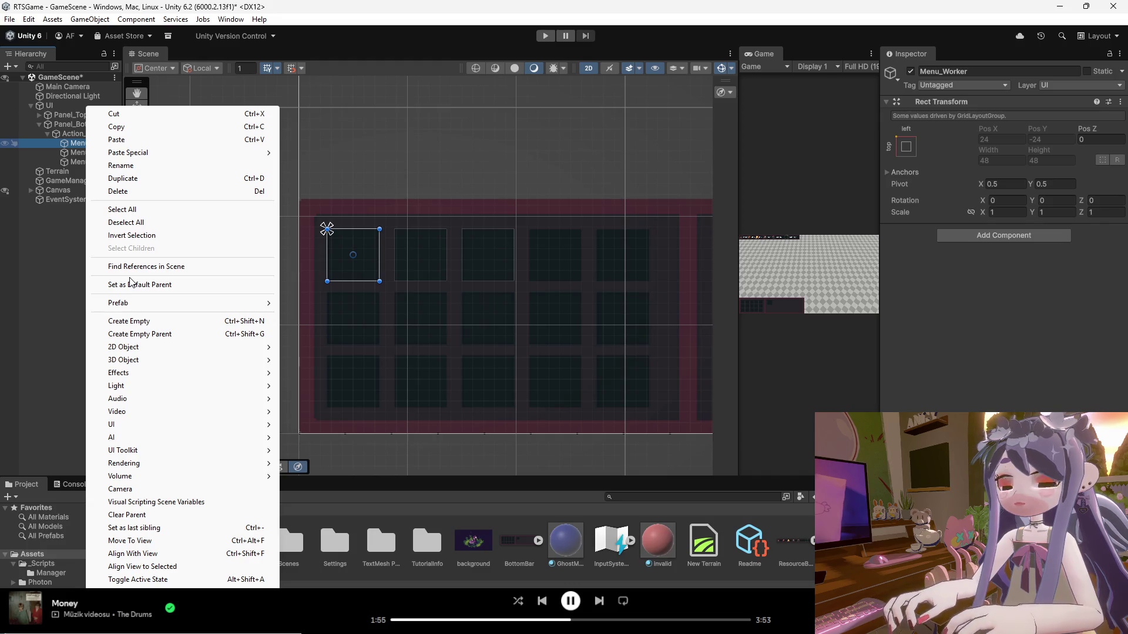
pyautogui.click(120, 165)
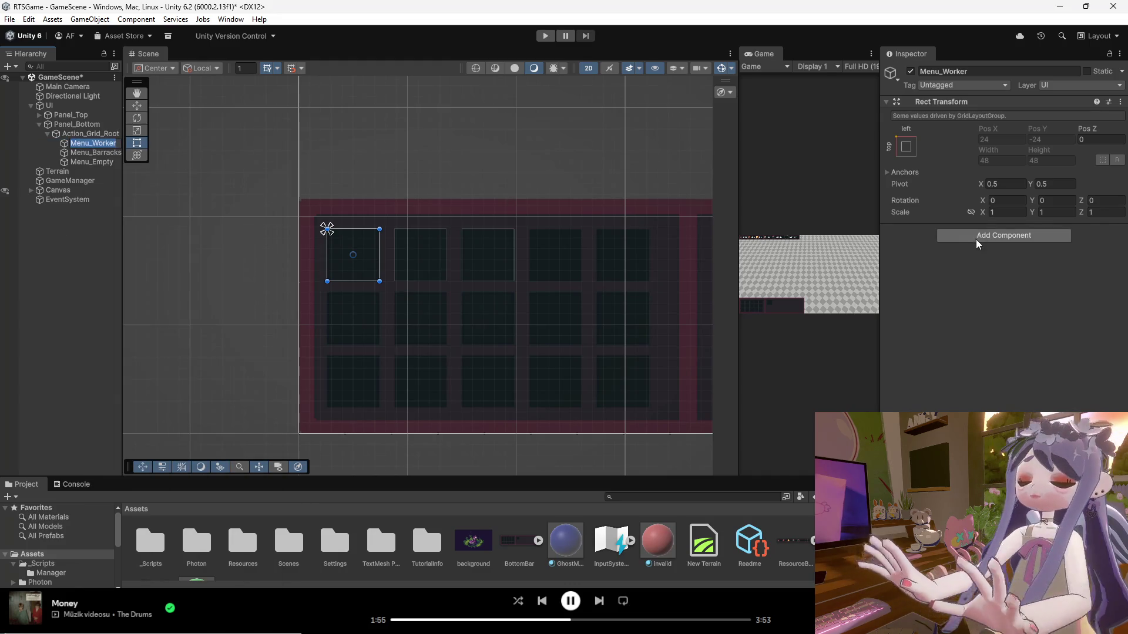
pyautogui.click(996, 238)
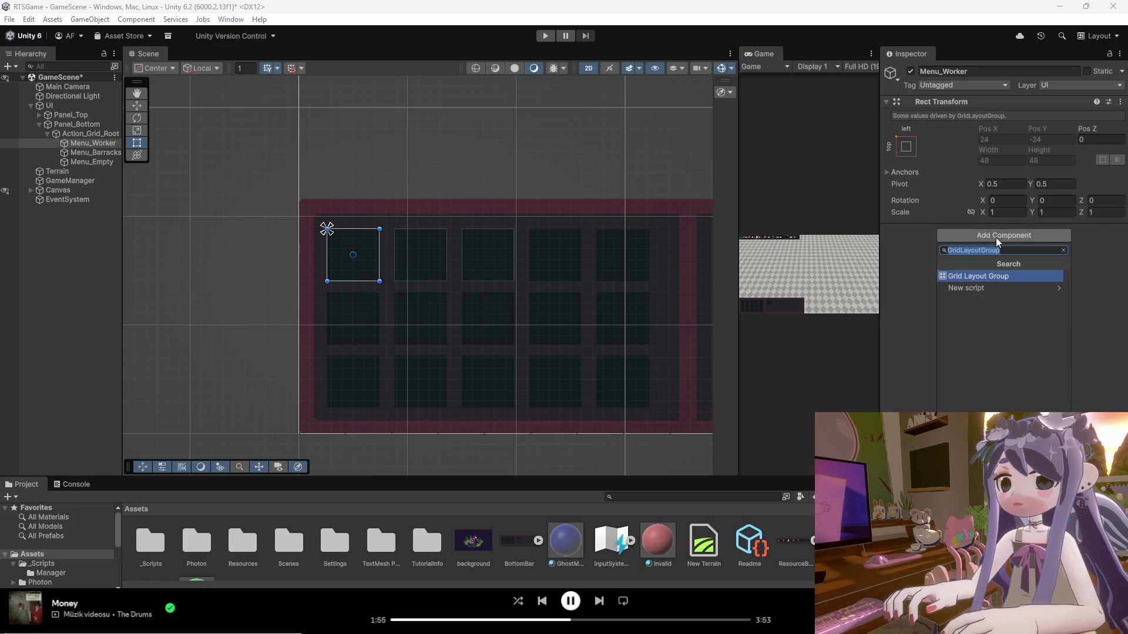
pyautogui.click(994, 276)
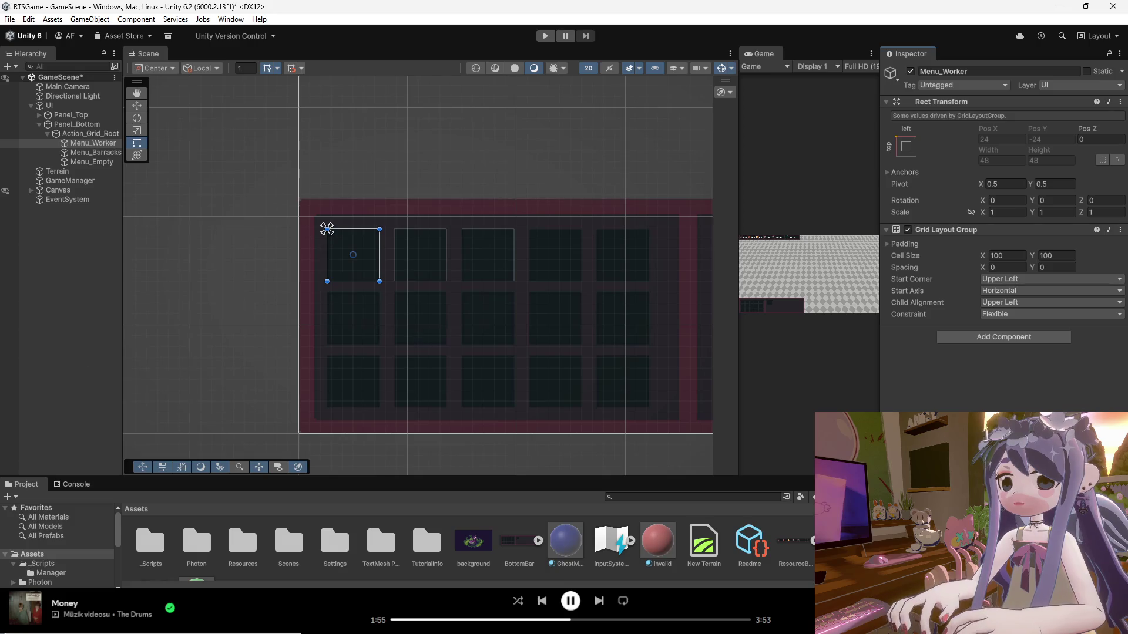
pyautogui.click(908, 147)
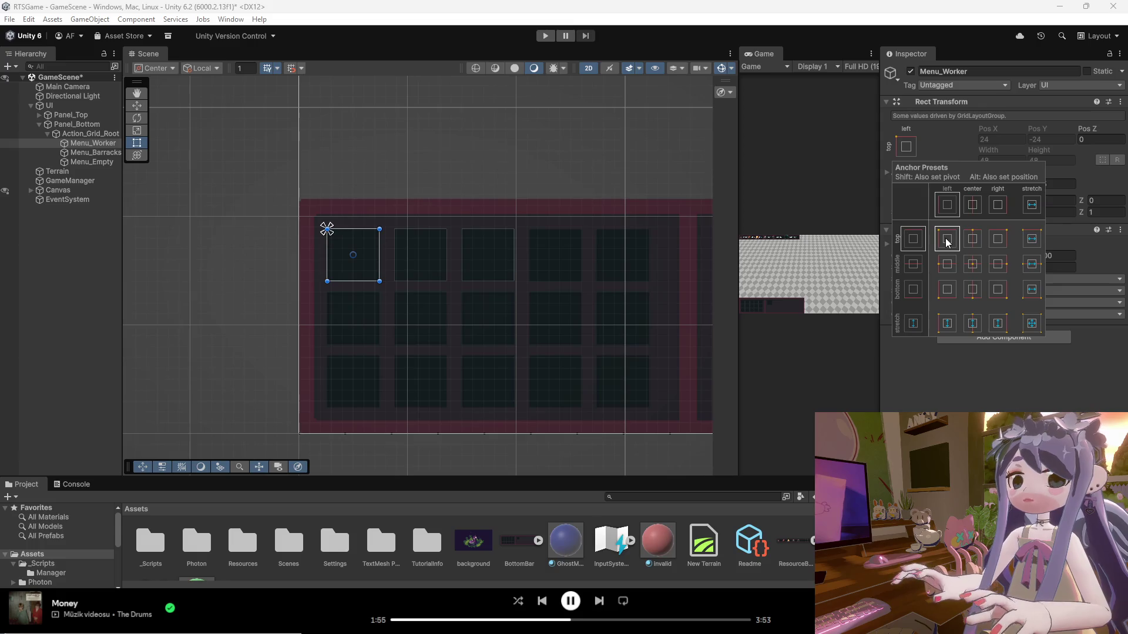
pyautogui.click(947, 264)
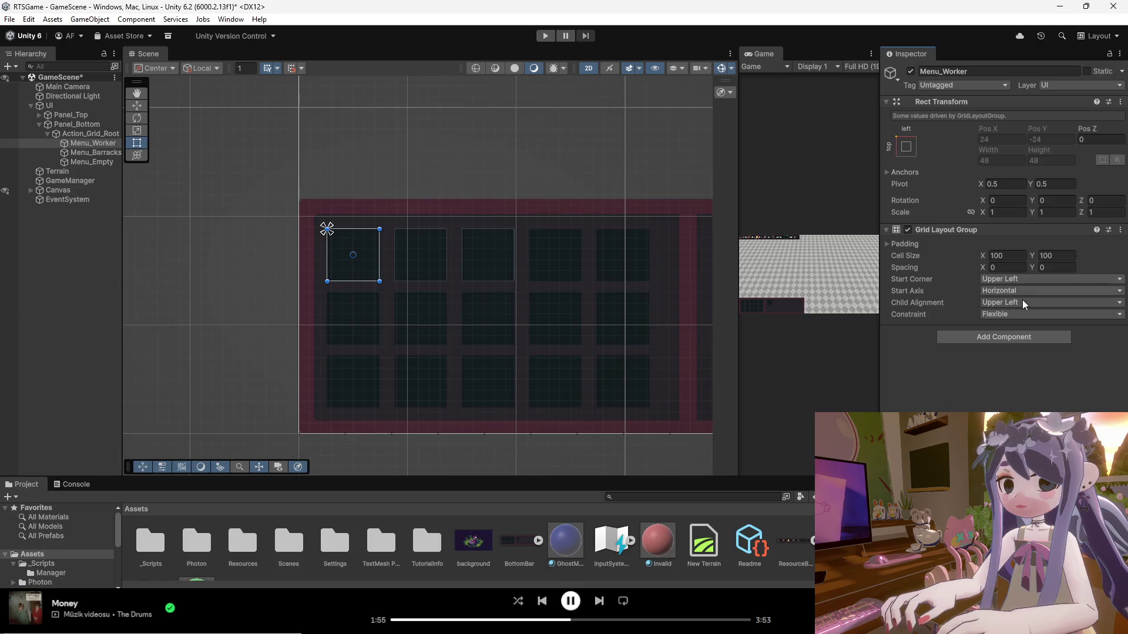
# Constrain Menu_Worker's grid to a fixed column count of 5.
pyautogui.click(1023, 315)
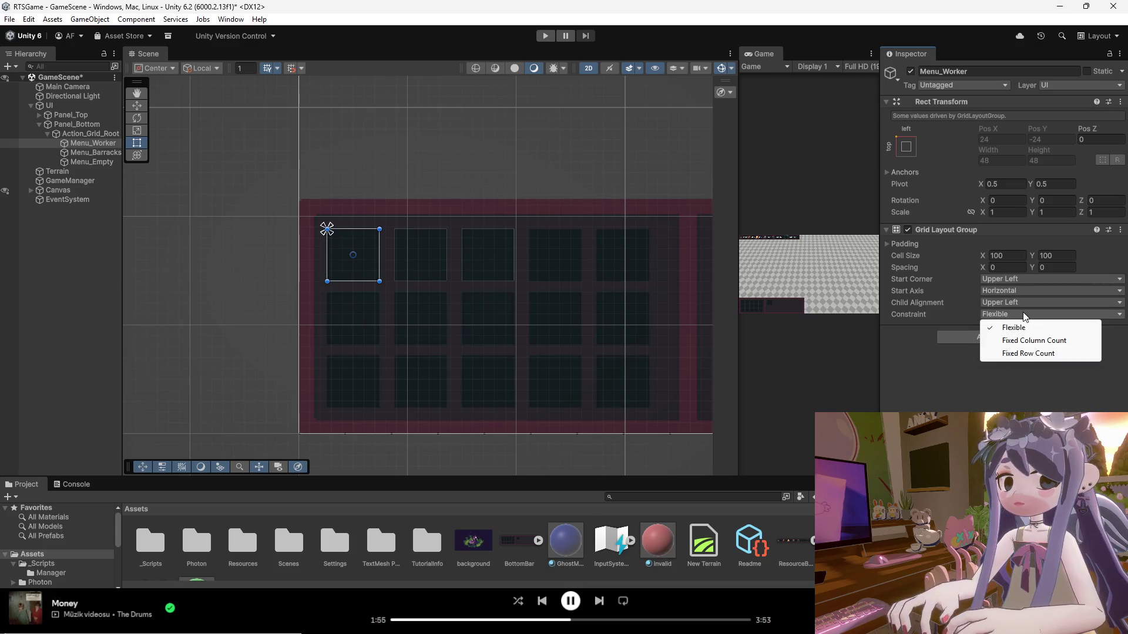
pyautogui.click(1034, 341)
pyautogui.click(1005, 328)
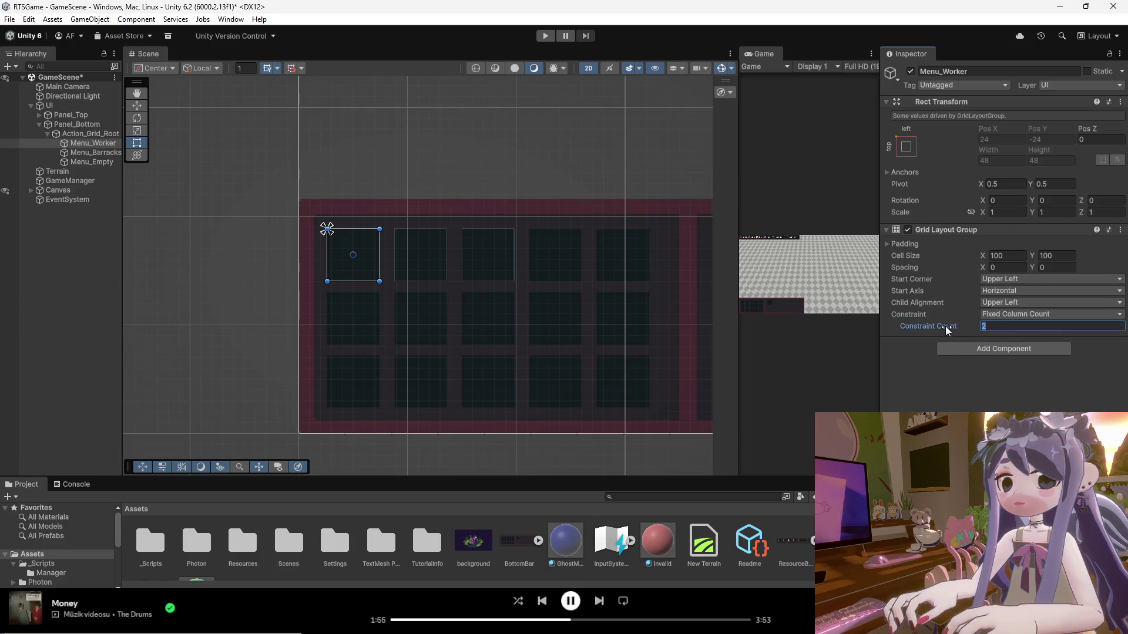
pyautogui.write('5')
pyautogui.press('Return')
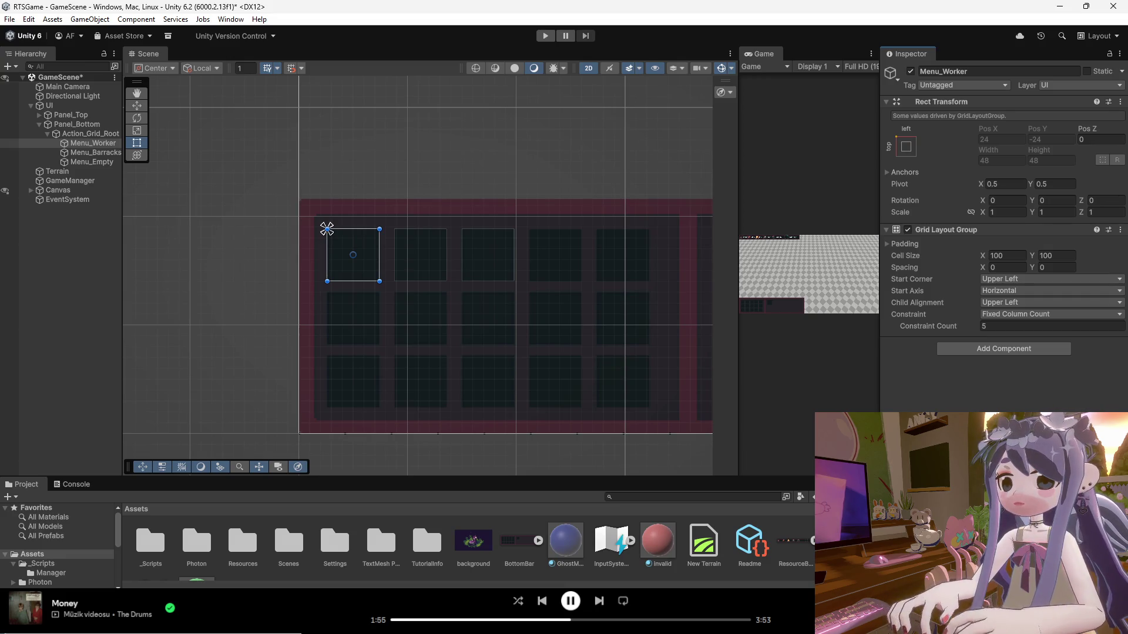
pyautogui.rightClick(84, 144)
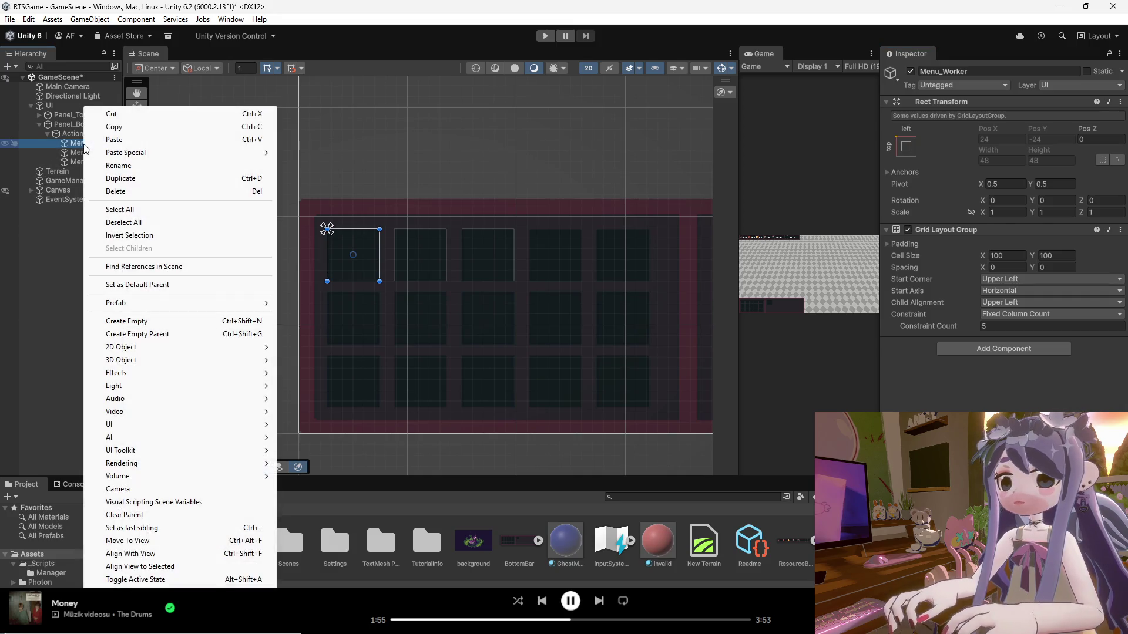
# Add a UI Image child named '1' under Menu_Worker, filling the first 100×100 cell.
pyautogui.moveTo(153, 425)
pyautogui.click(297, 424)
pyautogui.write('1')
pyautogui.press('Return')
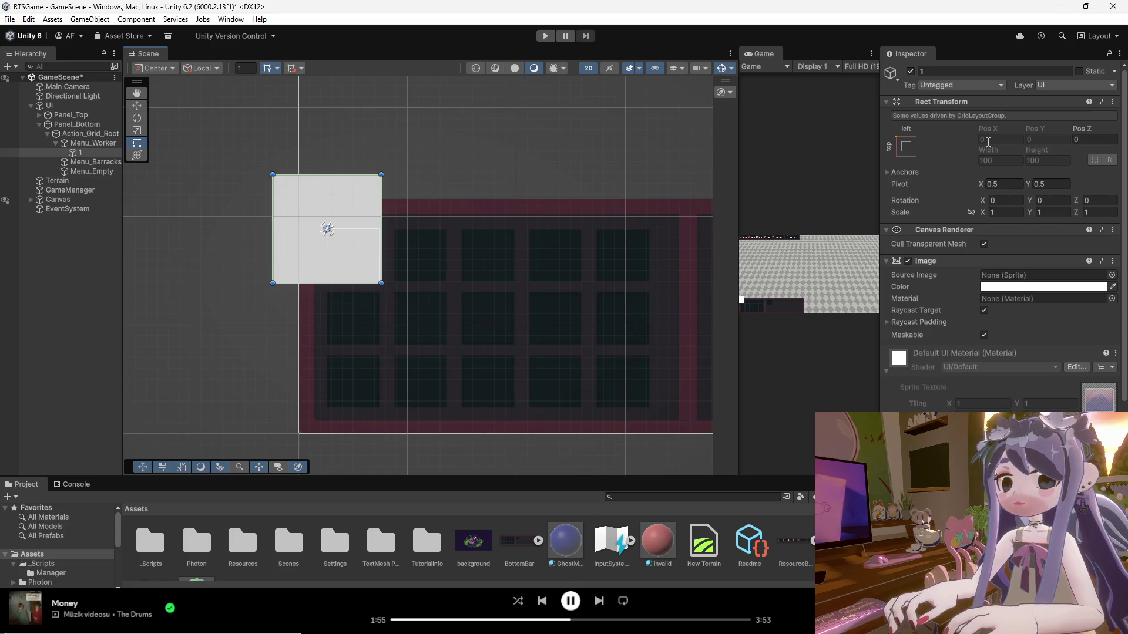
pyautogui.click(382, 284)
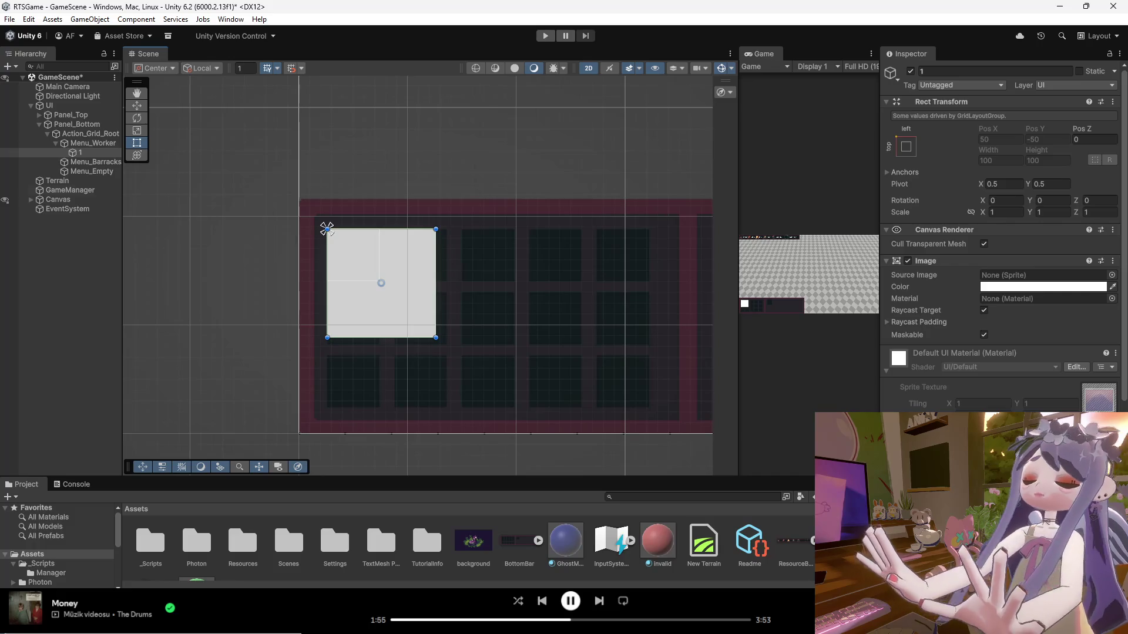
pyautogui.click(84, 154)
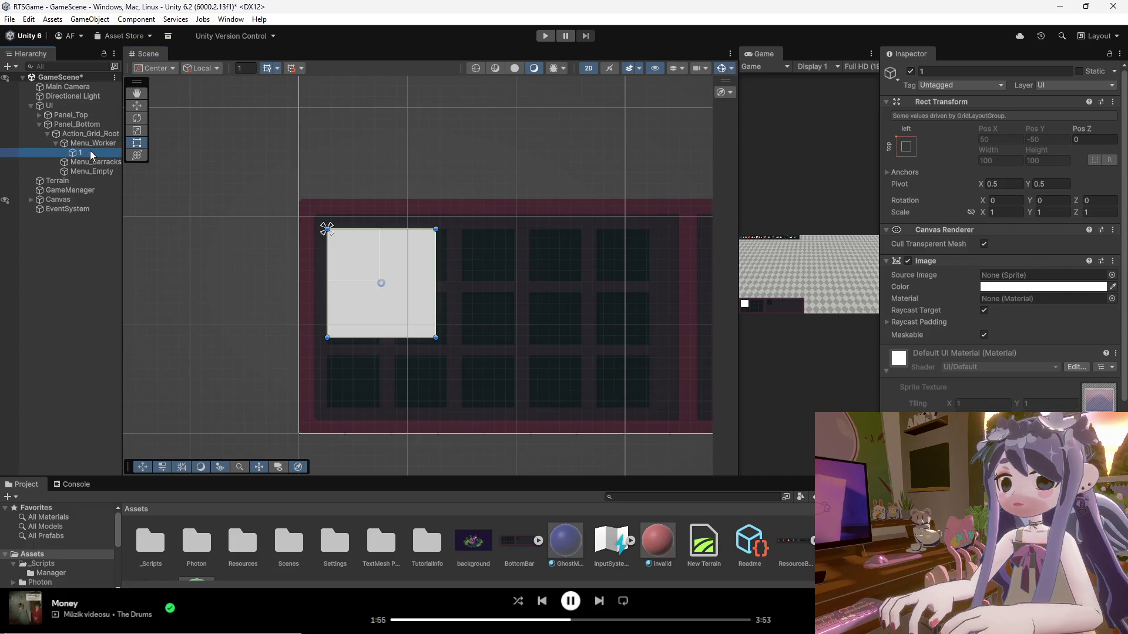
# Duplicate square 1 to create the copy 1 (1).
pyautogui.hotkey('ctrl', 'z')
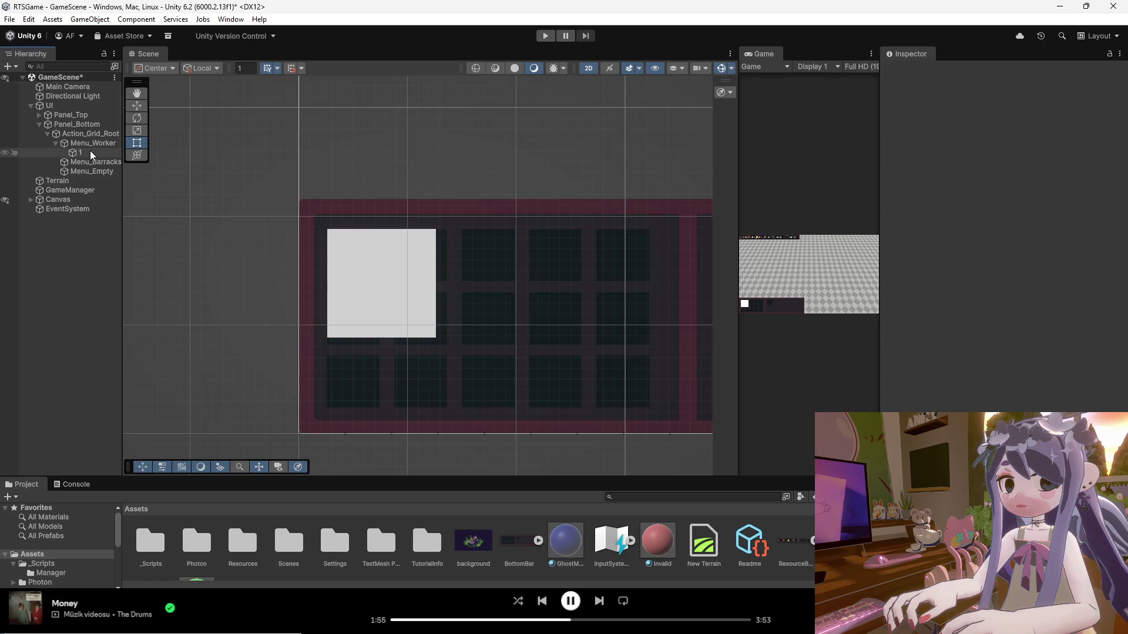
pyautogui.hotkey('ctrl', 'd')
pyautogui.hotkey('ctrl', 'd')
pyautogui.hotkey('ctrl', 'd')
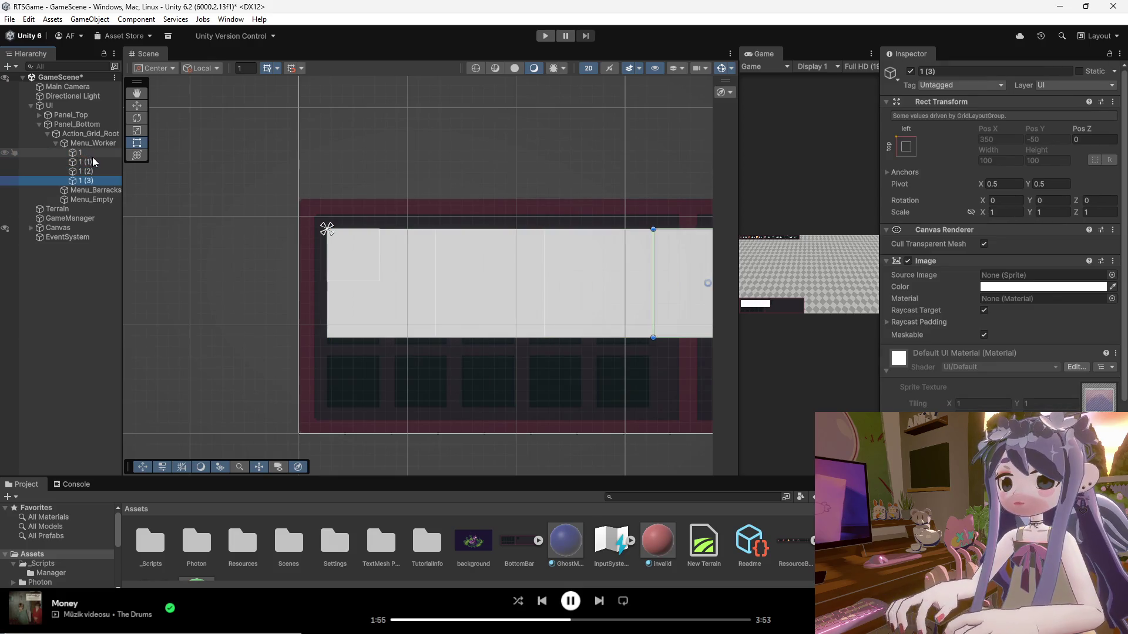
pyautogui.click(92, 161)
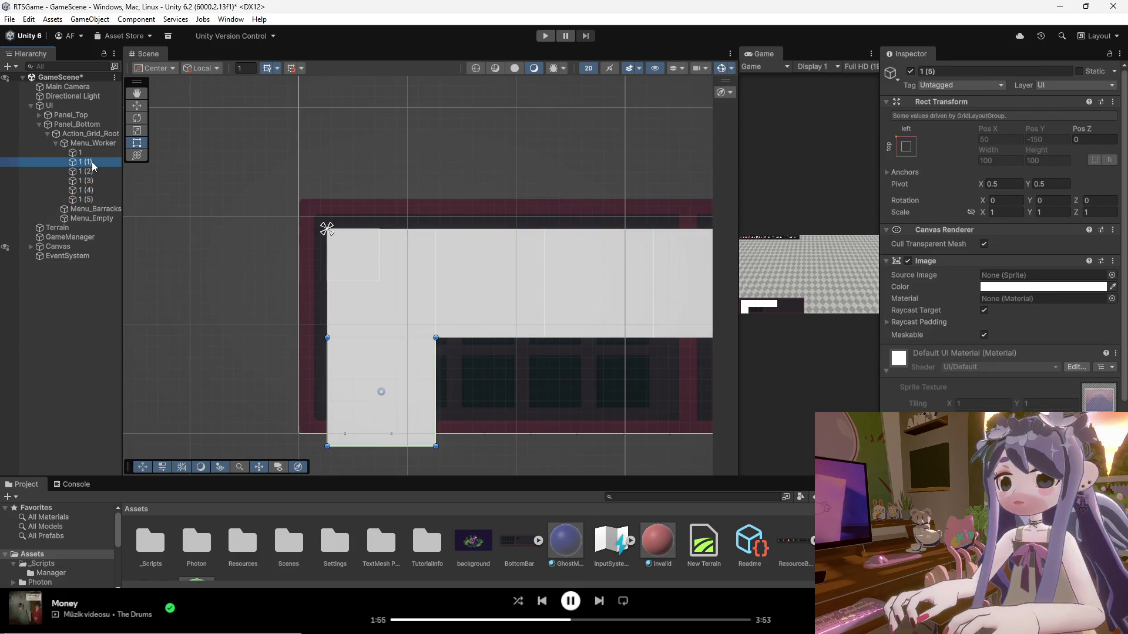
pyautogui.rightClick(92, 161)
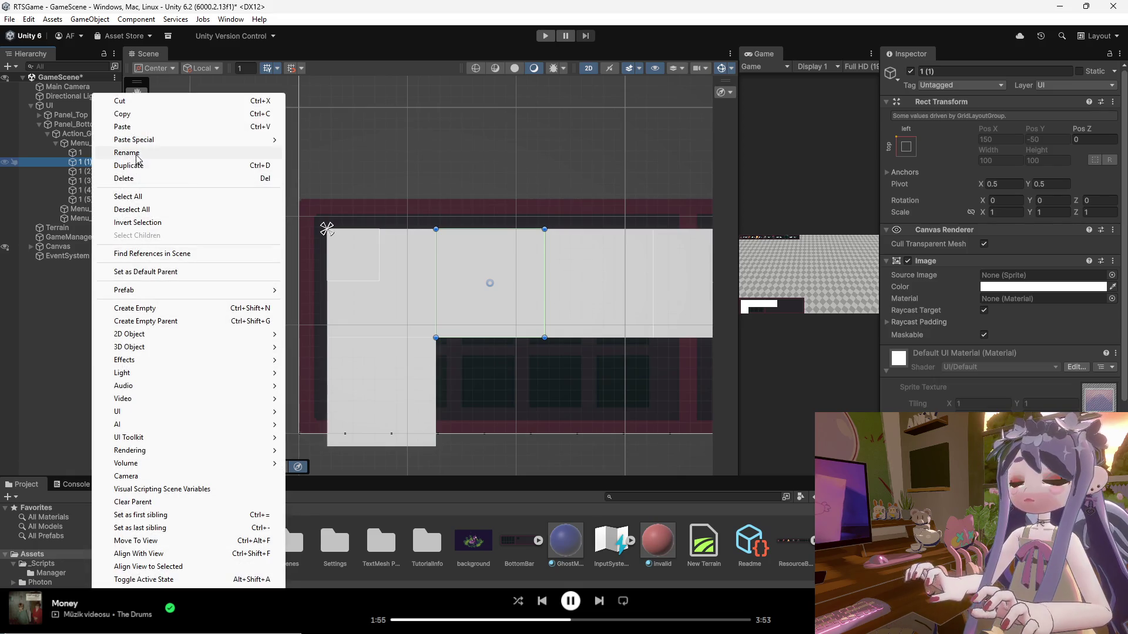
pyautogui.press('Escape')
pyautogui.press('BackSpace')
pyautogui.press('BackSpace')
pyautogui.press('Return')
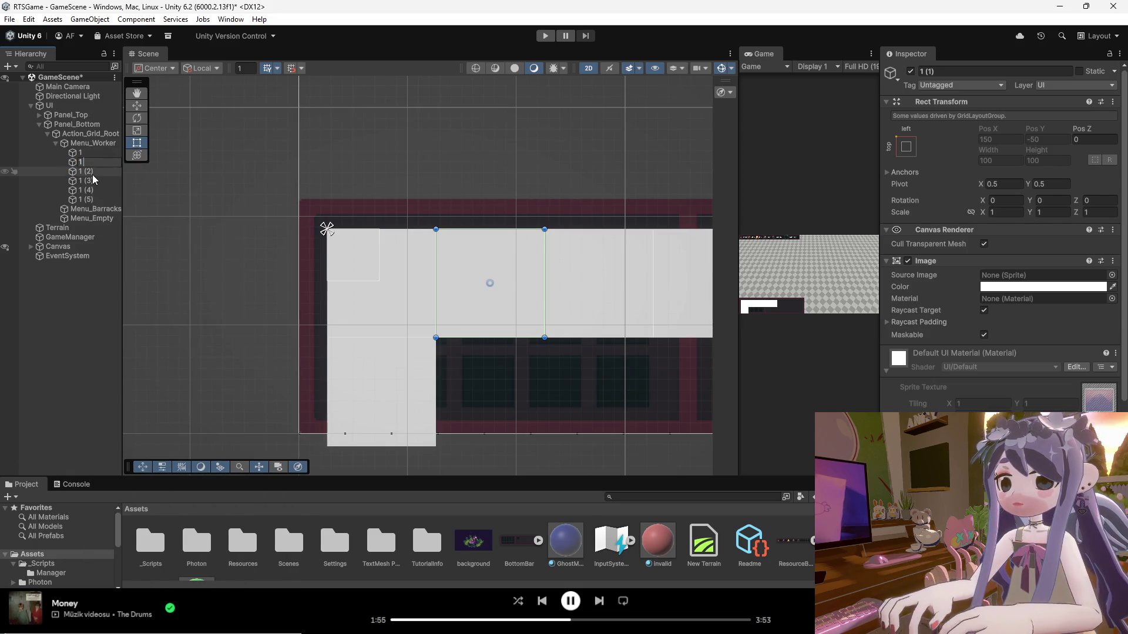
# Make further copies up to 1 (3), undoing the stray extra duplicate.
pyautogui.rightClick(97, 171)
pyautogui.click(114, 153)
pyautogui.write('1')
pyautogui.press('Return')
pyautogui.rightClick(101, 181)
pyautogui.click(135, 168)
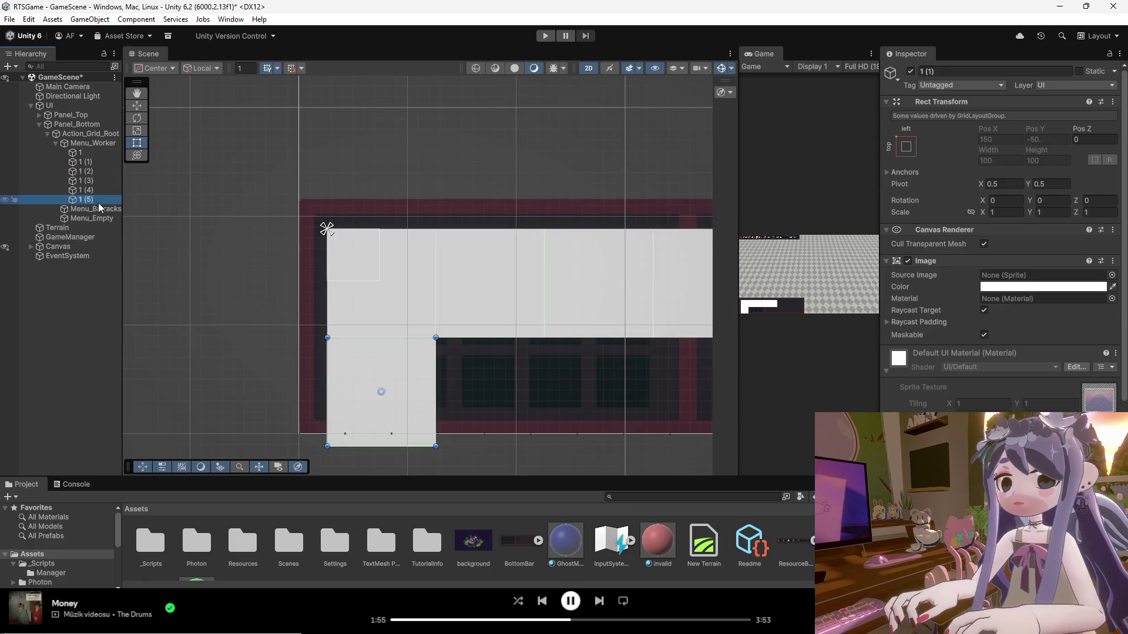
pyautogui.hotkey('ctrl', 'z')
pyautogui.hotkey('ctrl', 'z')
pyautogui.hotkey('ctrl', 'z')
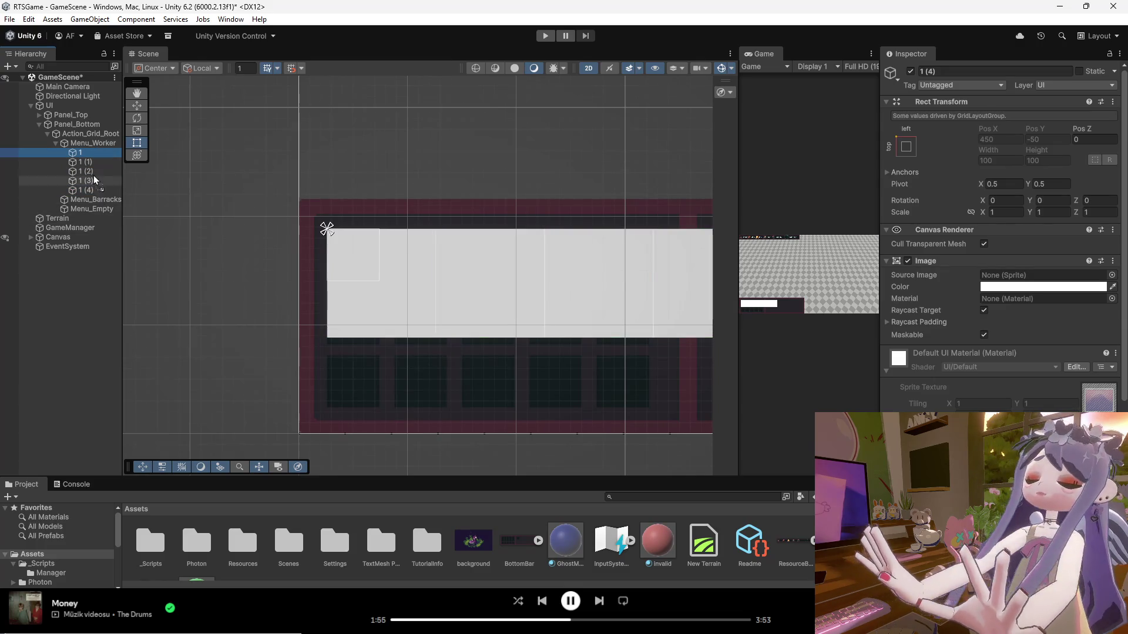
# Select the five squares 1 through 1 (4).
pyautogui.click(97, 148)
pyautogui.keyDown('shift'); pyautogui.click(91, 181); pyautogui.keyUp('shift')
pyautogui.keyDown('shift'); pyautogui.click(87, 190); pyautogui.keyUp('shift')
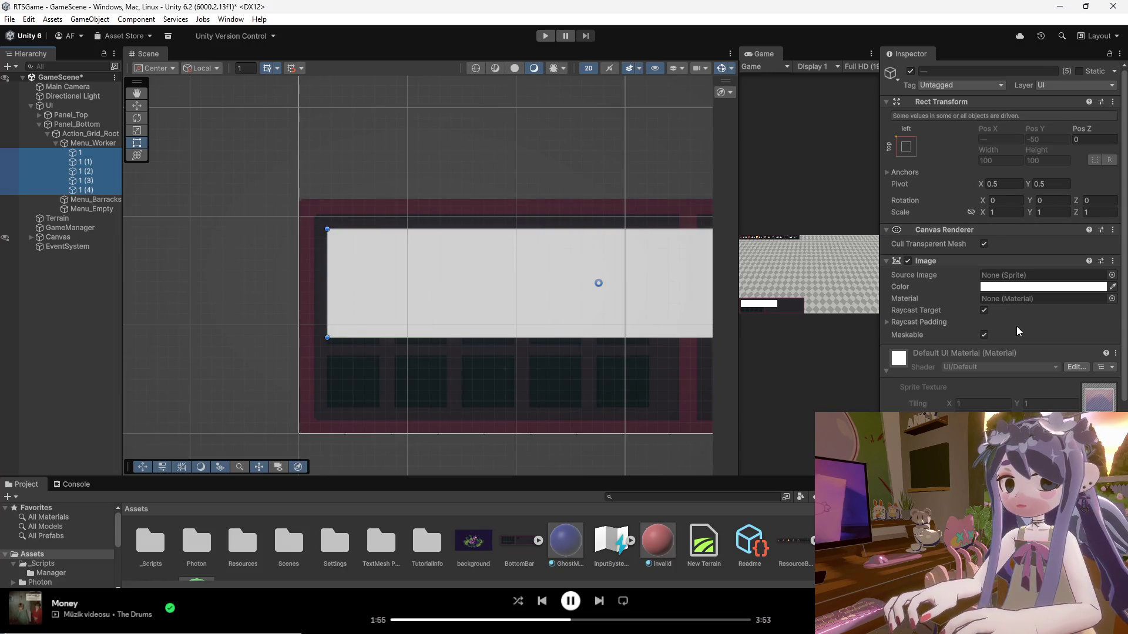
# Scale the five selected squares to 0.48 on X and Y.
pyautogui.click(998, 213)
pyautogui.write('0')
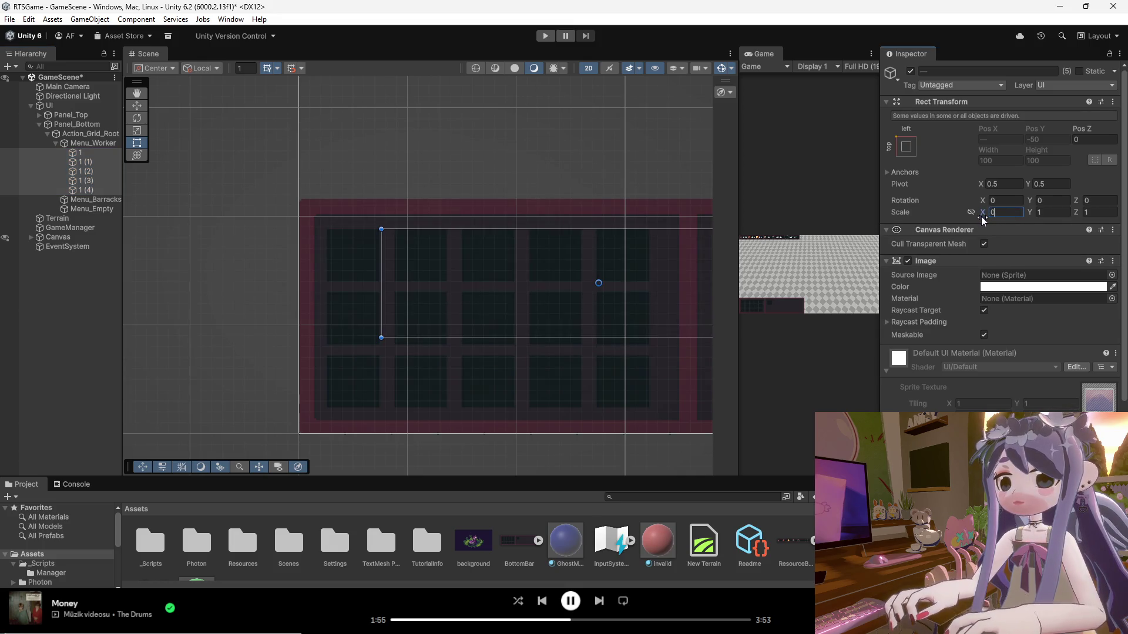
pyautogui.write('.1')
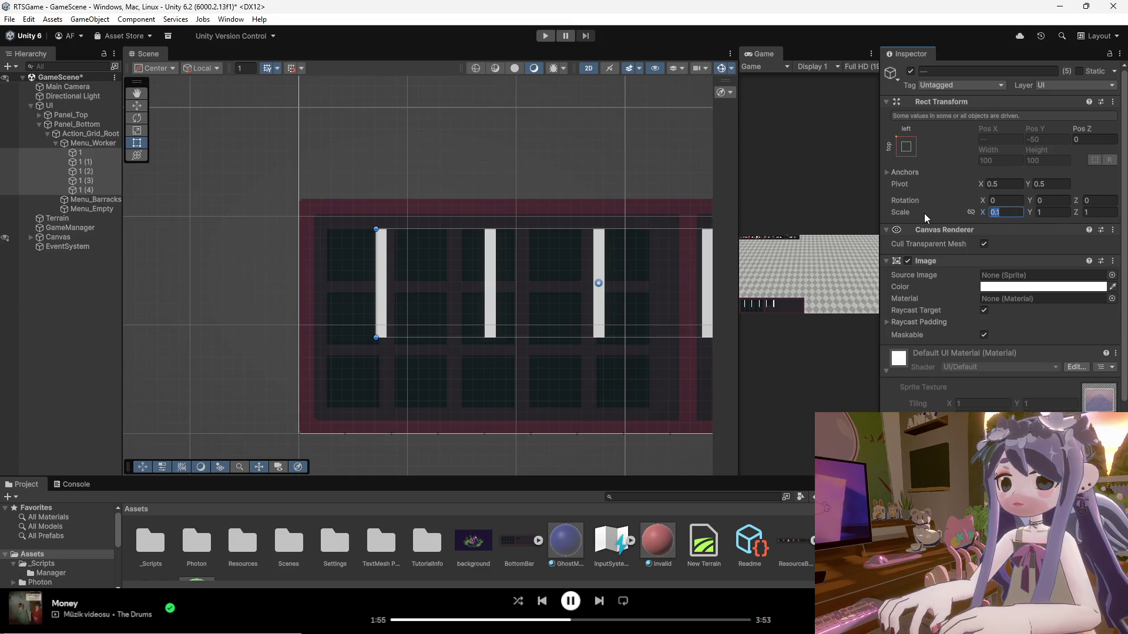
pyautogui.write('0.4')
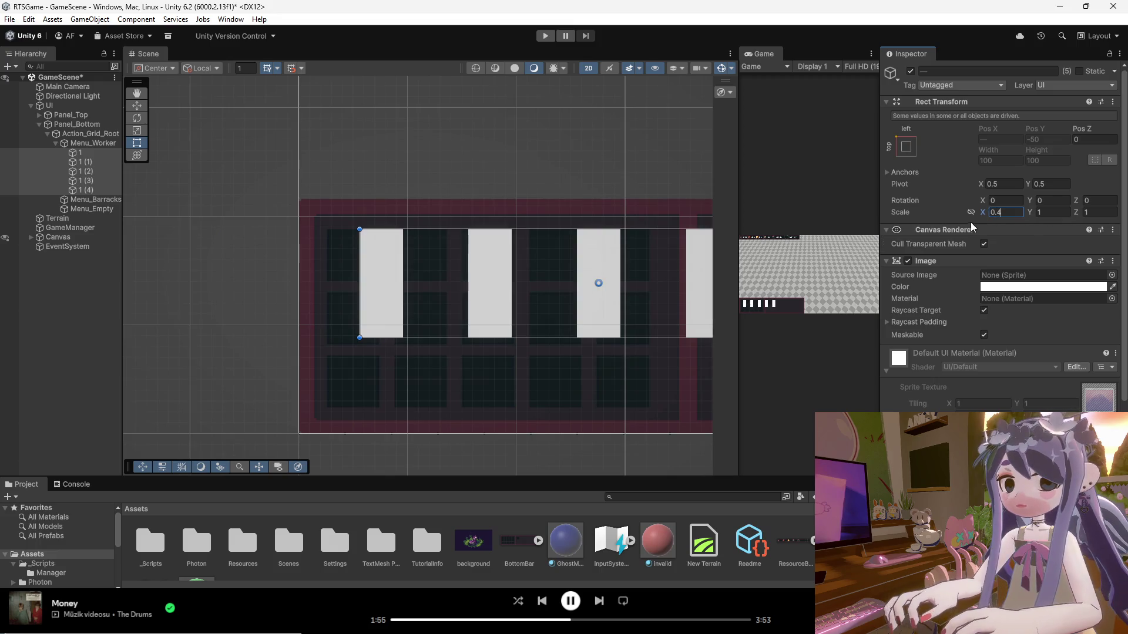
pyautogui.press('Return')
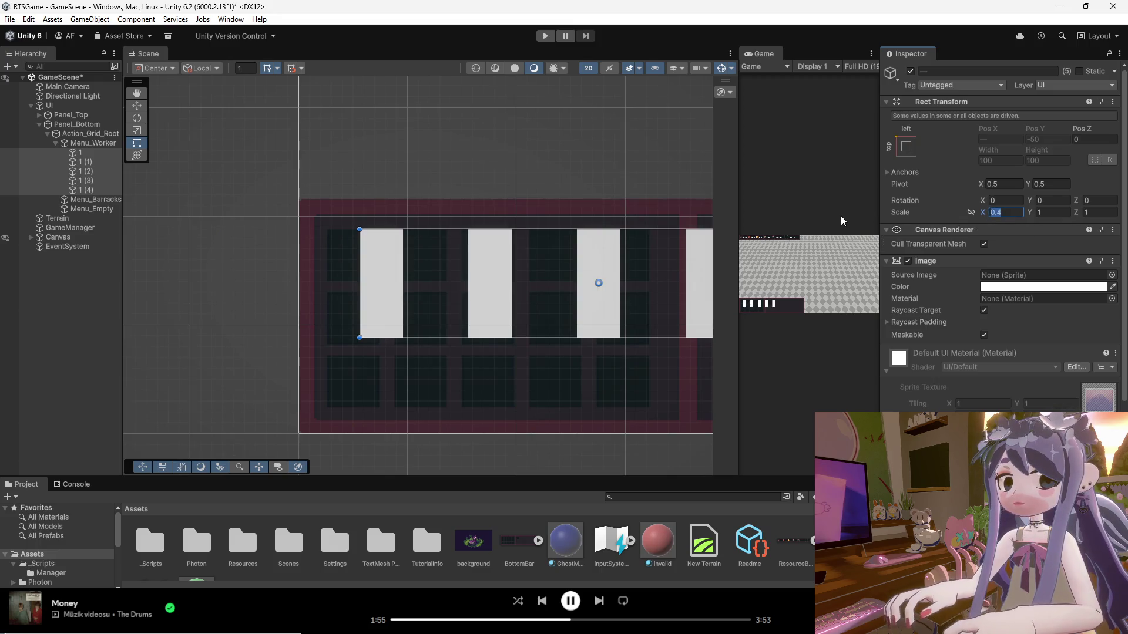
pyautogui.write('0')
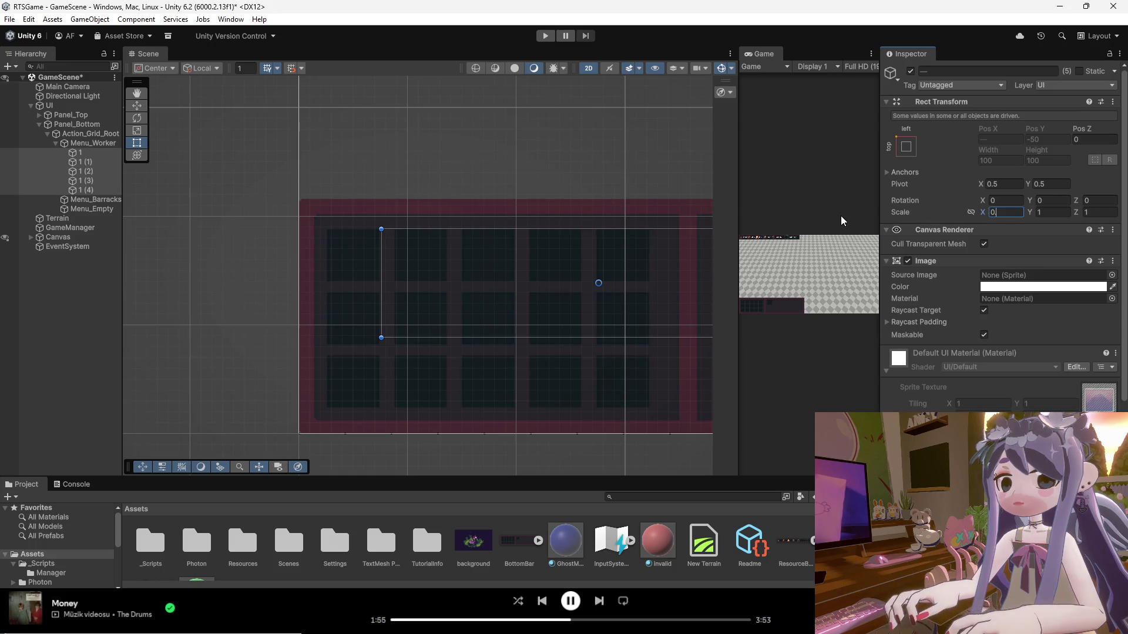
pyautogui.write('.48')
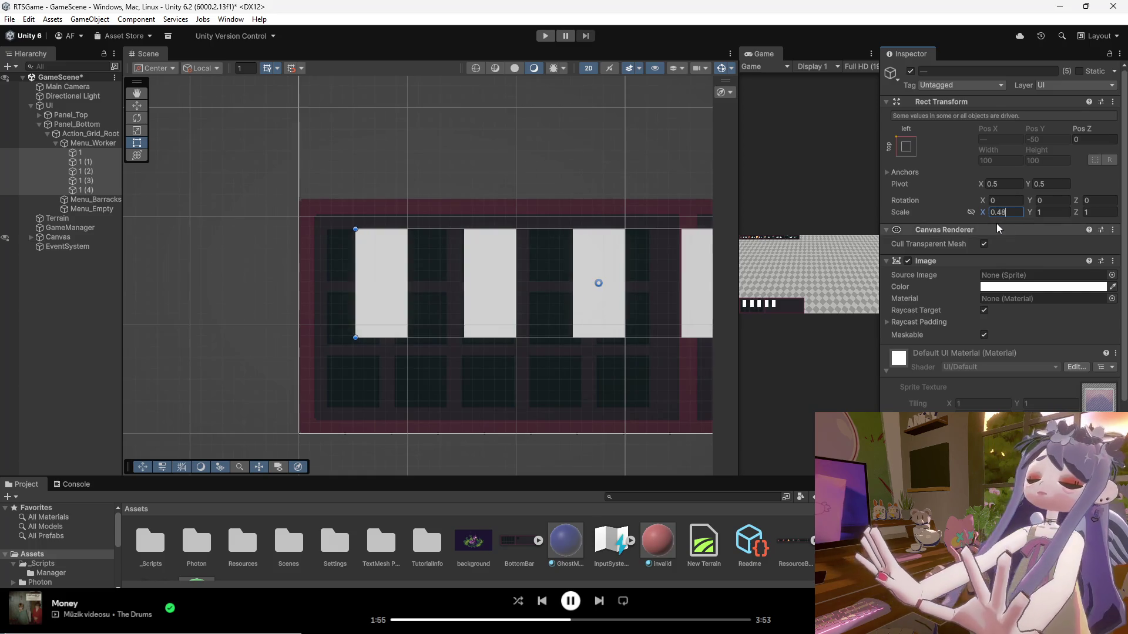
pyautogui.click(1049, 213)
pyautogui.write('0')
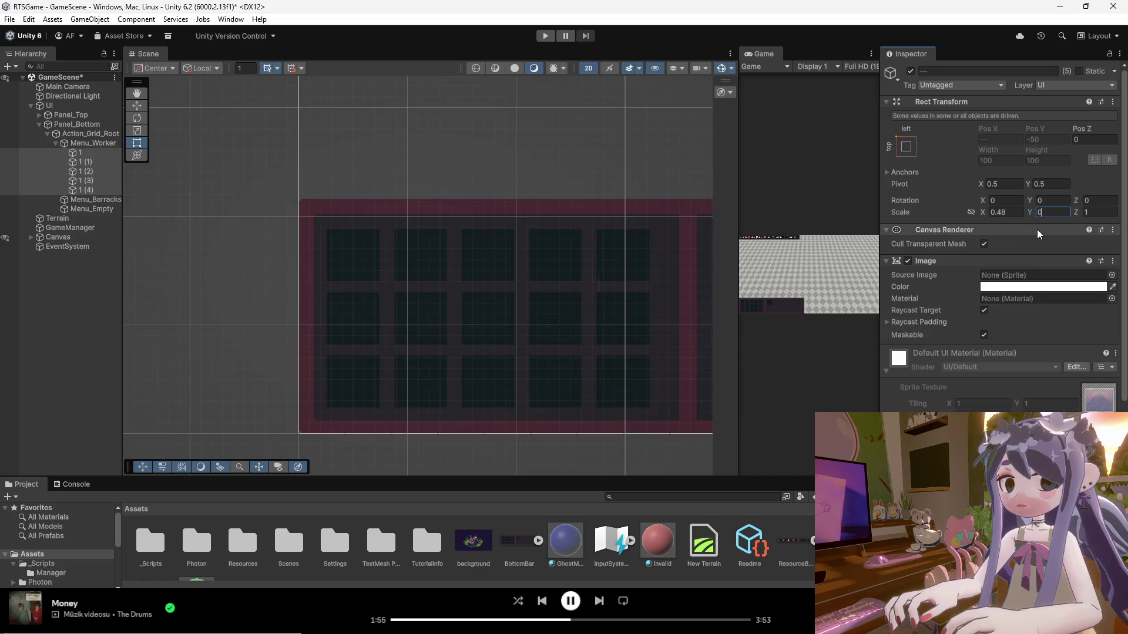
pyautogui.write('.48')
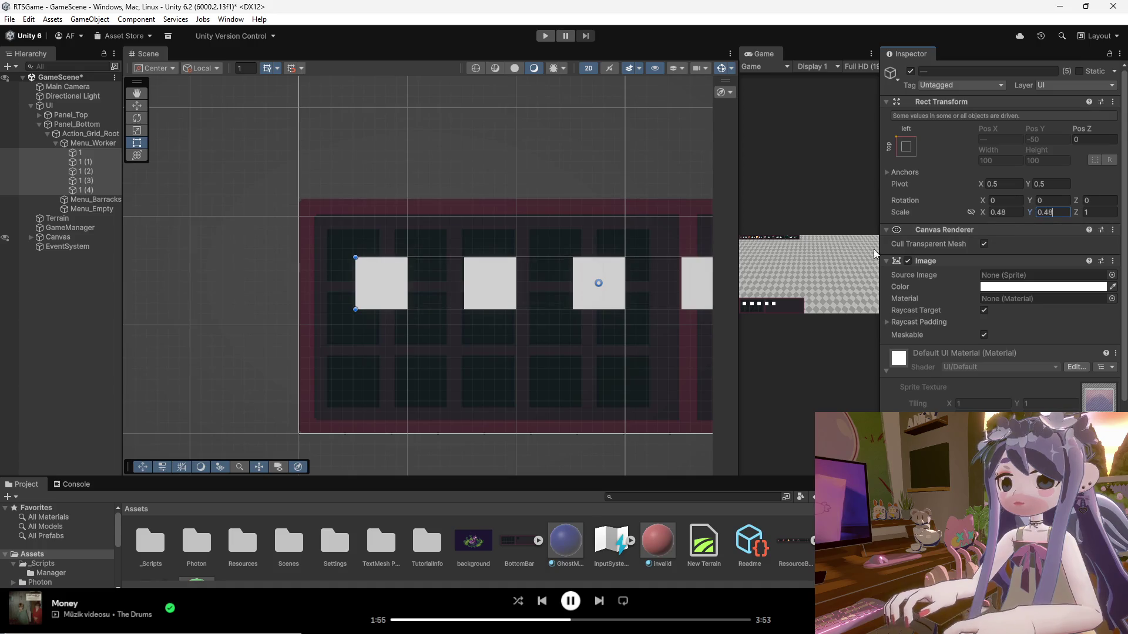
pyautogui.scroll(-3, 431, 274)
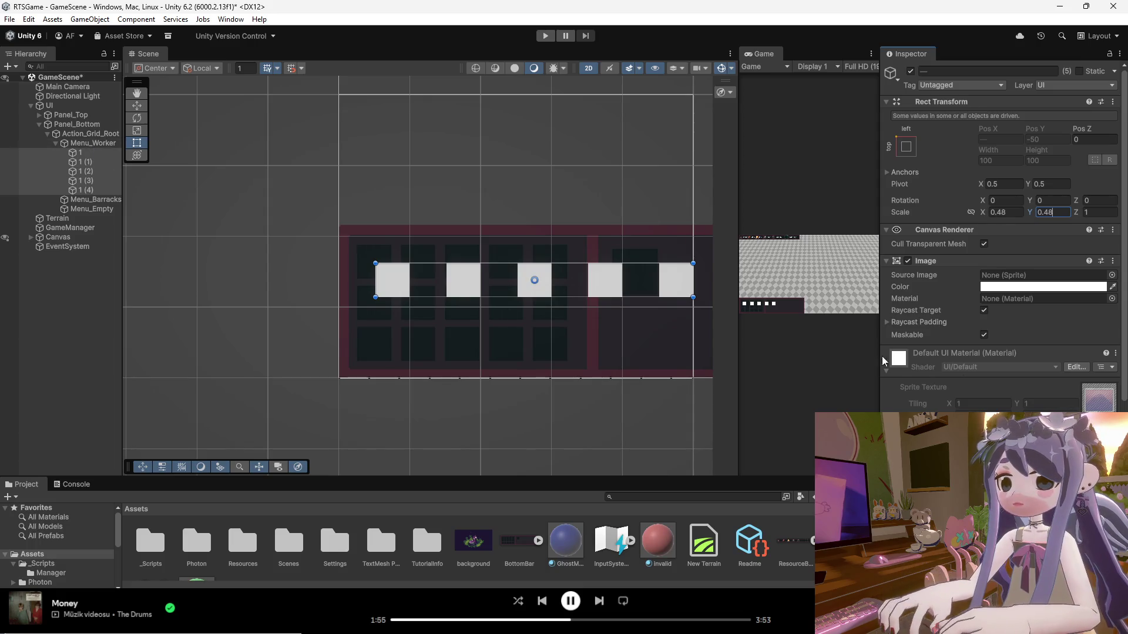
pyautogui.click(92, 143)
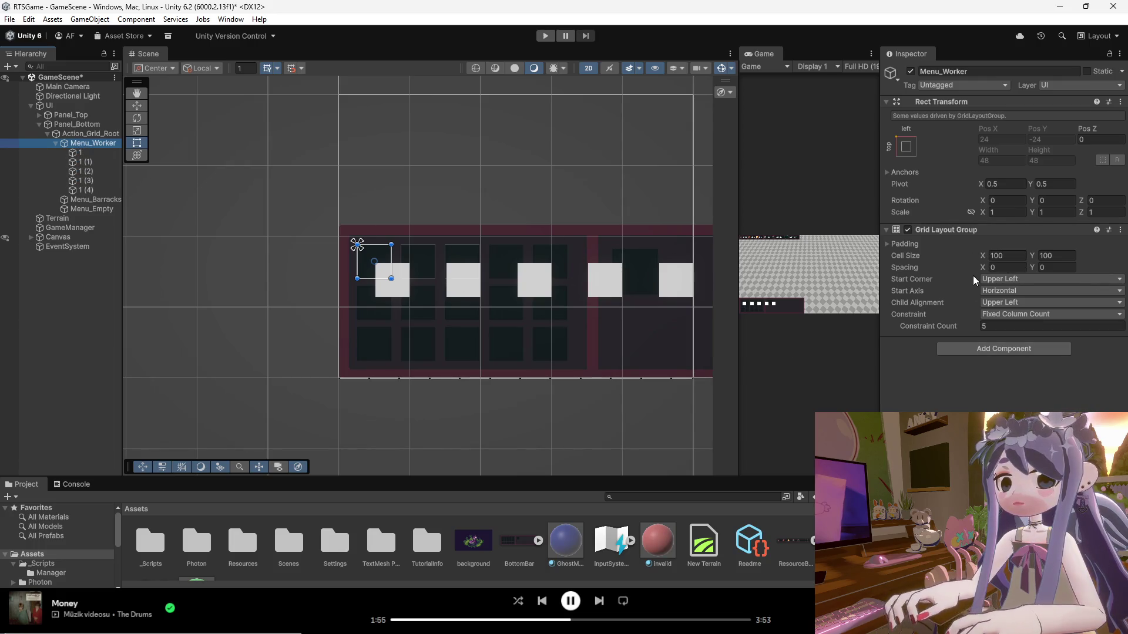
# Give Menu_Worker's grid 14×14 spacing and 48×48 cells, then select squares 1 through 1 (4).
pyautogui.click(1005, 266)
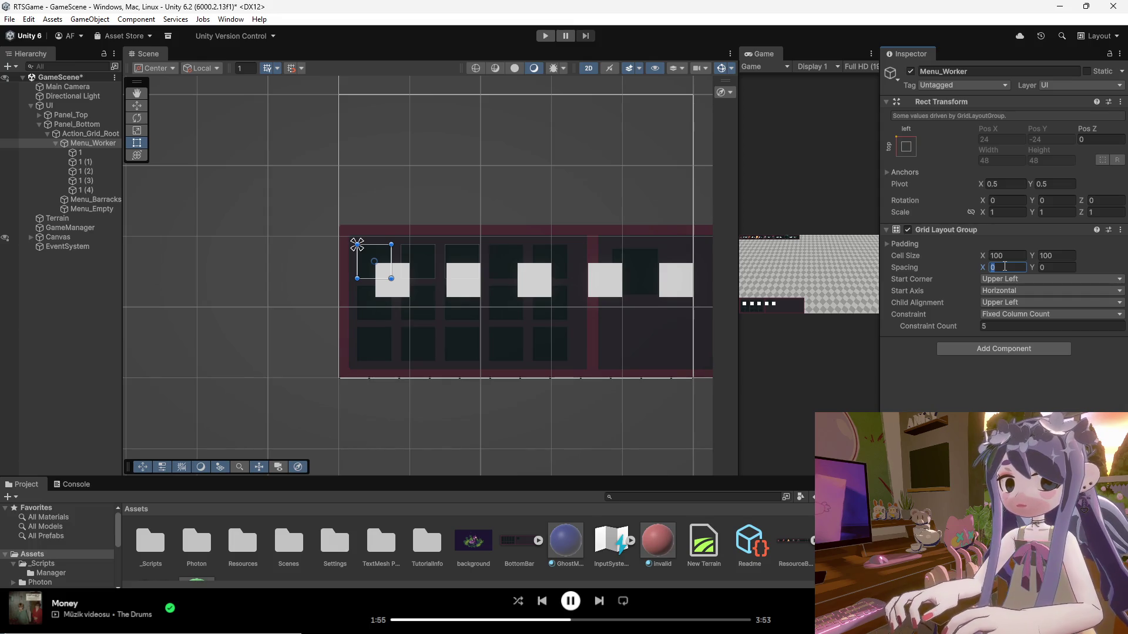
pyautogui.write('14')
pyautogui.press('Tab')
pyautogui.write('14')
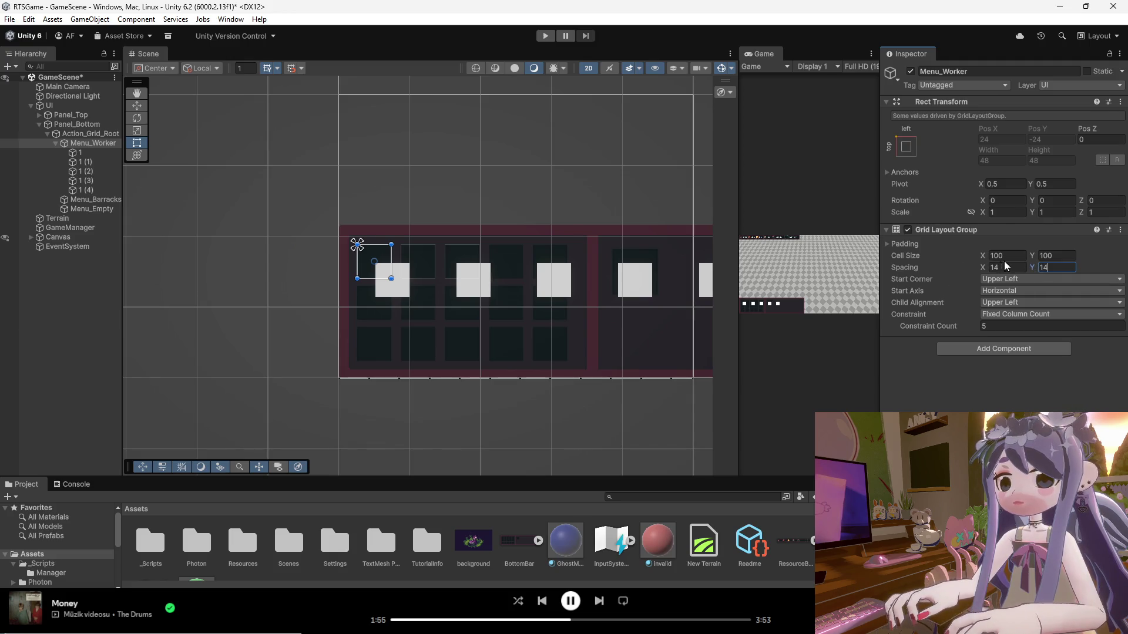
pyautogui.click(1016, 256)
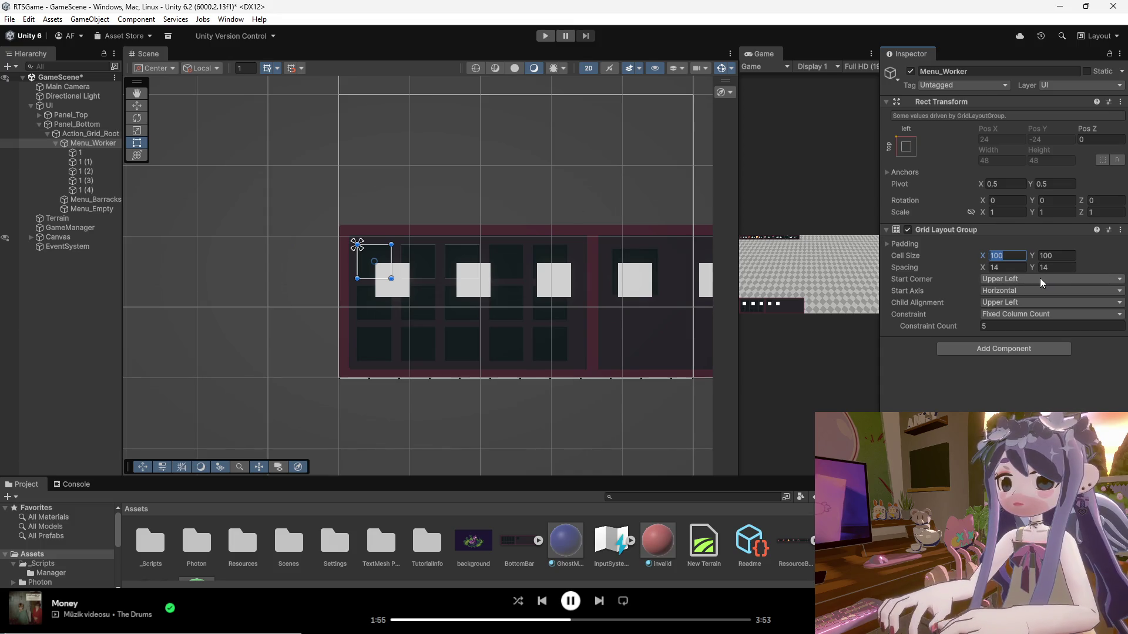
pyautogui.write('48')
pyautogui.press('Tab')
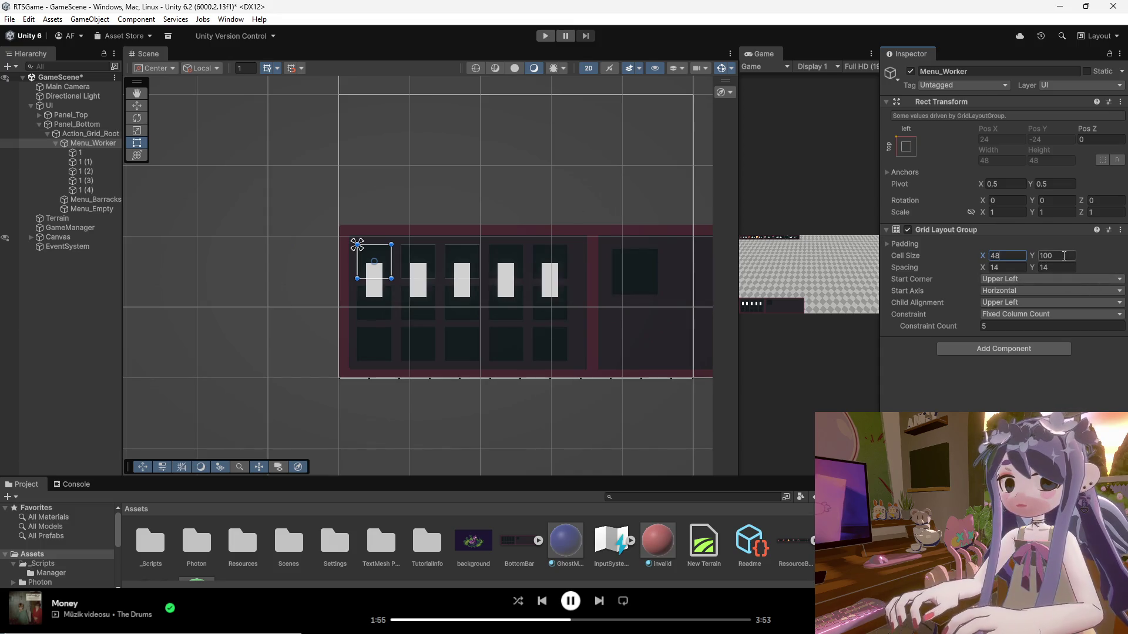
pyautogui.write('48')
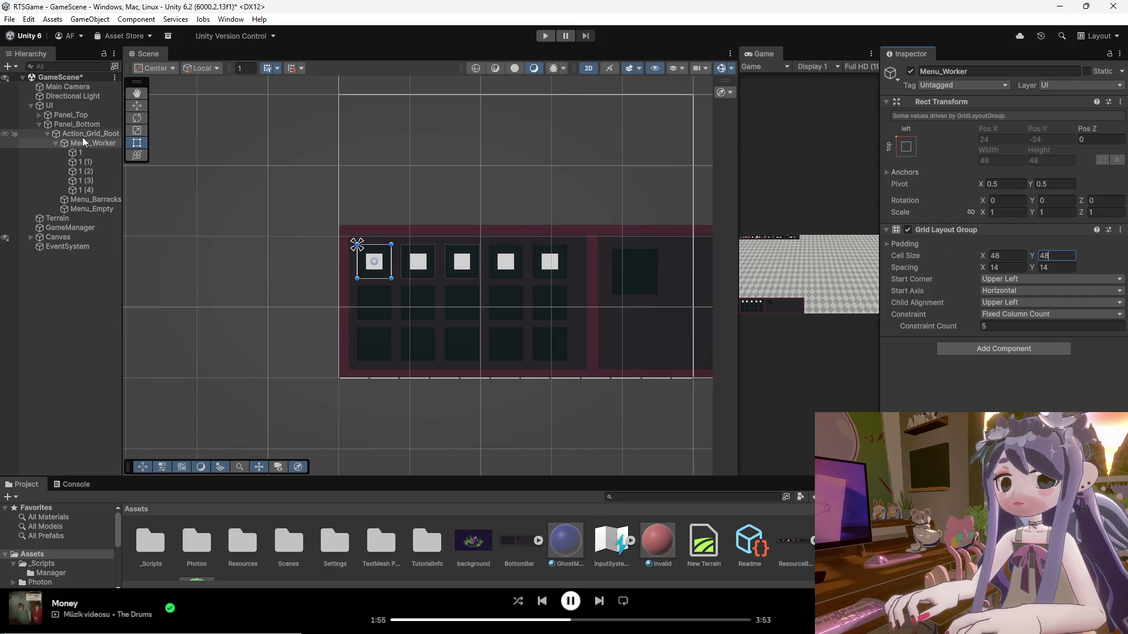
pyautogui.click(83, 154)
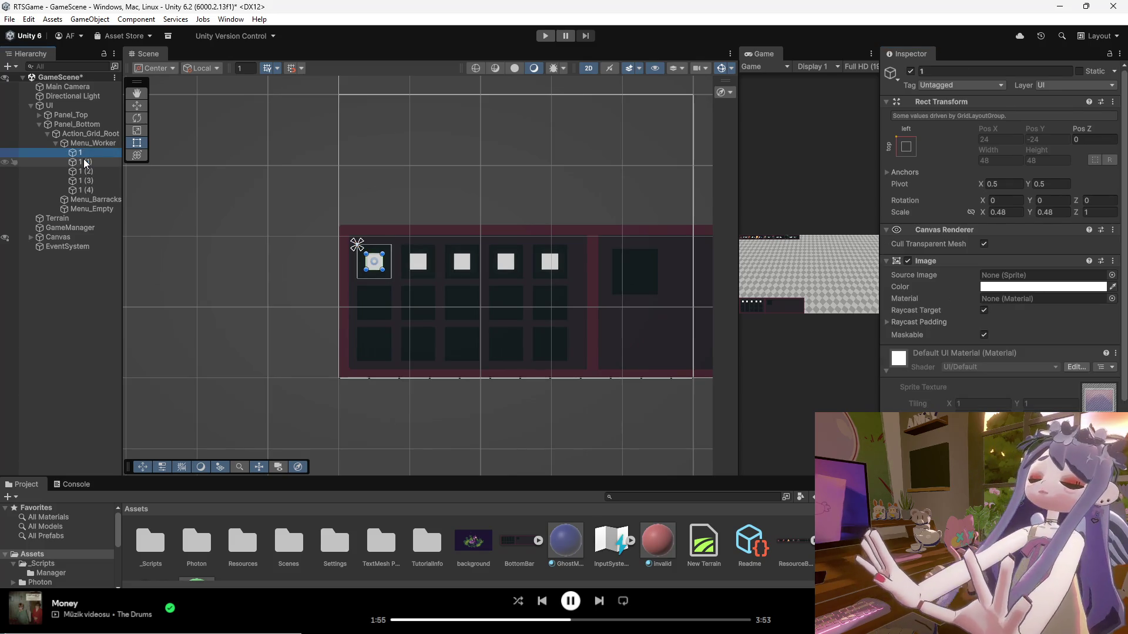
pyautogui.hotkey('shift', 'Down')
pyautogui.hotkey('shift', 'Down')
pyautogui.hotkey('shift', 'Down')
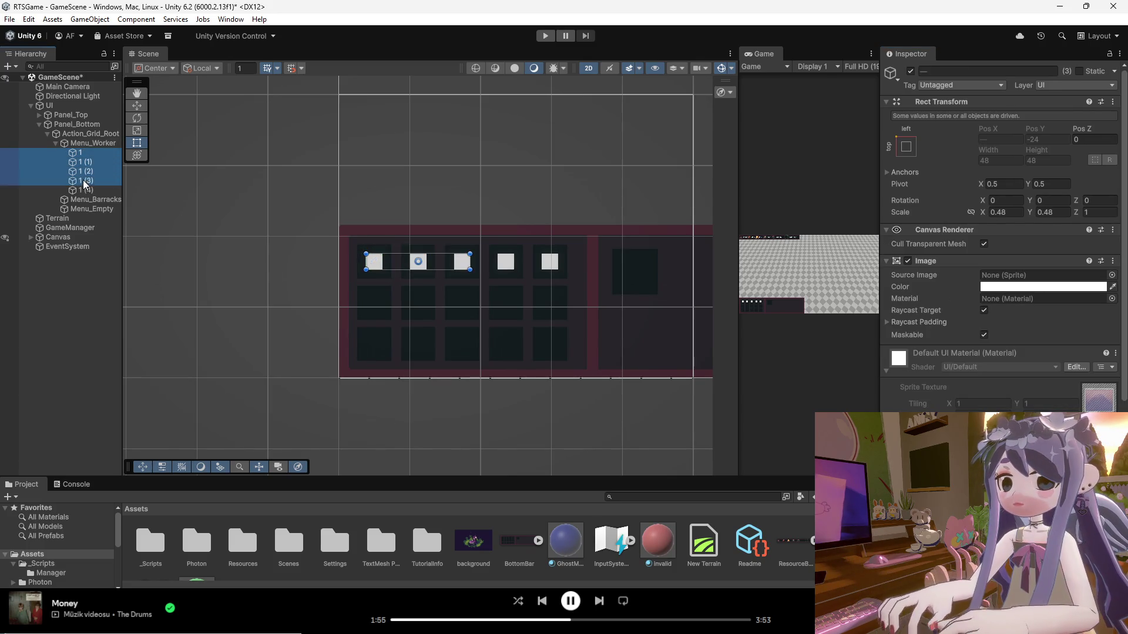
# Reset the five squares' X and Y scale to 1.
pyautogui.click(1003, 212)
pyautogui.write('1')
pyautogui.click(1052, 213)
pyautogui.write('1')
pyautogui.click(1104, 213)
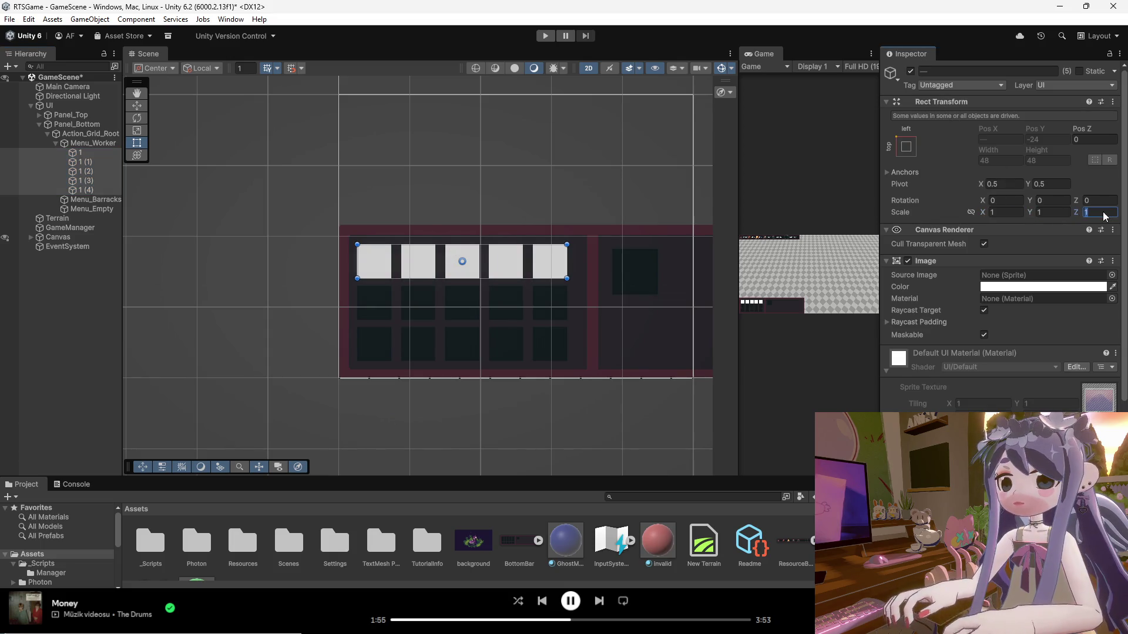
# Duplicate square 1 (4) to start a second row of cells.
pyautogui.click(178, 181)
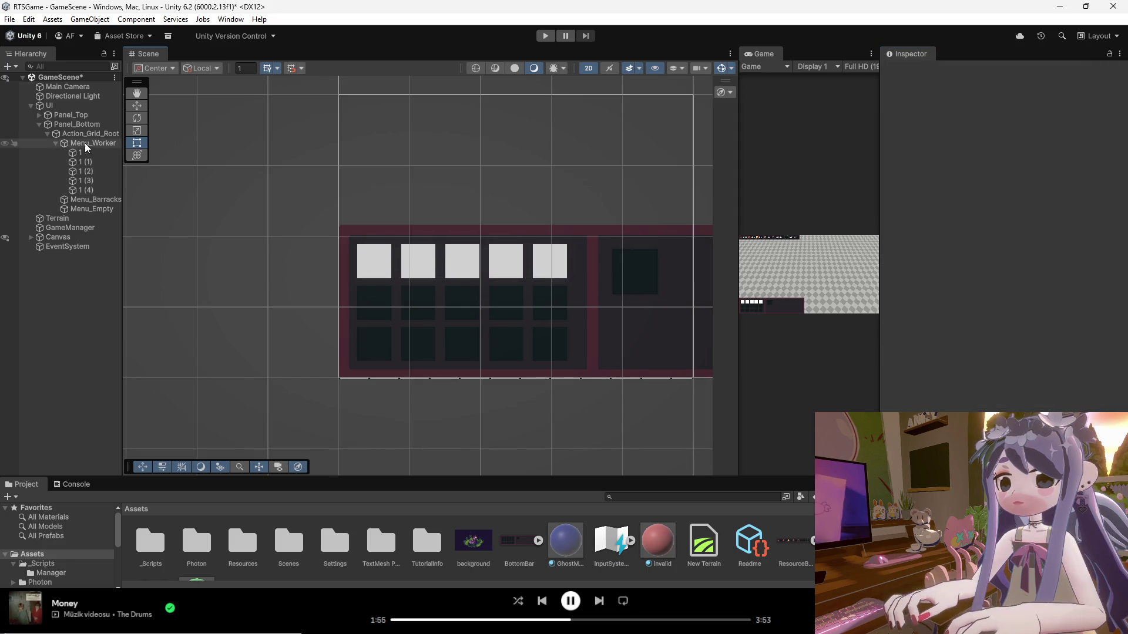
pyautogui.click(94, 144)
pyautogui.click(90, 154)
pyautogui.click(88, 181)
pyautogui.click(87, 190)
pyautogui.hotkey('ctrl', 'd')
pyautogui.hotkey('ctrl', 'd')
pyautogui.hotkey('ctrl', 'd')
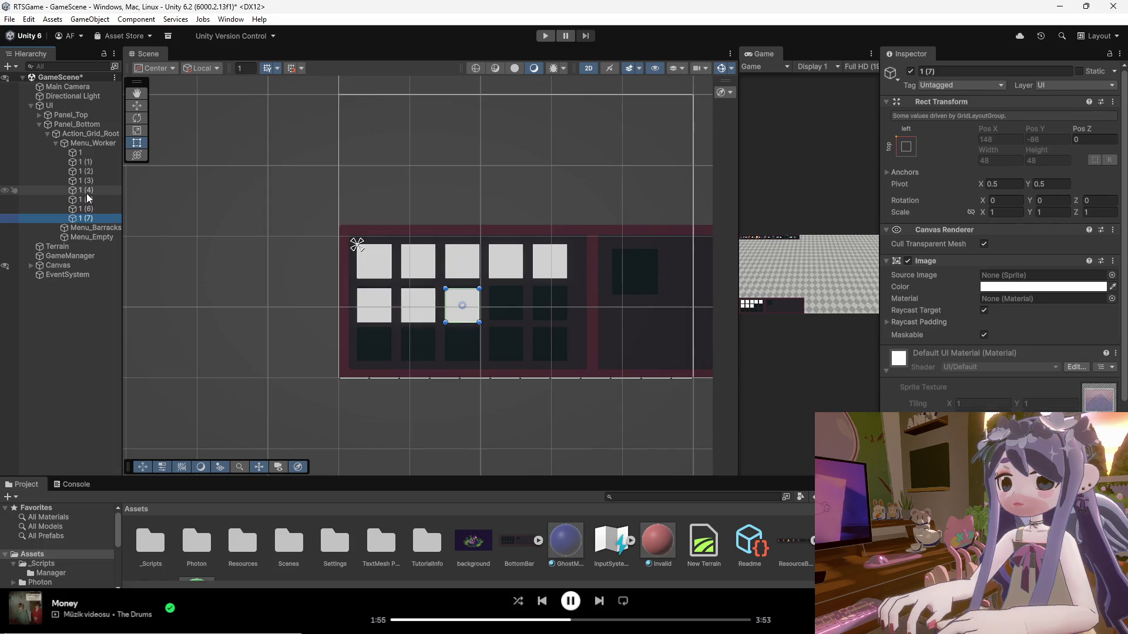
pyautogui.click(477, 314)
pyautogui.scroll(-1, 516, 315)
pyautogui.scroll(-1, 516, 310)
# Delete the extra squares 1 (7), 1 (6), 1 (5) and 1 (4).
pyautogui.scroll(3, 511, 311)
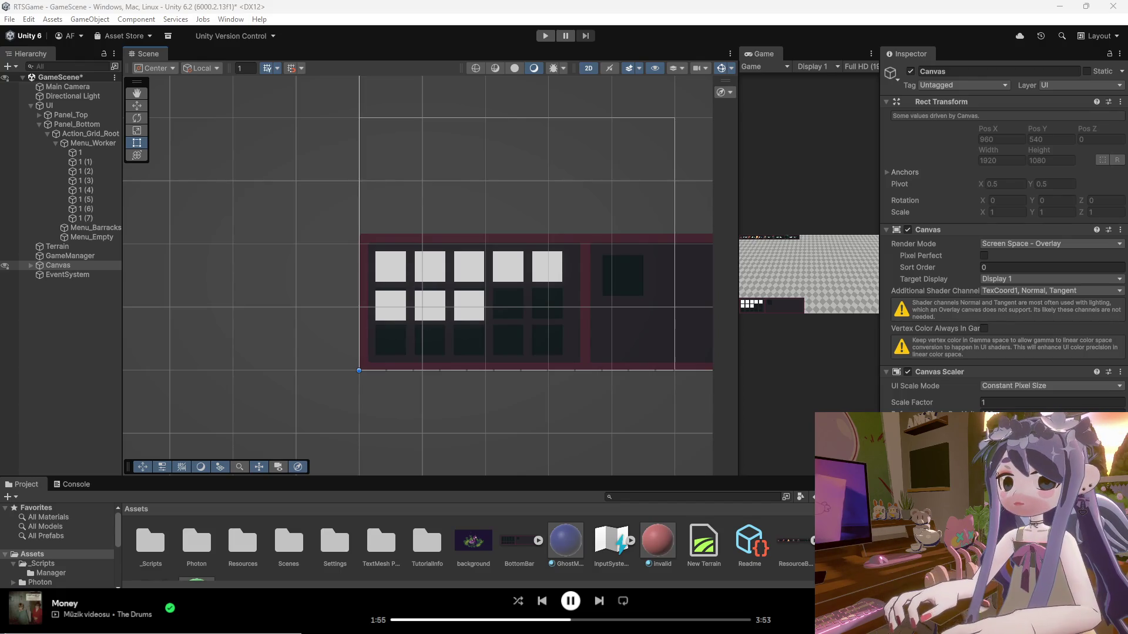
pyautogui.click(87, 220)
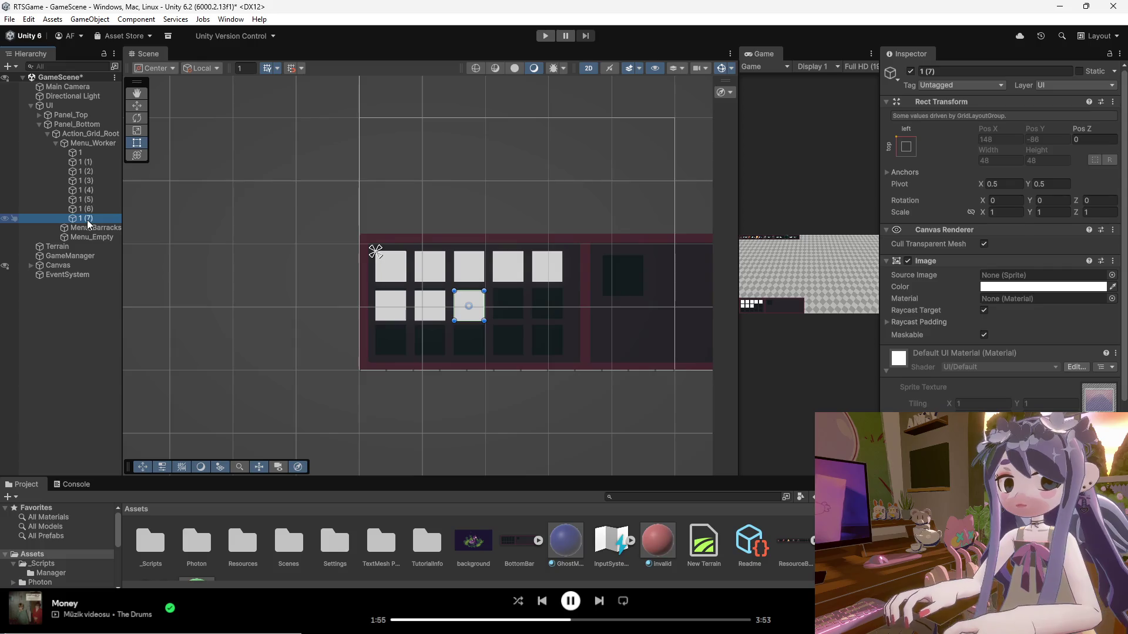
pyautogui.press('Delete')
pyautogui.click(93, 210)
pyautogui.press('Delete')
pyautogui.click(94, 199)
pyautogui.press('Delete')
pyautogui.click(96, 191)
pyautogui.press('Delete')
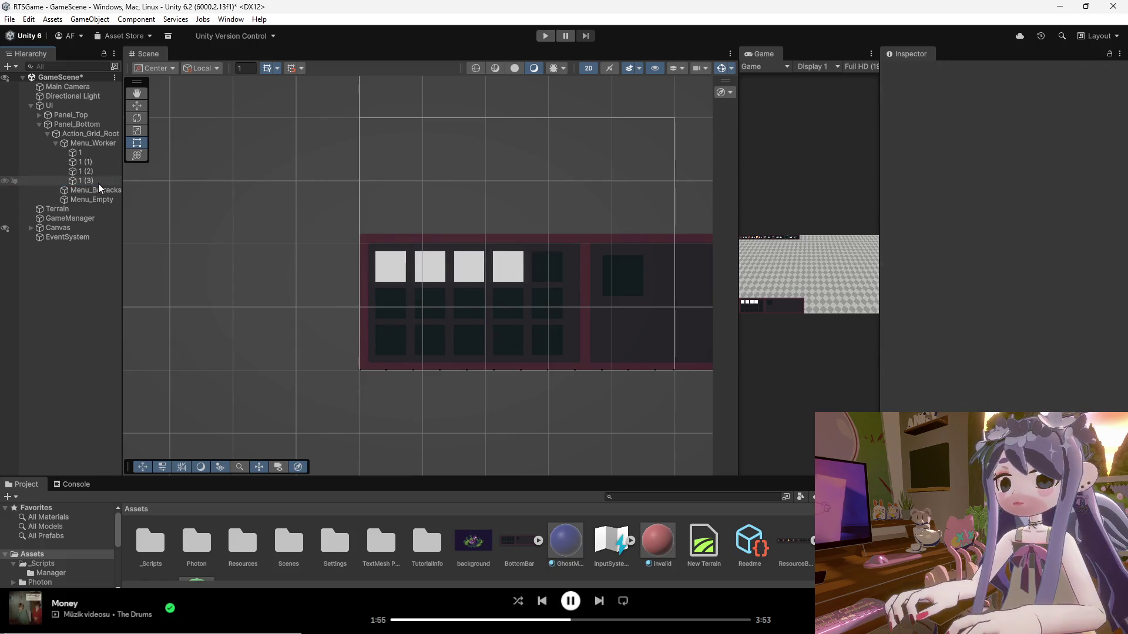
# Delete another extra square and copy Menu_Worker's Grid Layout Group component.
pyautogui.click(98, 182)
pyautogui.press('Delete')
pyautogui.press('Delete')
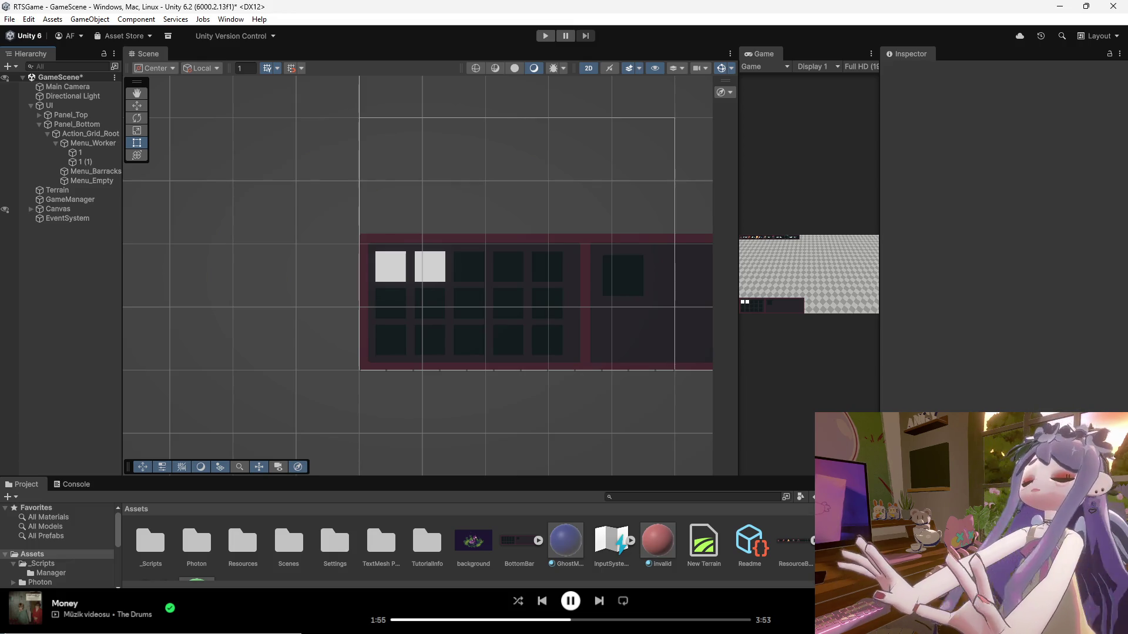
pyautogui.click(89, 144)
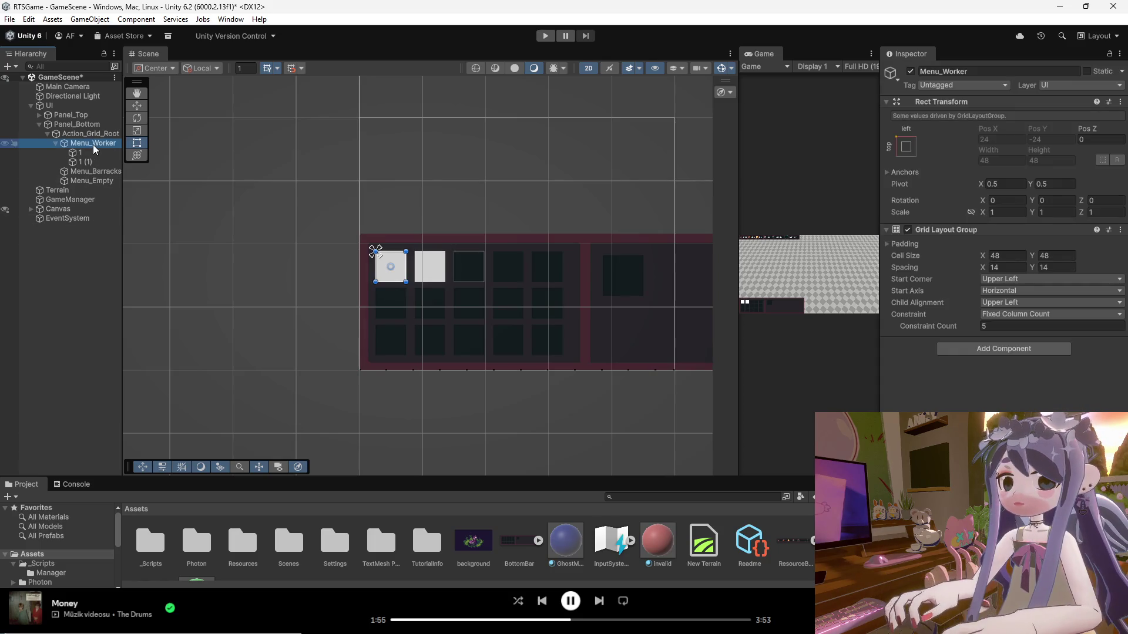
pyautogui.click(933, 231)
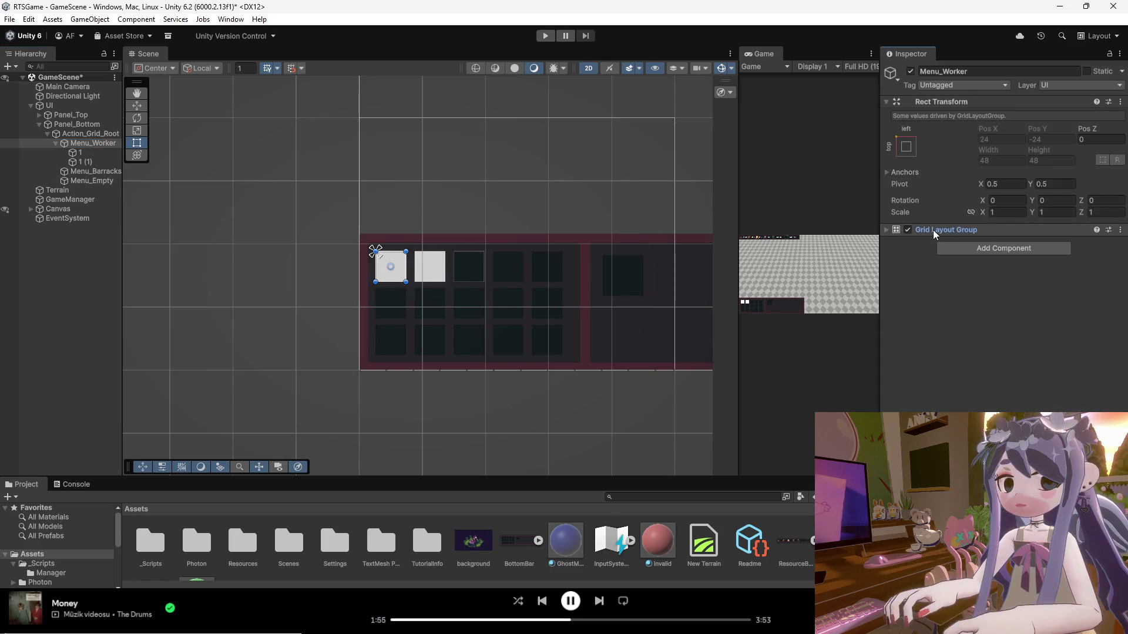
pyautogui.click(90, 171)
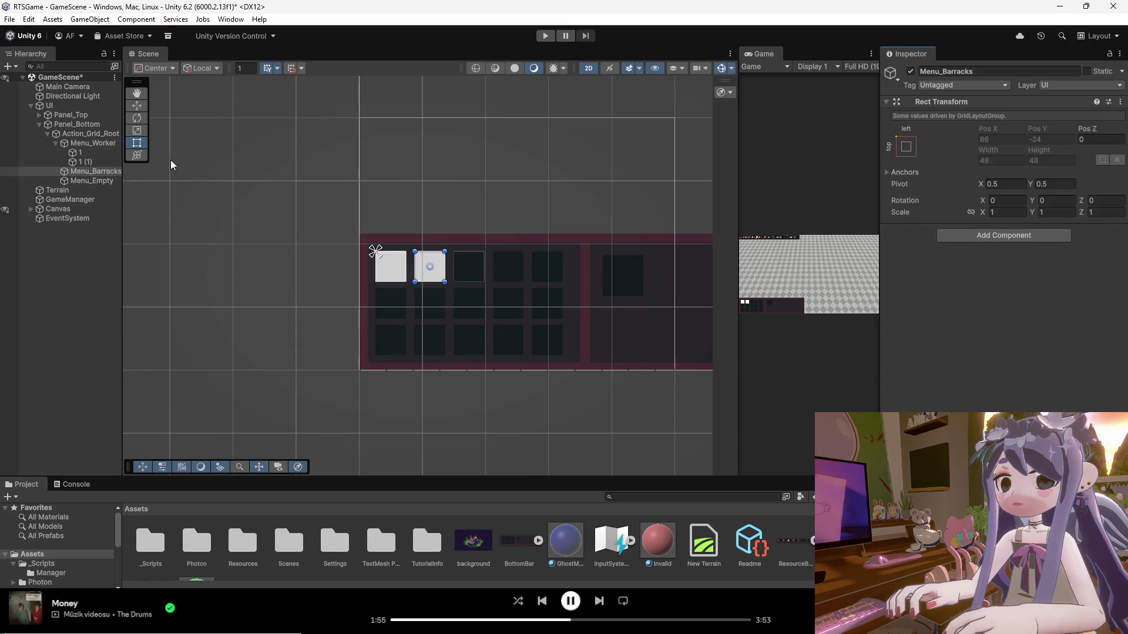
pyautogui.click(91, 143)
pyautogui.rightClick(954, 228)
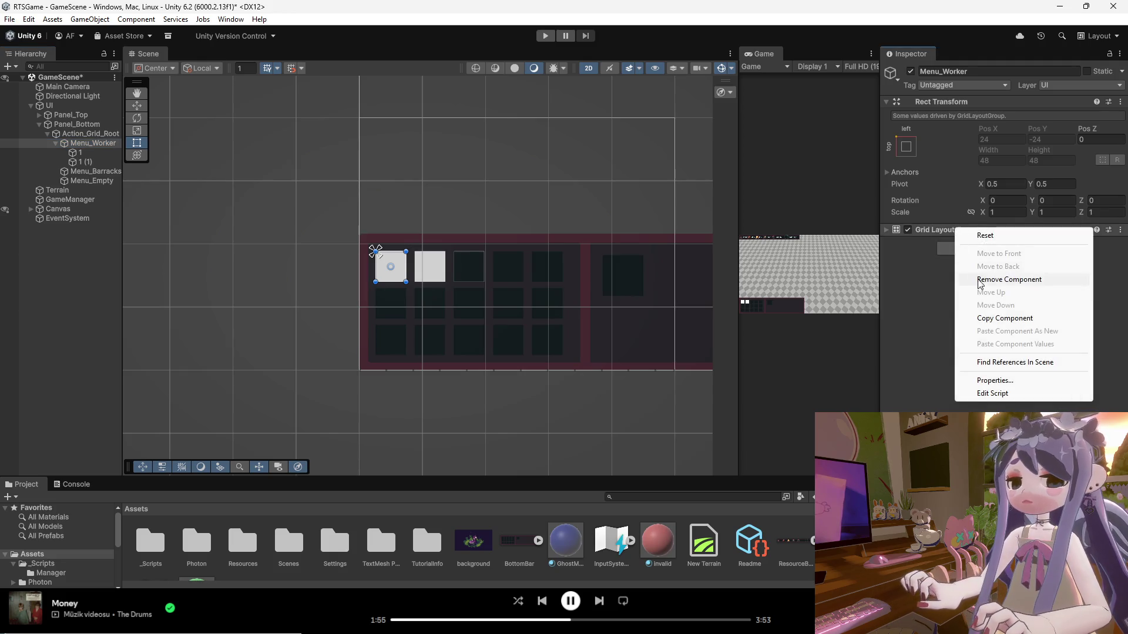
pyautogui.click(991, 319)
# Open Menu_Barracks's component search without adding anything, then delete Menu_Worker's remaining square 1.
pyautogui.click(89, 171)
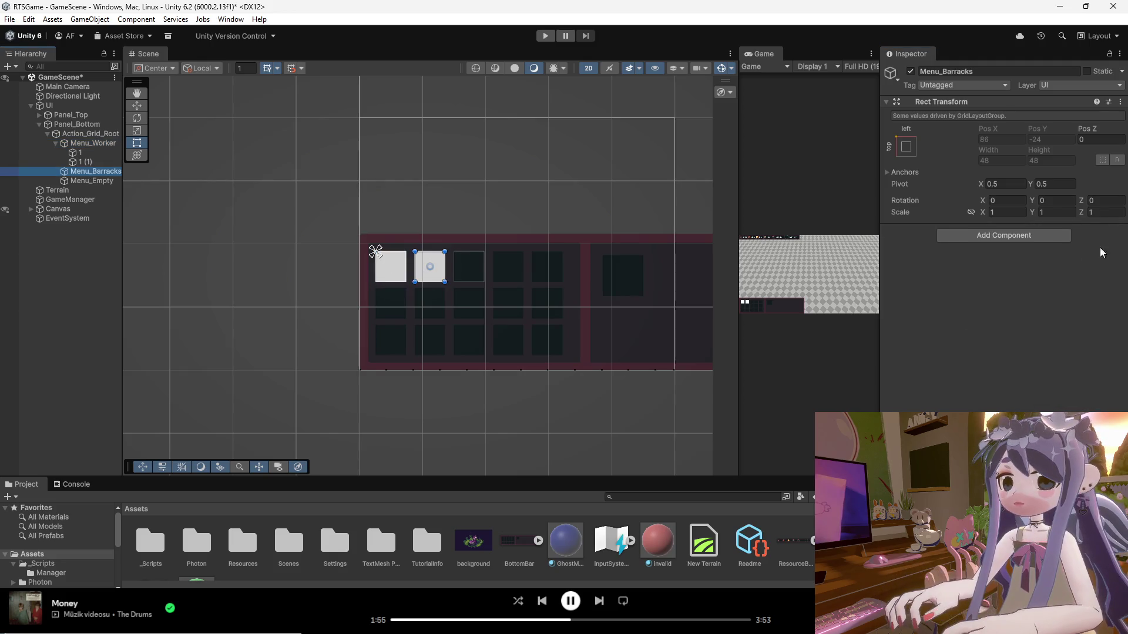
pyautogui.click(968, 235)
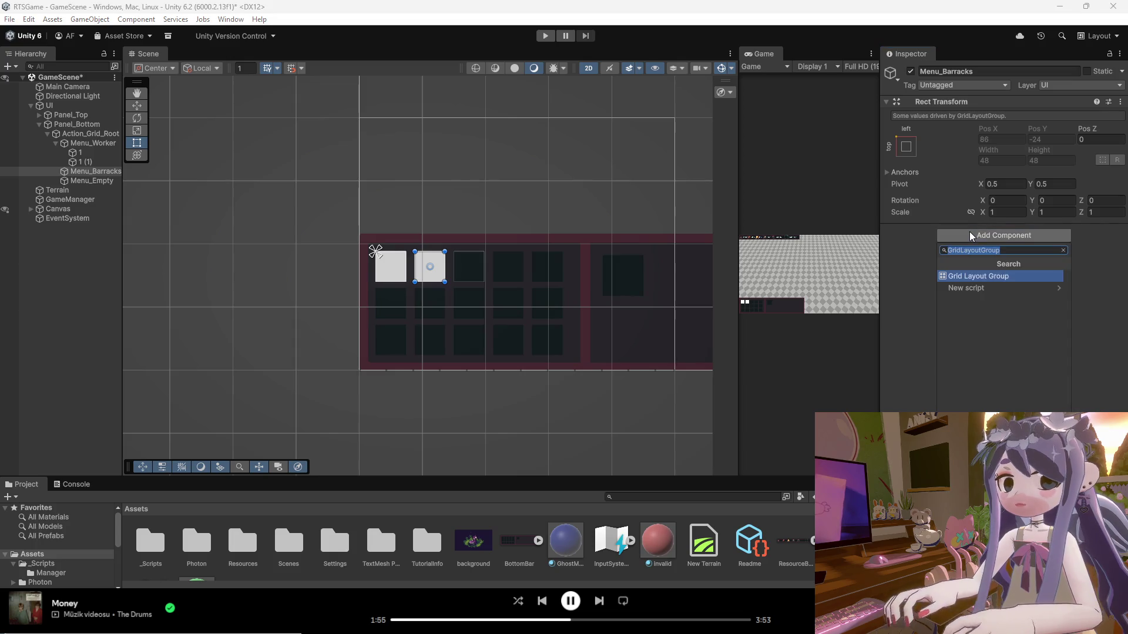
pyautogui.click(925, 249)
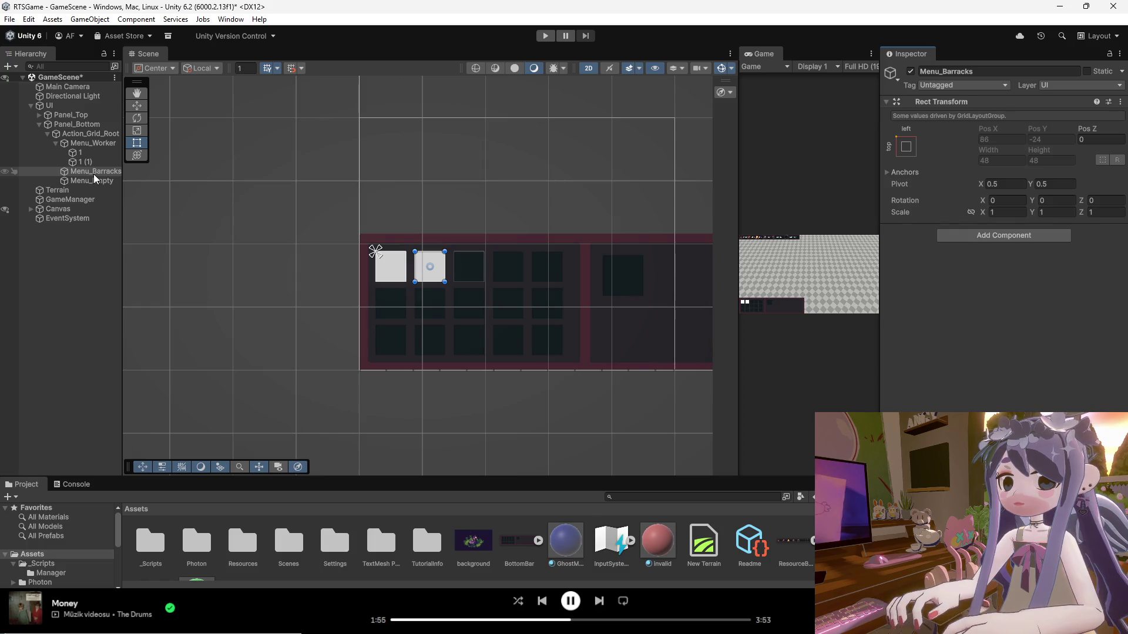
pyautogui.click(94, 145)
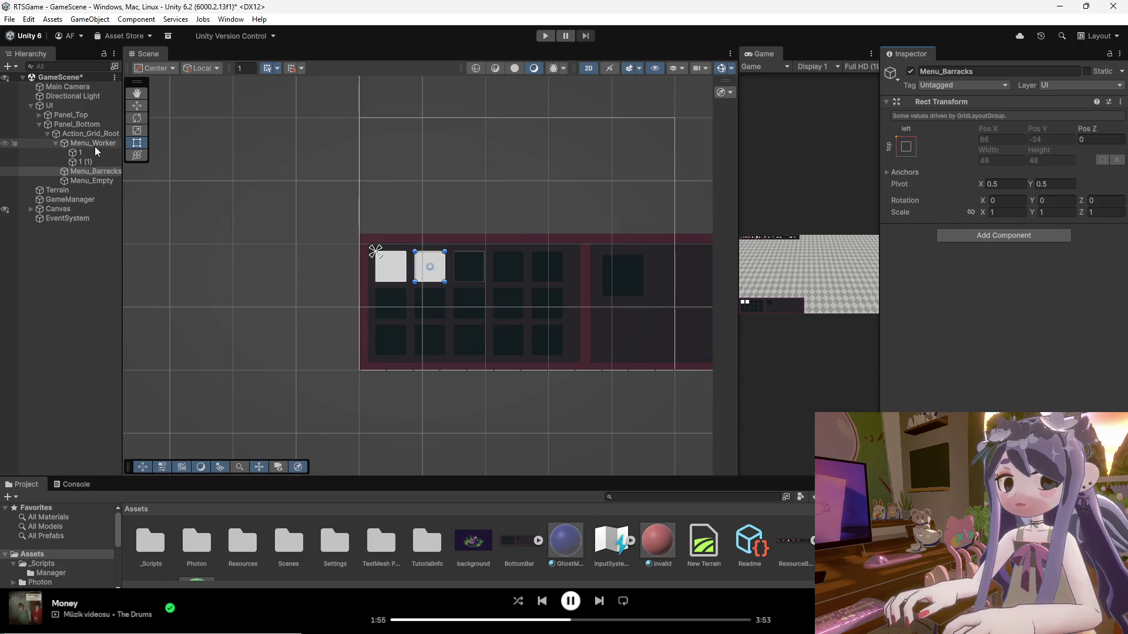
pyautogui.click(97, 151)
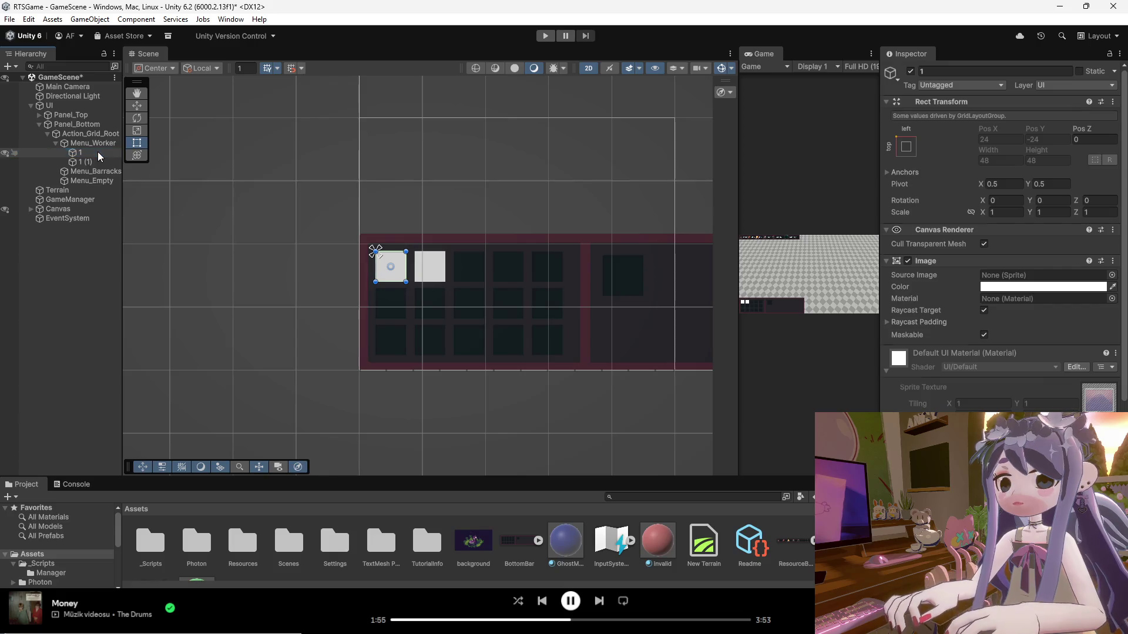
pyautogui.press('Delete')
pyautogui.press('Delete')
pyautogui.click(94, 146)
# Copy the Grid Layout Group component from Menu_Worker.
pyautogui.rightClick(971, 231)
pyautogui.click(963, 231)
pyautogui.rightClick(963, 231)
pyautogui.click(1014, 322)
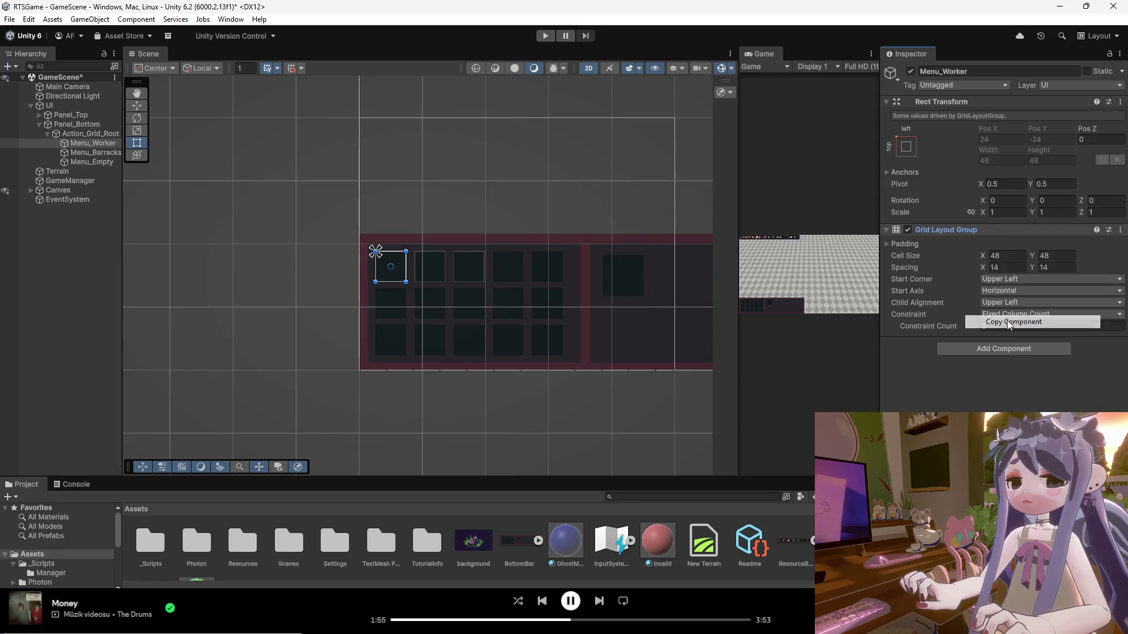
# Add a Grid Layout Group component to Menu_Barracks.
pyautogui.click(86, 152)
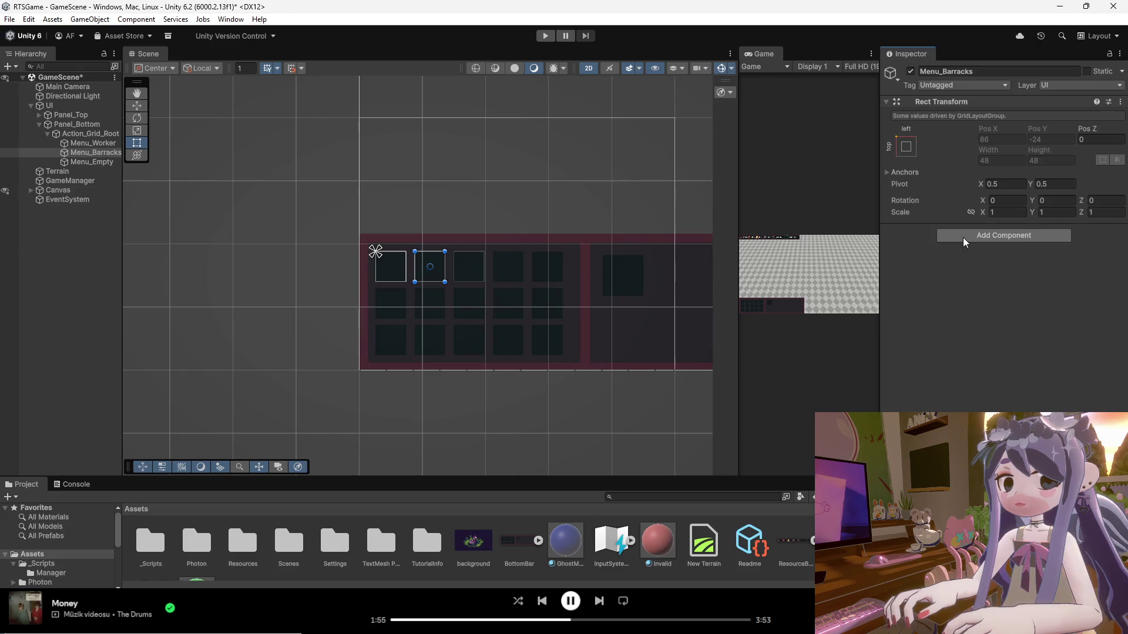
pyautogui.click(951, 236)
pyautogui.click(969, 275)
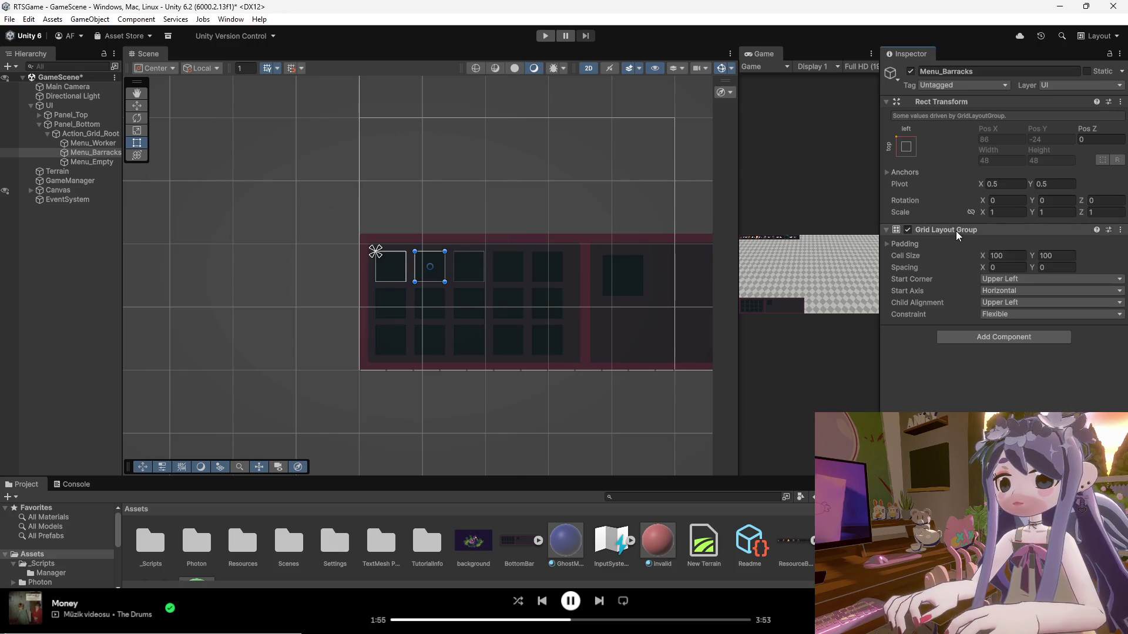
pyautogui.rightClick(957, 230)
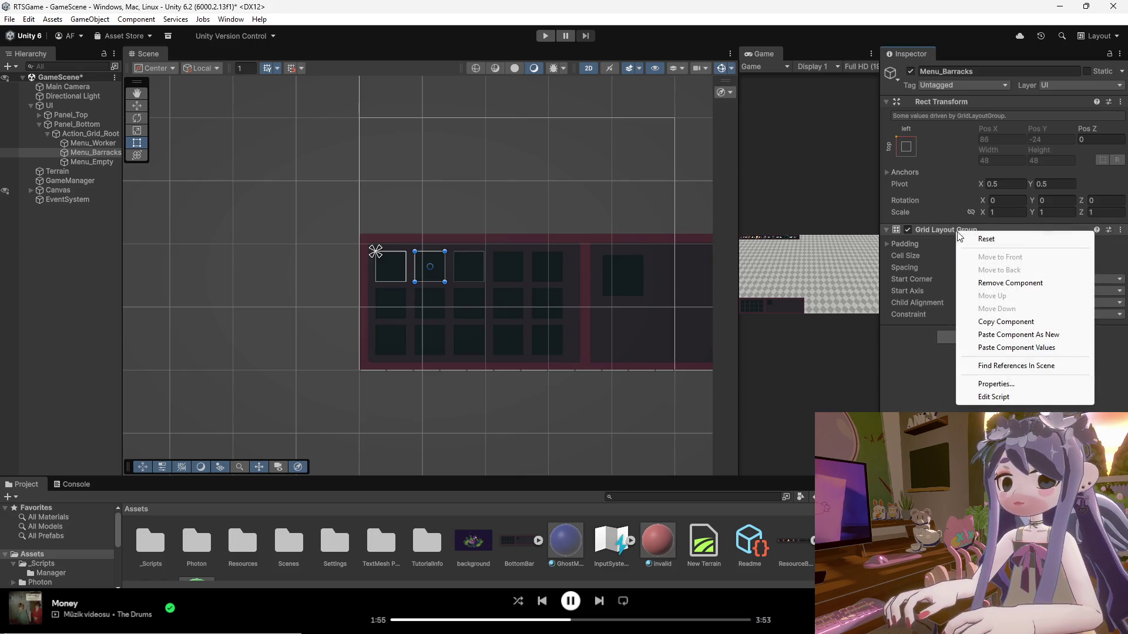
pyautogui.click(1007, 347)
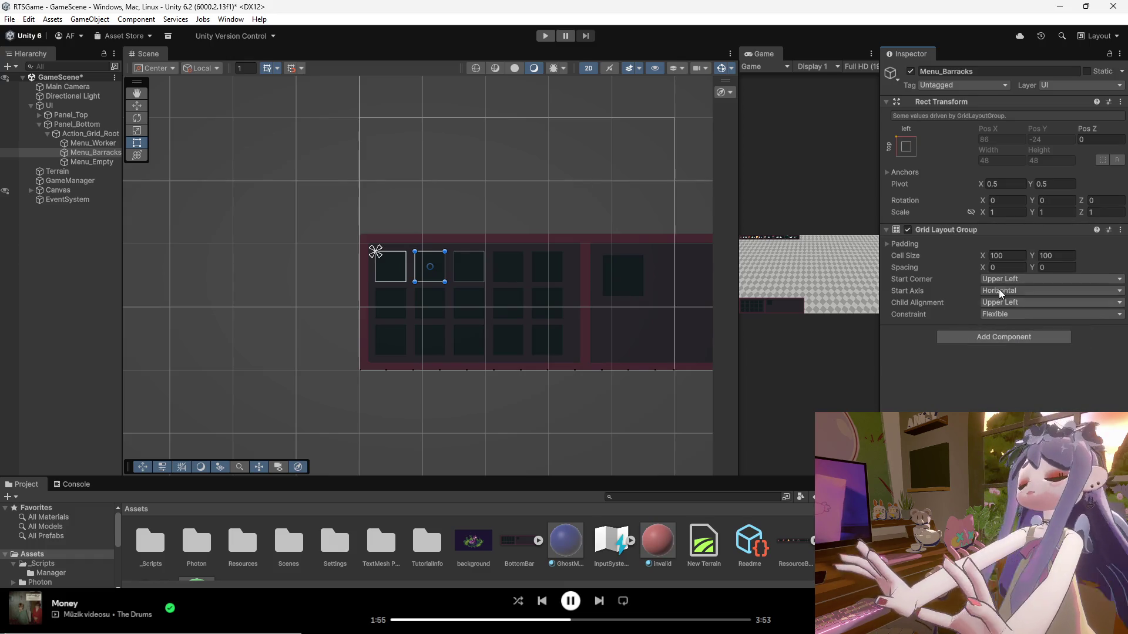
pyautogui.click(887, 230)
# Browse the new Grid Layout Group's context menu and collapse or expand its fields.
pyautogui.rightClick(957, 227)
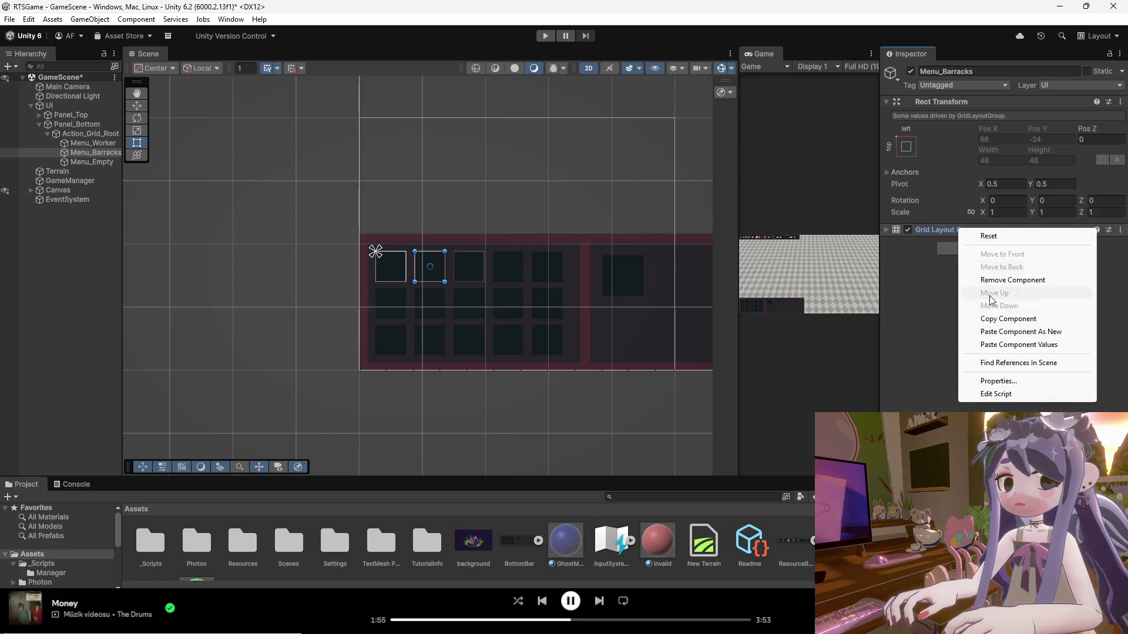
pyautogui.click(1002, 345)
pyautogui.click(909, 231)
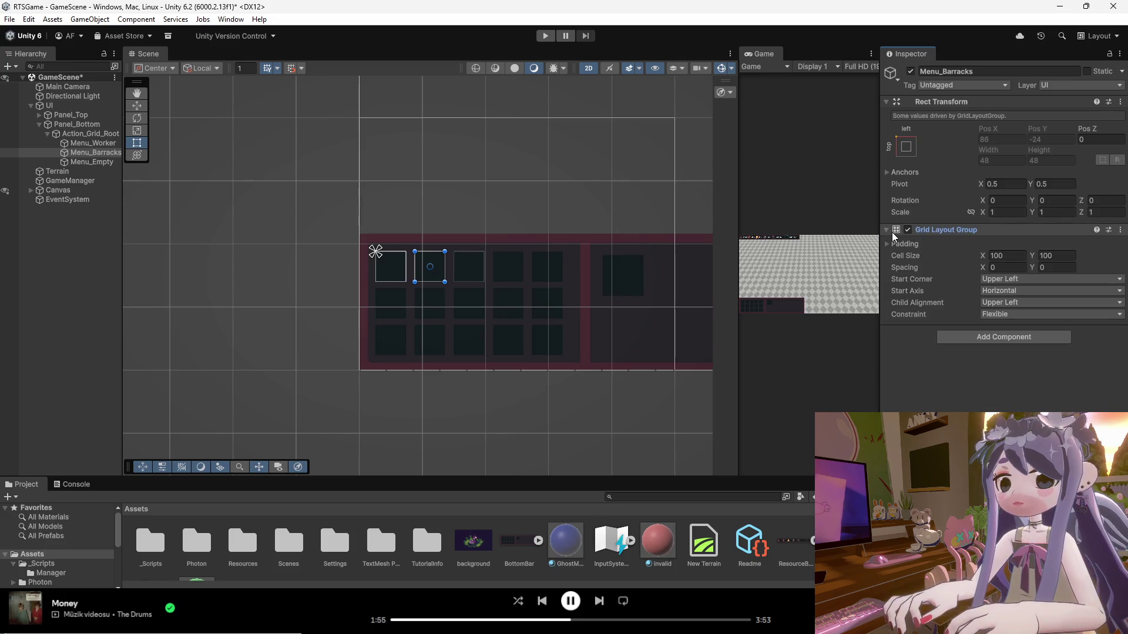
pyautogui.click(891, 231)
pyautogui.rightClick(932, 181)
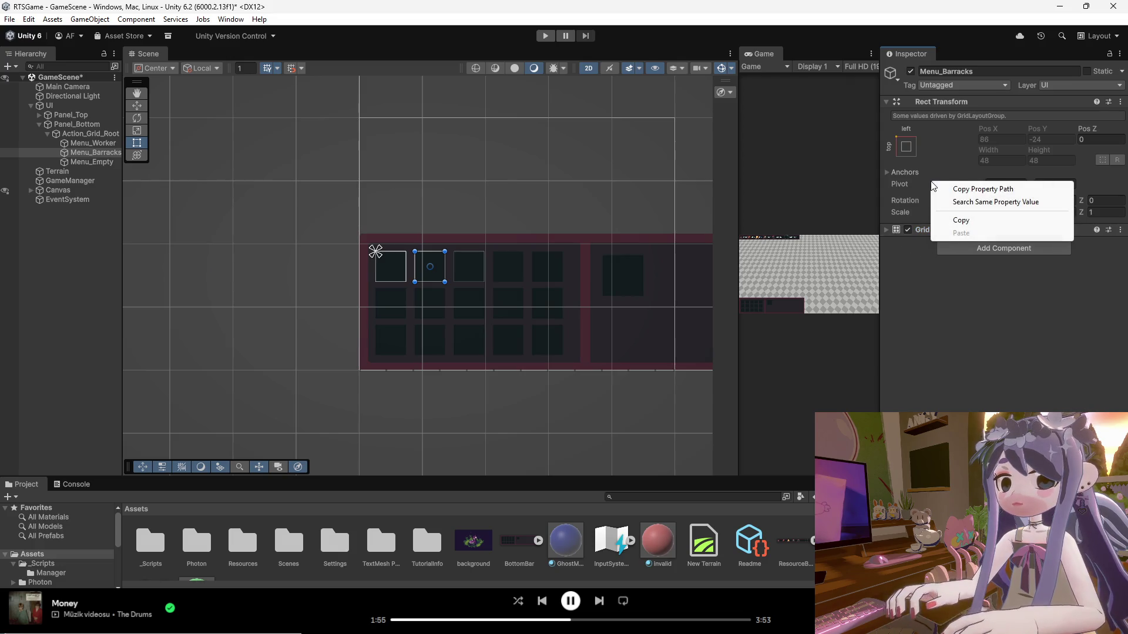
pyautogui.click(915, 233)
pyautogui.rightClick(936, 230)
pyautogui.click(893, 231)
pyautogui.rightClick(958, 231)
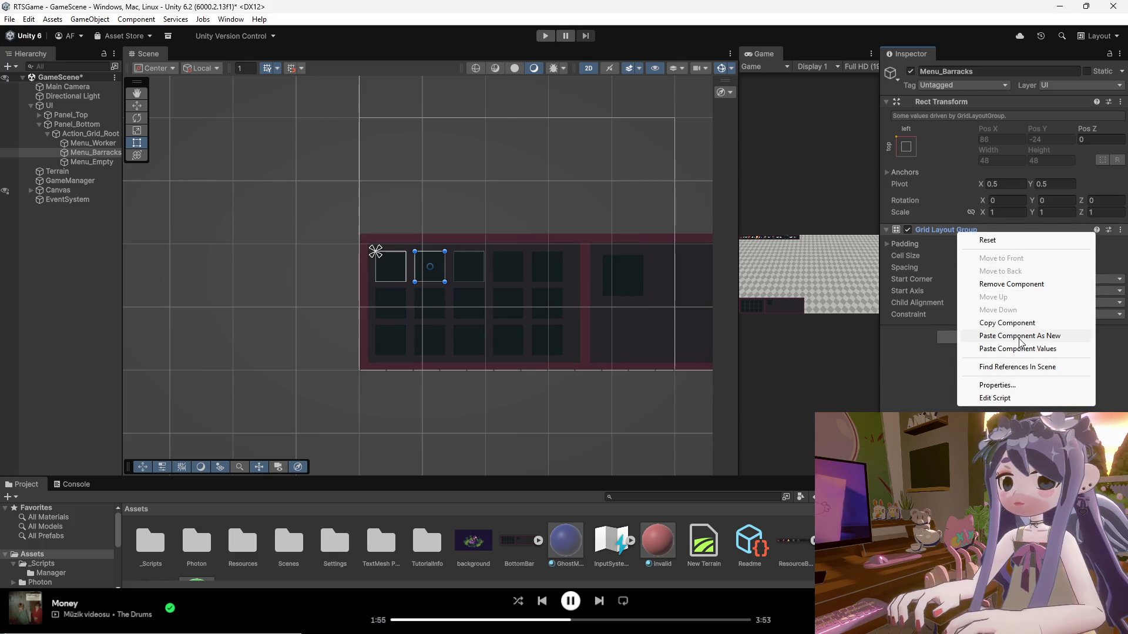
pyautogui.click(1019, 335)
# Copy Menu_Worker's grid again and paste its values onto Menu_Barracks' Grid Layout Group.
pyautogui.click(91, 144)
pyautogui.rightClick(978, 229)
pyautogui.click(1021, 320)
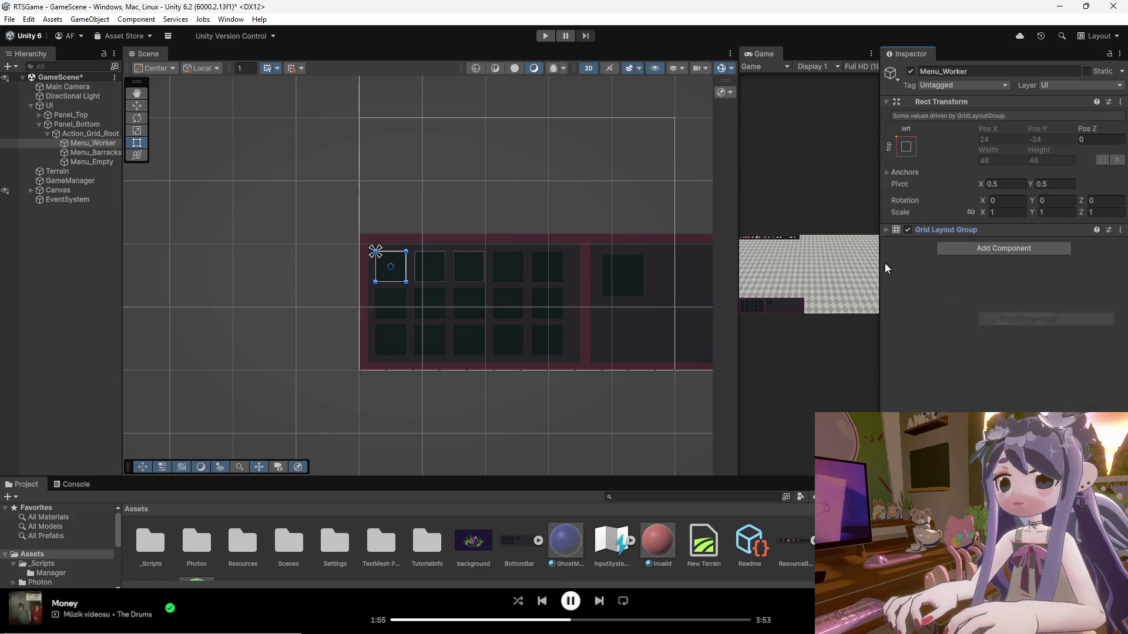
pyautogui.click(89, 153)
pyautogui.rightClick(995, 231)
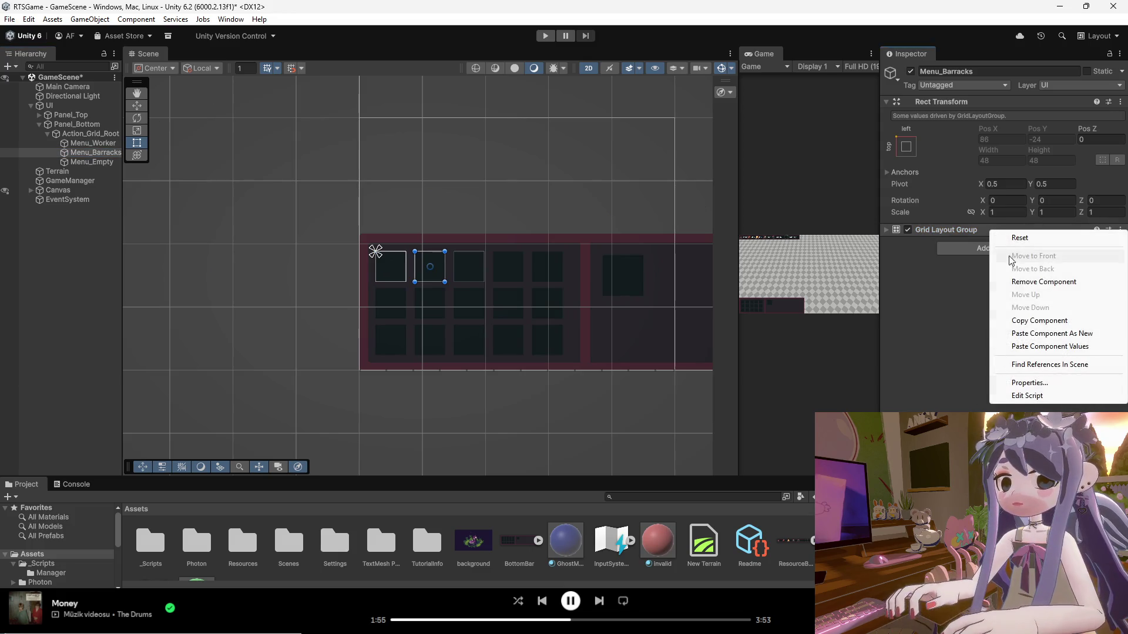
pyautogui.click(1028, 335)
# Check the pasted grid fields, then remove the Grid Layout Group from Menu_Barracks.
pyautogui.click(887, 230)
pyautogui.click(887, 228)
pyautogui.click(1075, 230)
pyautogui.click(1122, 230)
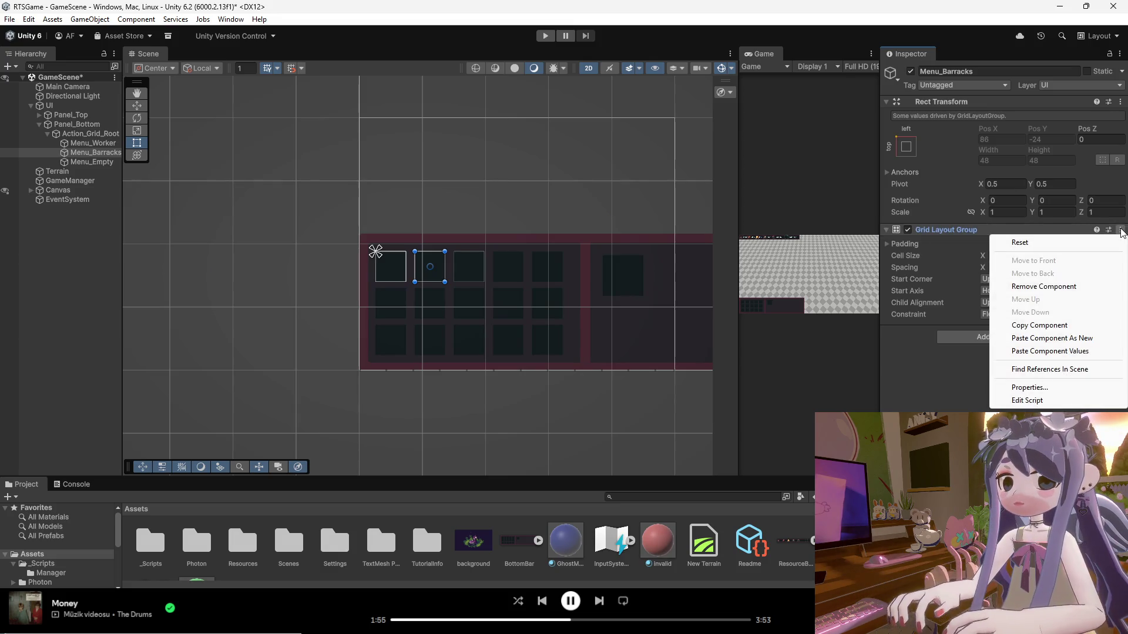
pyautogui.click(1034, 286)
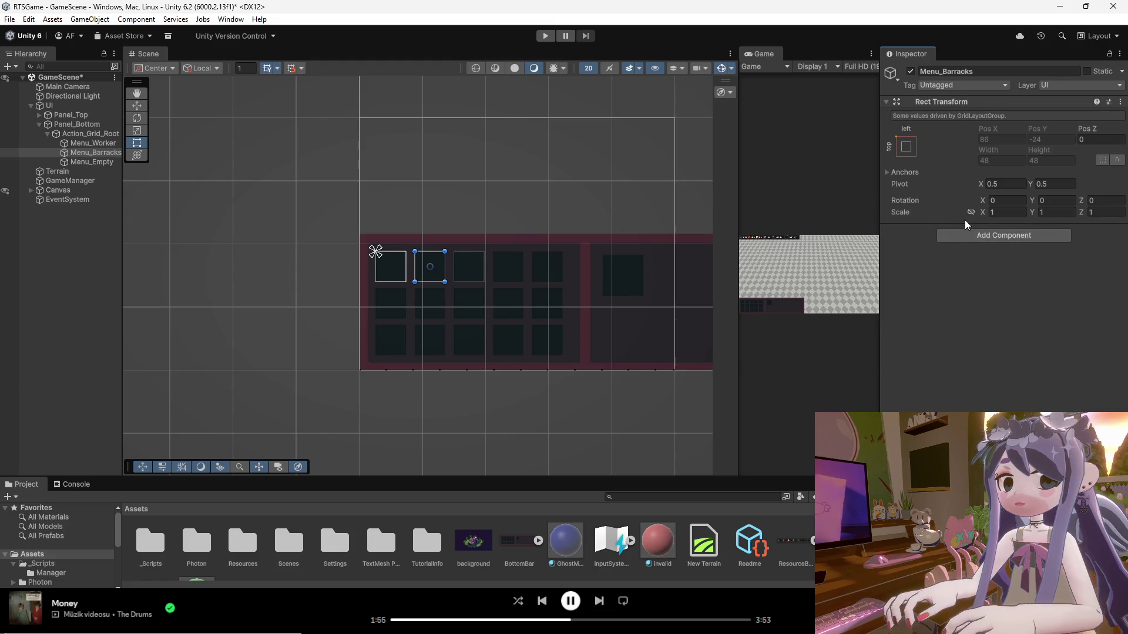
# Try pasting clipboard text into the Add Component search, then clear it and close the picker.
pyautogui.click(951, 235)
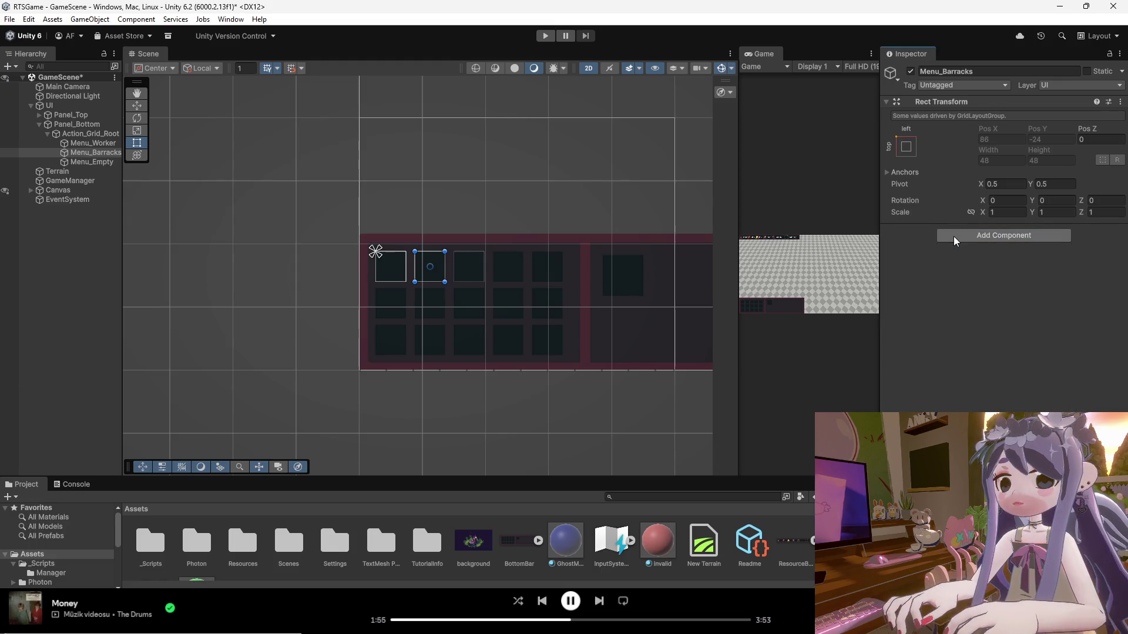
pyautogui.rightClick(999, 250)
pyautogui.click(1028, 282)
pyautogui.press('BackSpace')
pyautogui.click(920, 279)
# Re-copy the Grid Layout Group from Menu_Worker.
pyautogui.click(94, 151)
pyautogui.press('Up')
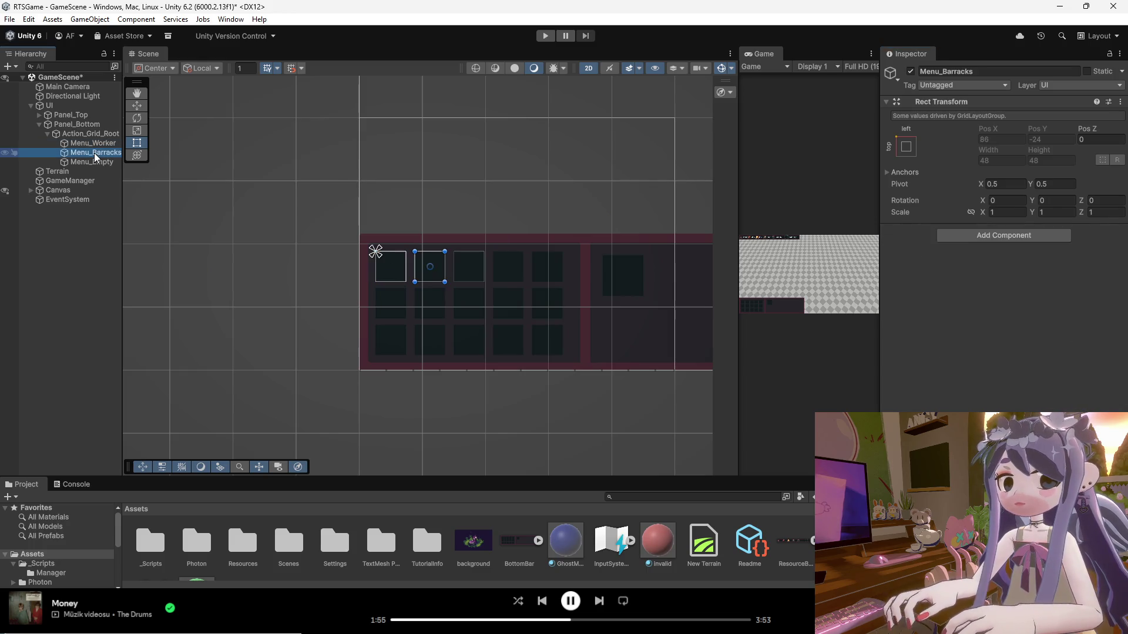
pyautogui.rightClick(964, 229)
pyautogui.click(954, 230)
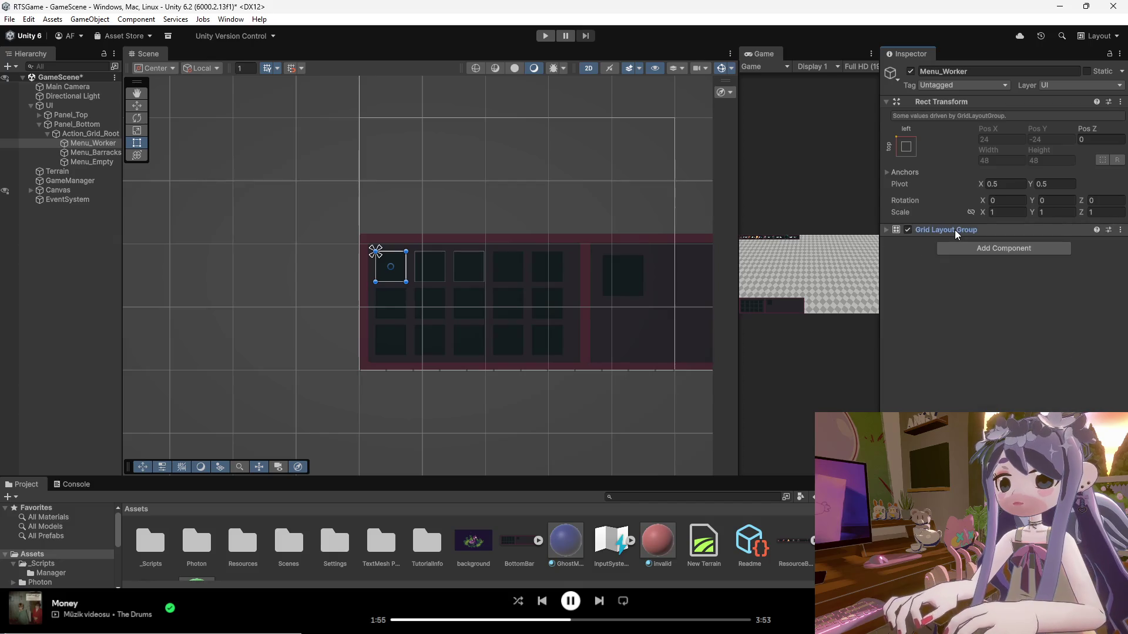
pyautogui.rightClick(954, 230)
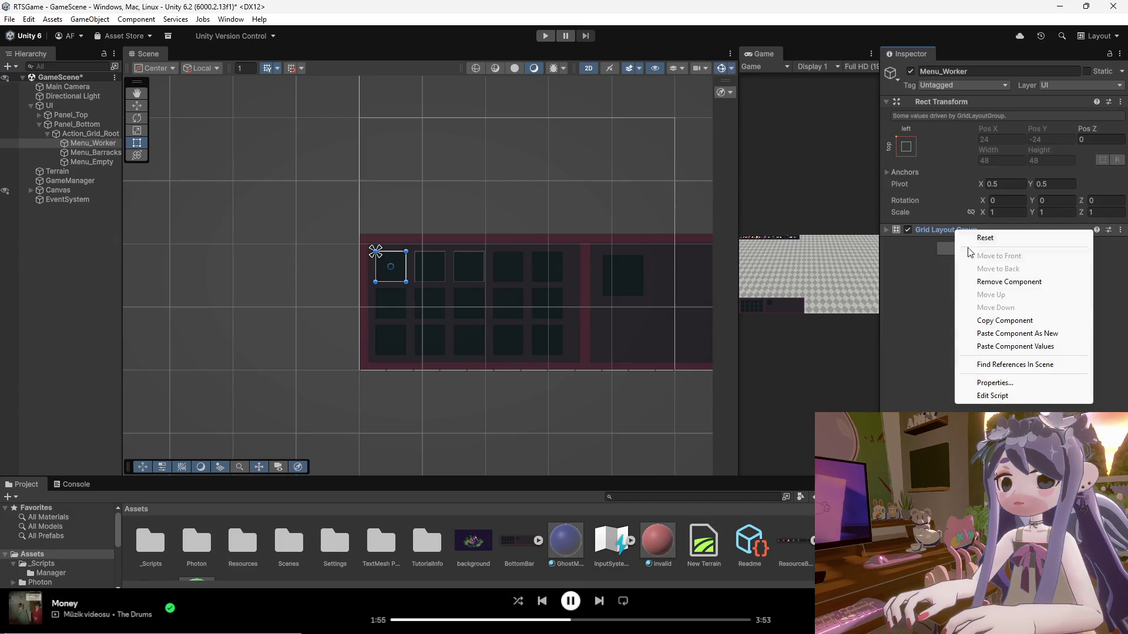
pyautogui.click(1007, 321)
# Open and close Menu_Barracks' Add Component list, stepping back and forth between the two menus.
pyautogui.click(89, 154)
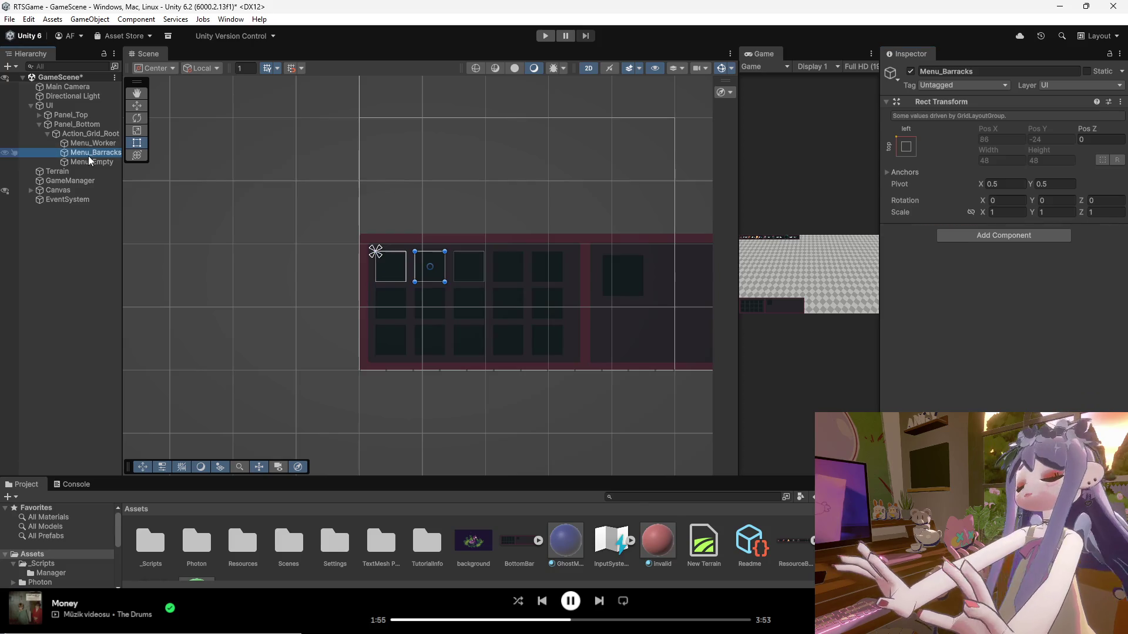
pyautogui.click(971, 237)
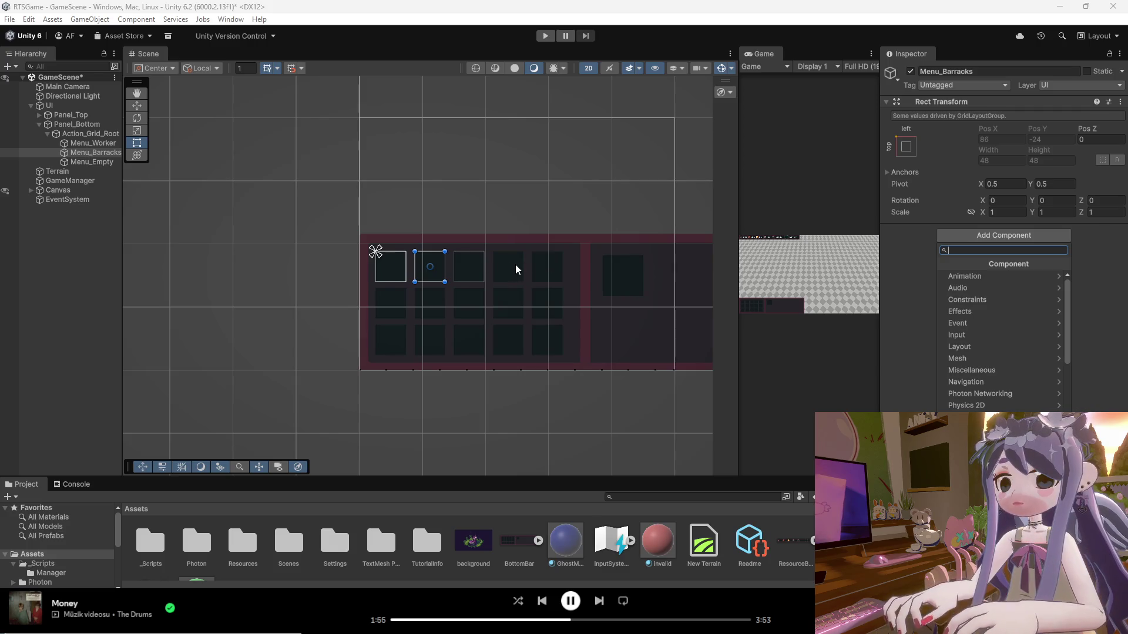
pyautogui.click(923, 284)
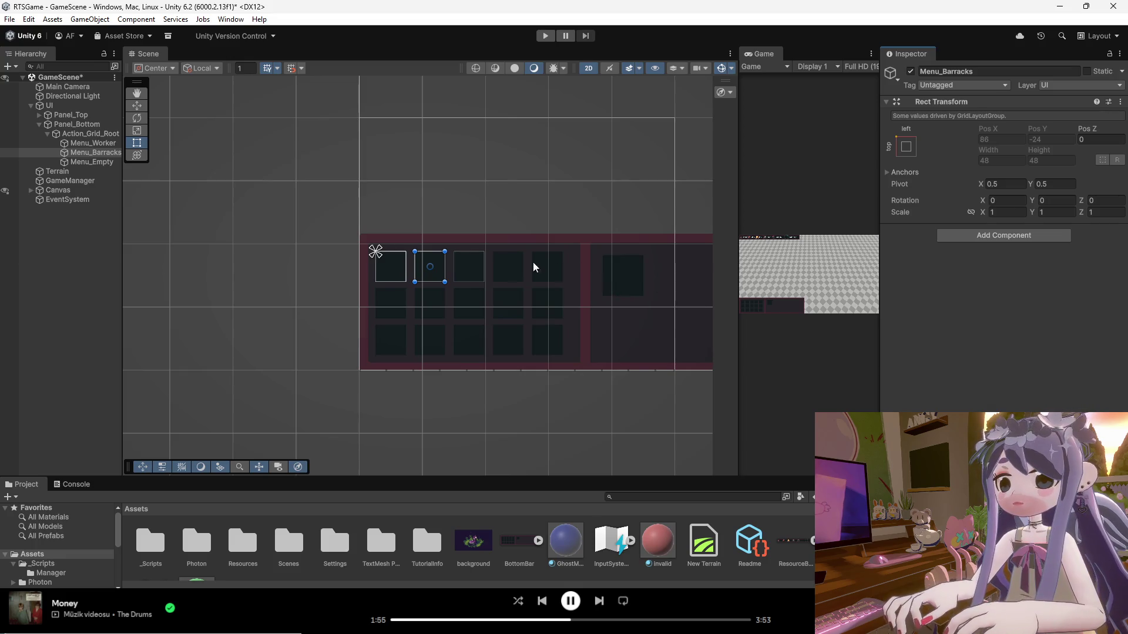
pyautogui.click(87, 147)
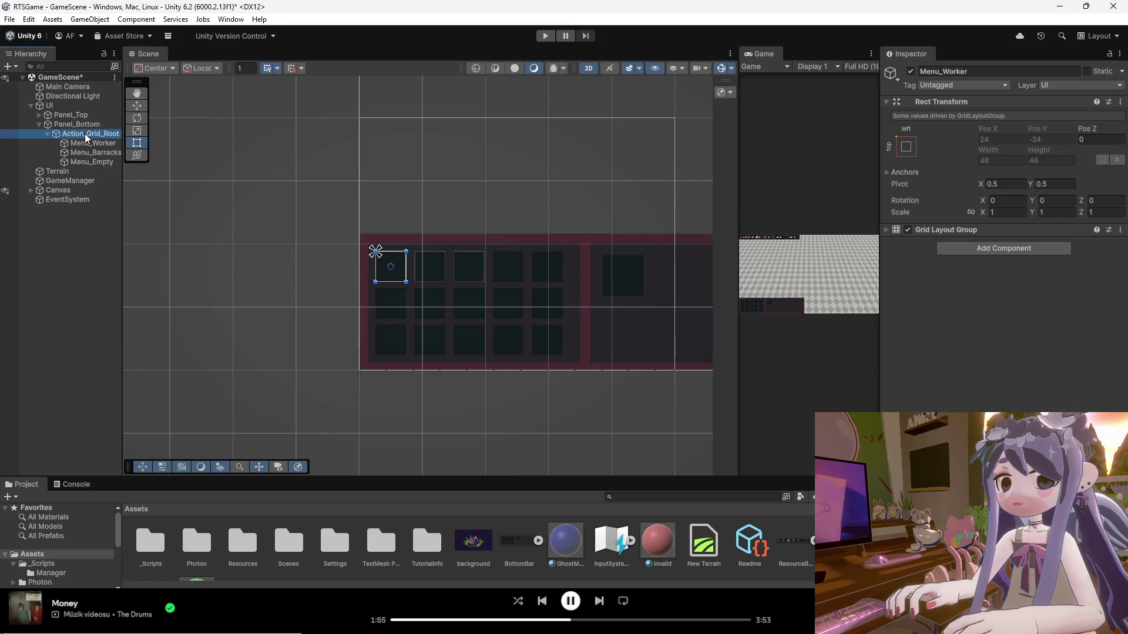
pyautogui.press('Down')
# Add a fresh Grid Layout Group to Menu_Barracks by searching 'gr'.
pyautogui.click(966, 235)
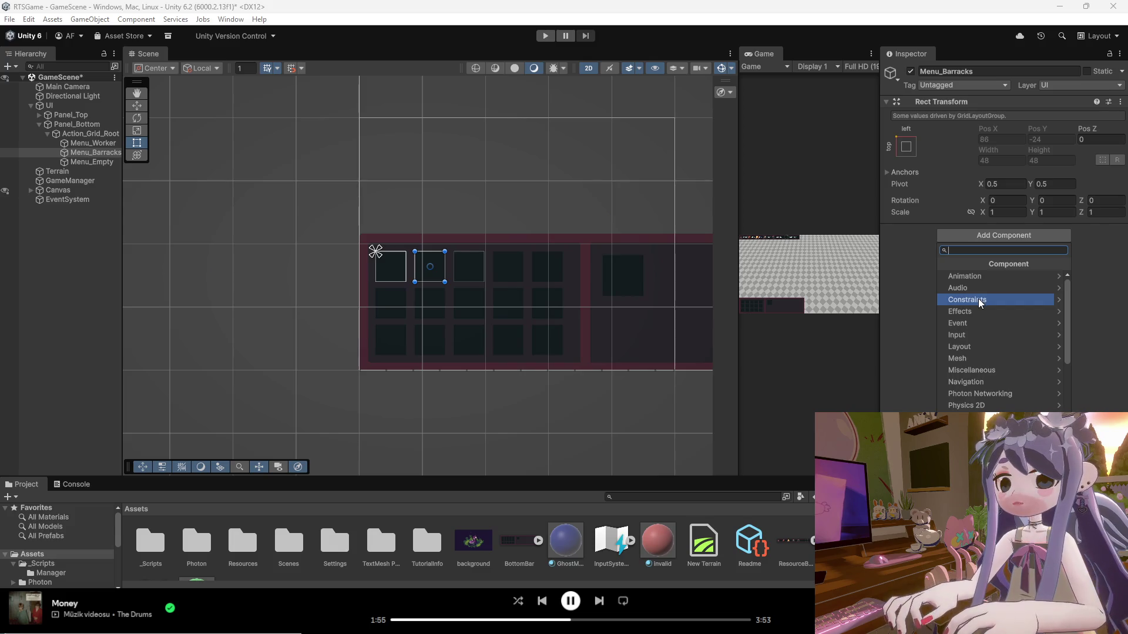
pyautogui.write('gr')
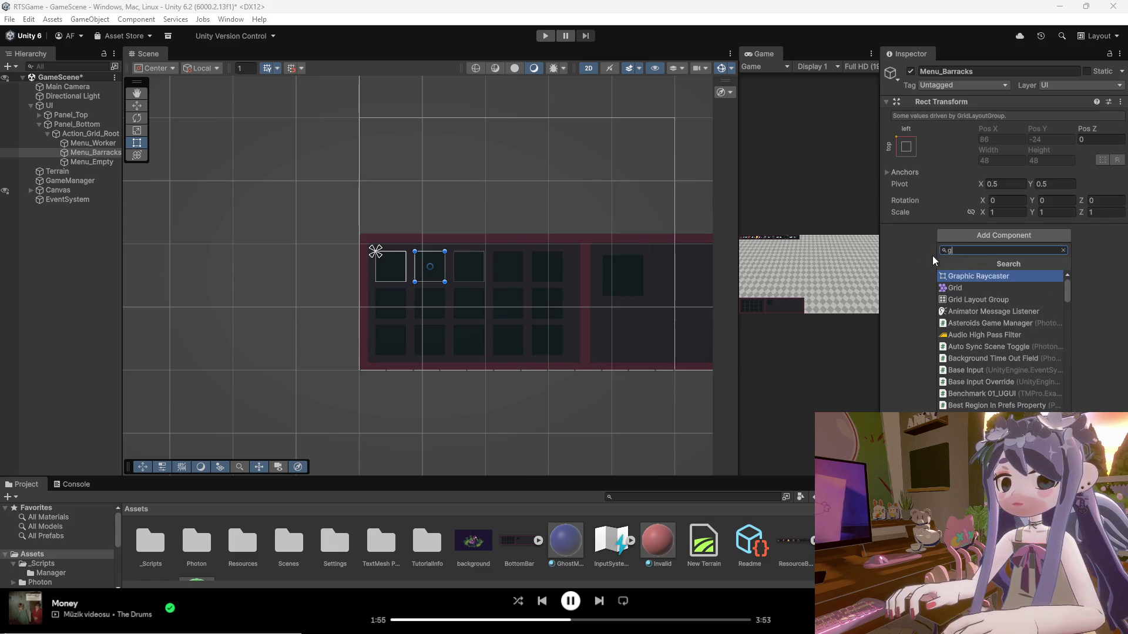
pyautogui.click(982, 301)
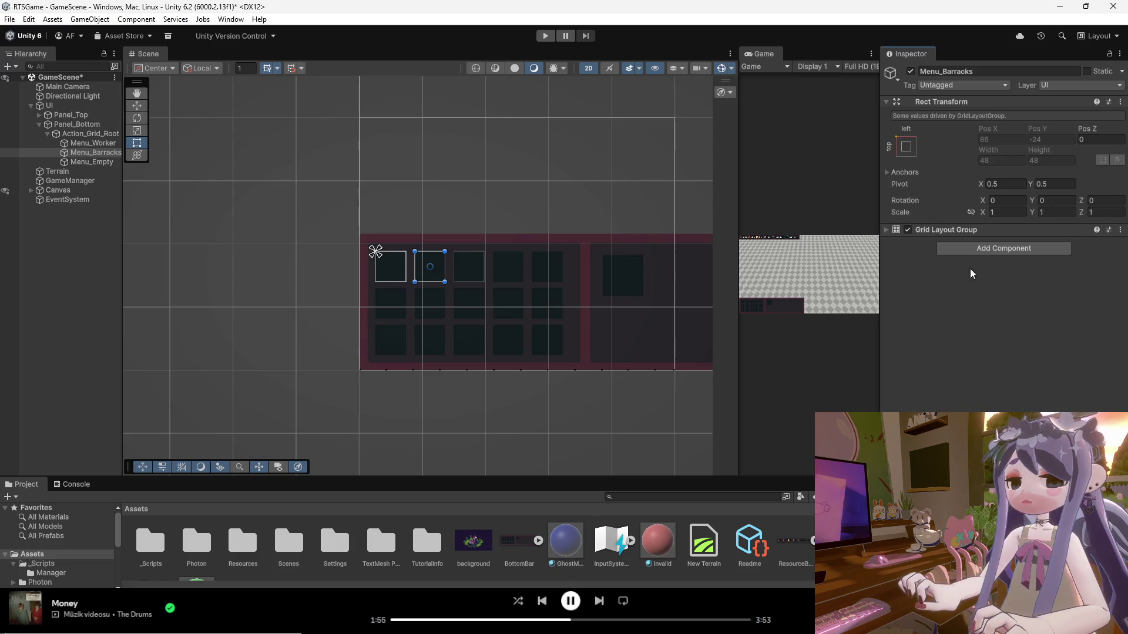
pyautogui.rightClick(964, 231)
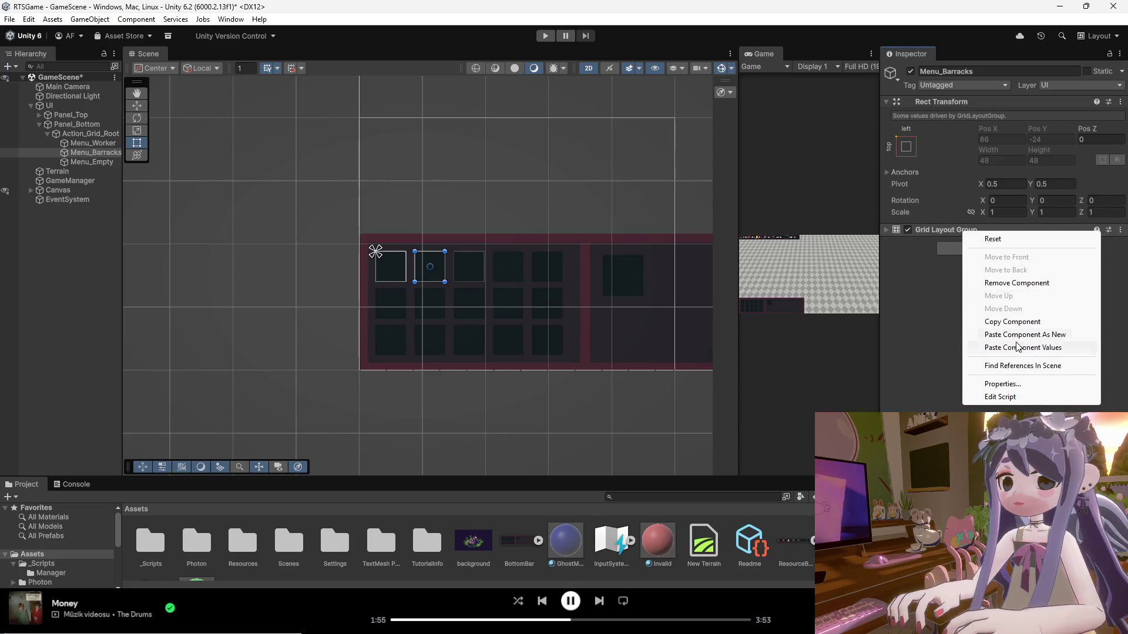